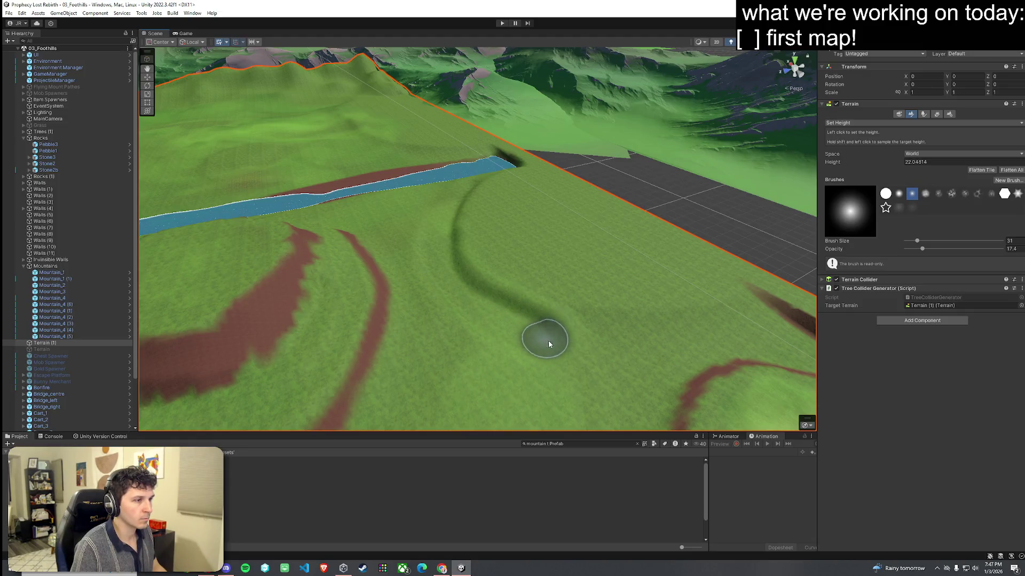
Step: Switch to Smooth Height, raise the brush strength, and smooth the hill beside the river
left_click_drag(674, 362, 663, 270)
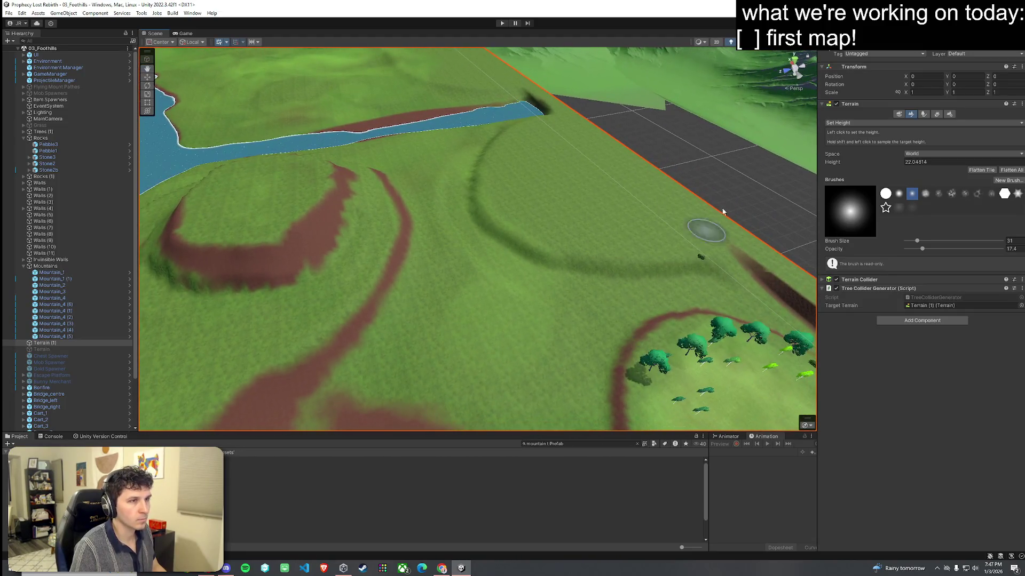
left_click(864, 123)
left_click(859, 167)
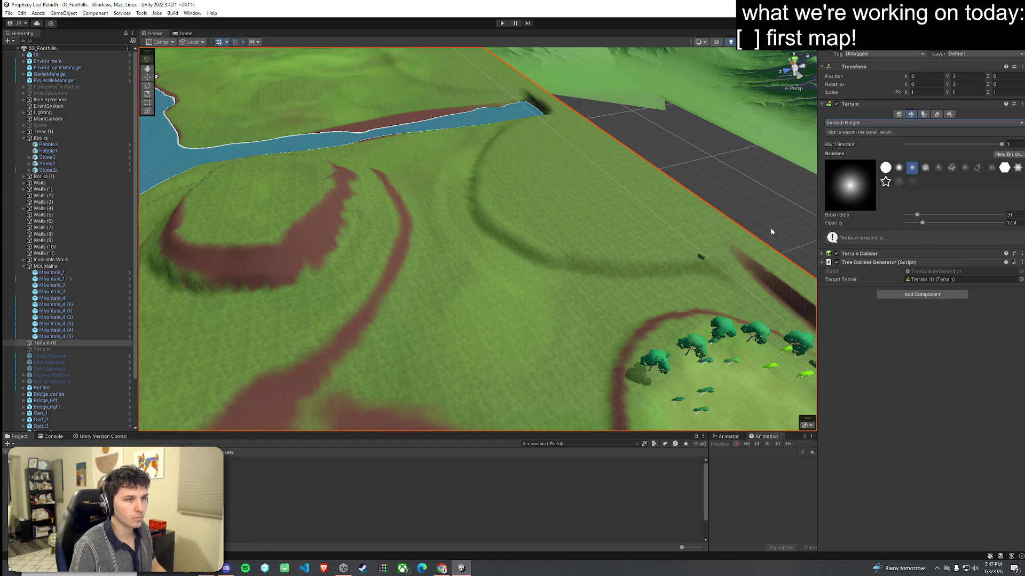
mouse_move(921, 223)
left_mouse_down()
mouse_move(948, 223)
mouse_move(933, 219)
left_mouse_up()
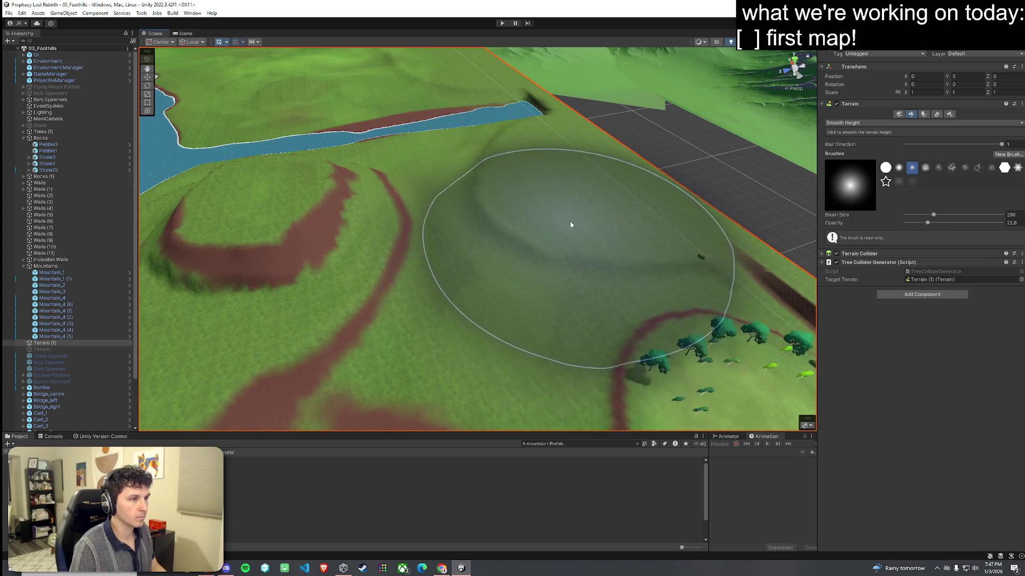
scroll(570, 225, "down", 5)
mouse_move(510, 194)
left_mouse_down()
mouse_move(457, 119)
mouse_move(373, 96)
mouse_move(450, 98)
mouse_move(504, 184)
left_mouse_up()
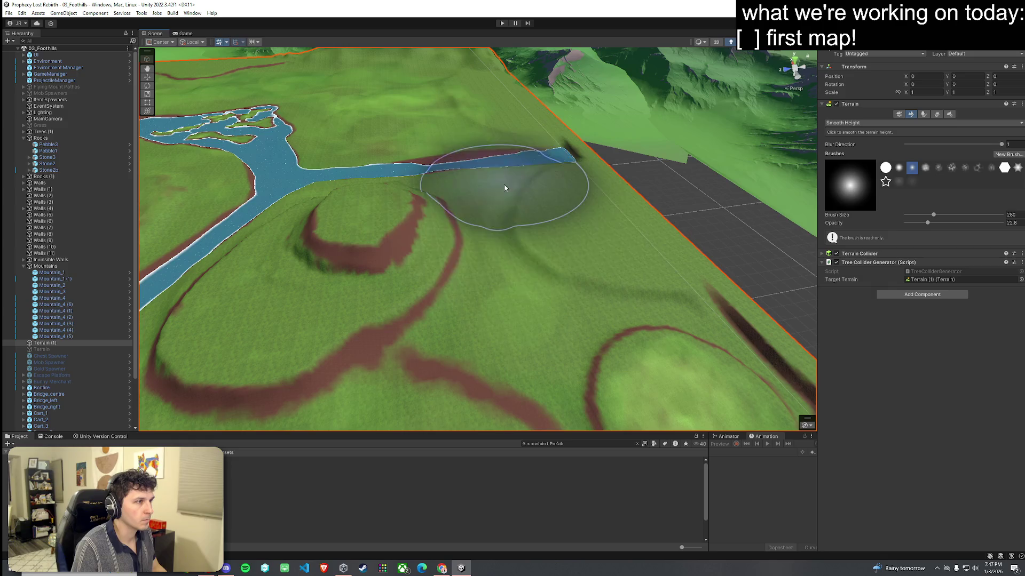
Step: Fly the view to the river junction and orbit around the river terrain
scroll(496, 202, "up", 5)
mouse_move(485, 220)
left_mouse_down()
mouse_move(568, 231)
mouse_move(431, 183)
mouse_move(532, 174)
mouse_move(548, 203)
mouse_move(517, 165)
mouse_move(464, 156)
mouse_move(419, 161)
mouse_move(368, 206)
mouse_move(288, 229)
left_mouse_up()
left_click(22, 23)
mouse_move(597, 213)
left_mouse_down()
mouse_move(626, 209)
mouse_move(628, 248)
mouse_move(594, 247)
mouse_move(640, 252)
left_mouse_up()
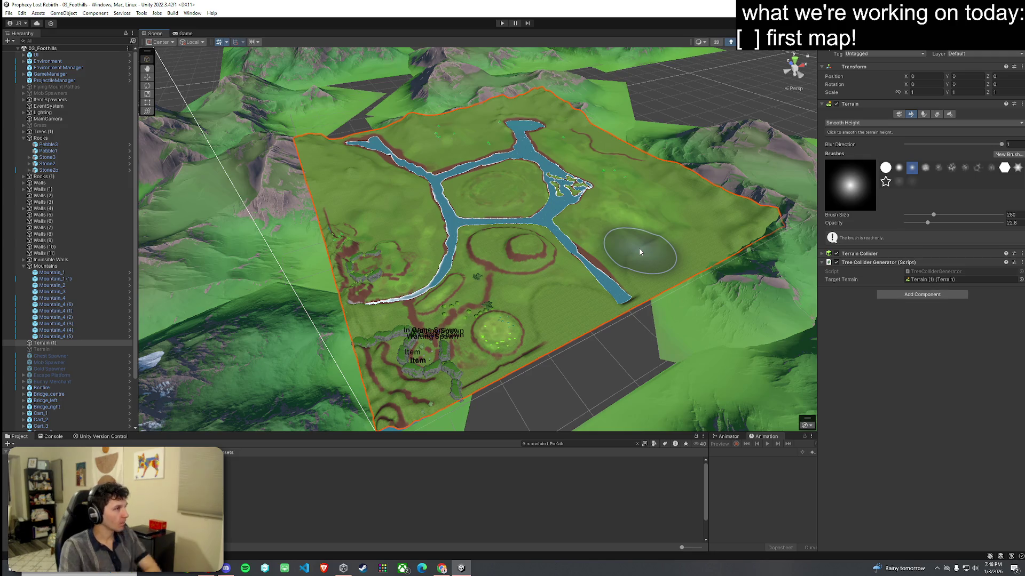
Step: Orbit the Scene view closer to the terrain and swing over to the rocky spawn area
left_click(8, 12)
key("Escape")
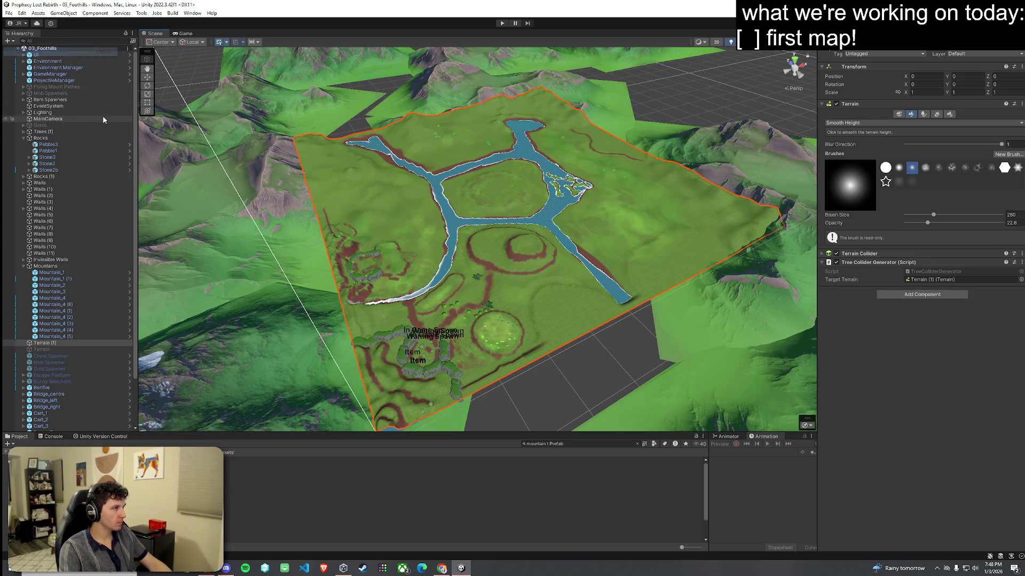
mouse_move(374, 256)
left_mouse_down()
mouse_move(341, 251)
mouse_move(235, 286)
mouse_move(387, 186)
mouse_move(560, 195)
mouse_move(444, 178)
left_mouse_up()
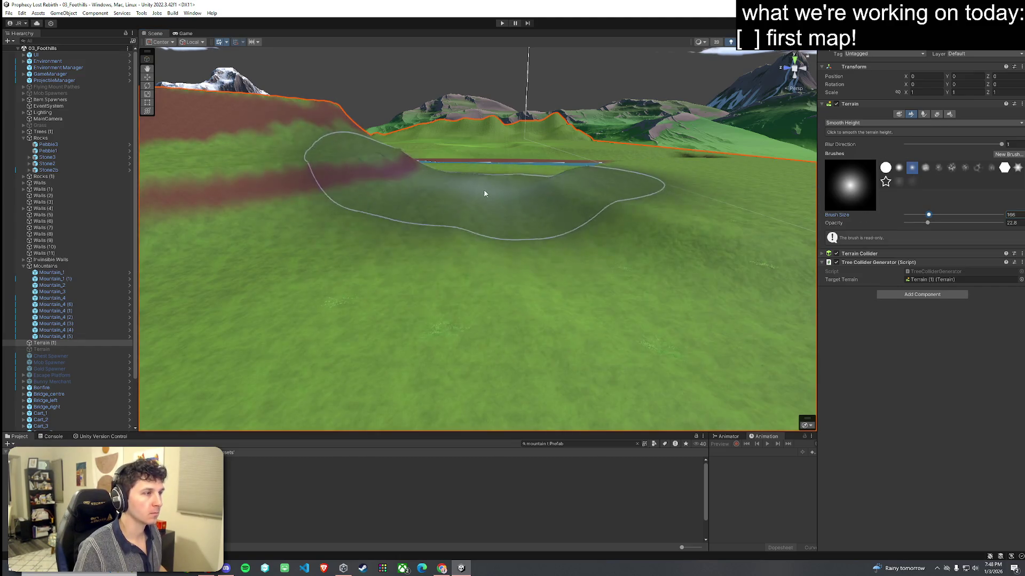
mouse_move(496, 213)
left_mouse_down()
mouse_move(217, 199)
mouse_move(157, 213)
mouse_move(276, 245)
mouse_move(276, 235)
left_mouse_up()
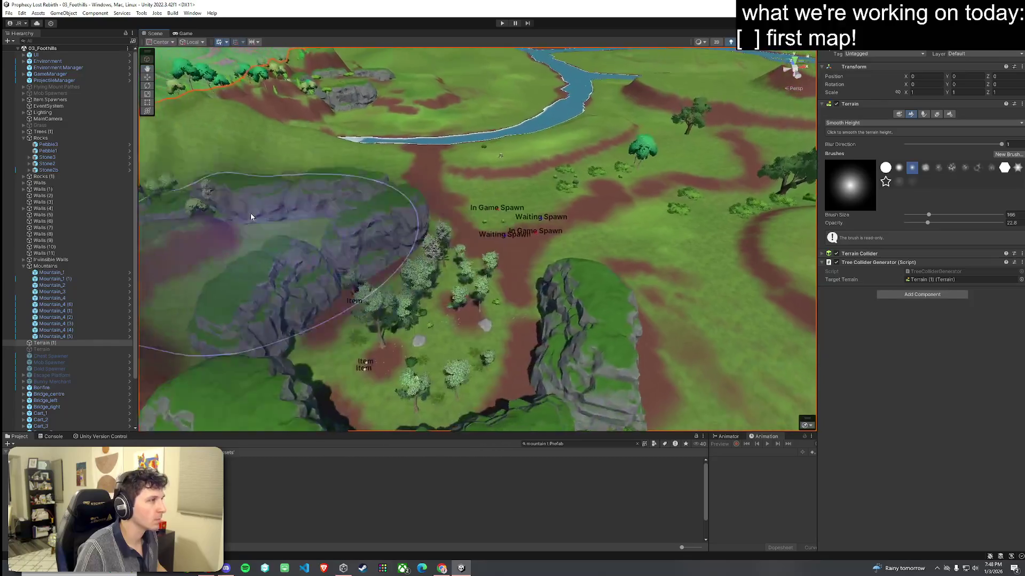
left_click(9, 13)
mouse_move(343, 160)
left_mouse_down()
mouse_move(493, 97)
mouse_move(457, 72)
mouse_move(90, 80)
mouse_move(1018, 79)
mouse_move(56, 76)
mouse_move(1003, 94)
mouse_move(898, 146)
mouse_move(910, 150)
mouse_move(821, 142)
mouse_move(832, 170)
mouse_move(856, 165)
left_mouse_up()
Step: Switch to Set Height and sample a target height from the terrain
left_click(865, 124)
left_click(849, 150)
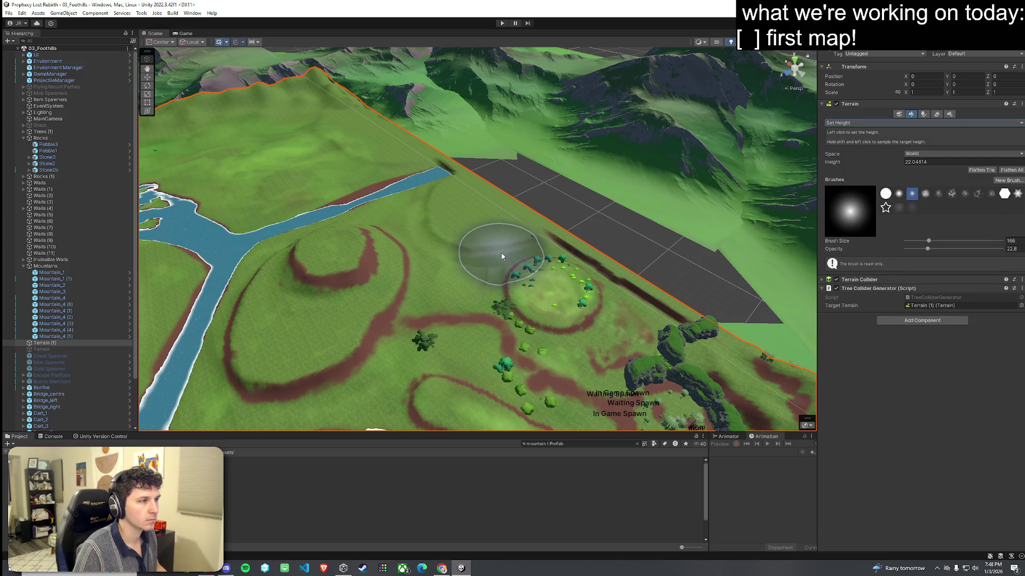
left_click(446, 254, "shift")
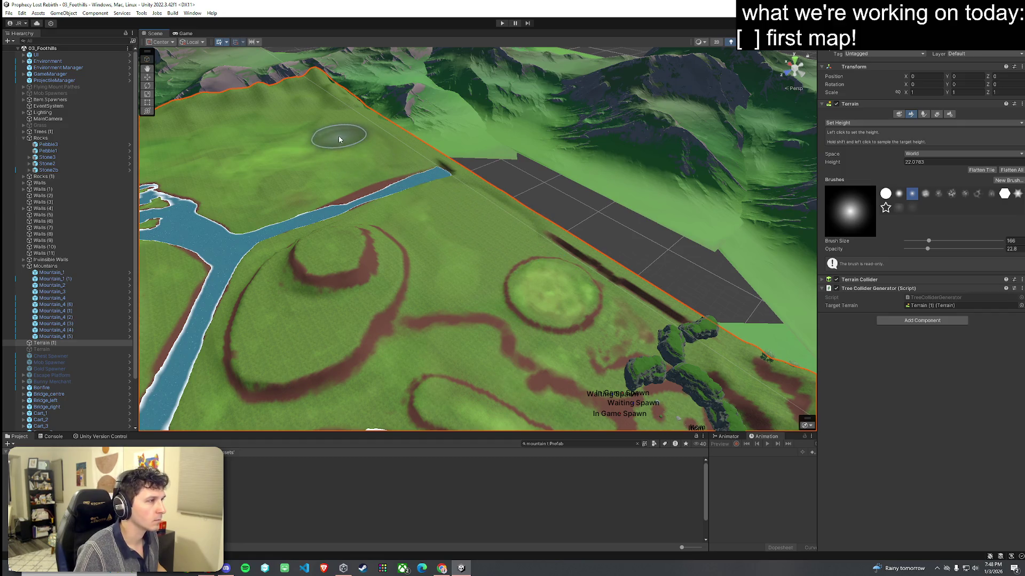
Step: Try Raise or Lower Terrain at opacity 12.8, then switch to Smooth Height
left_click(864, 123)
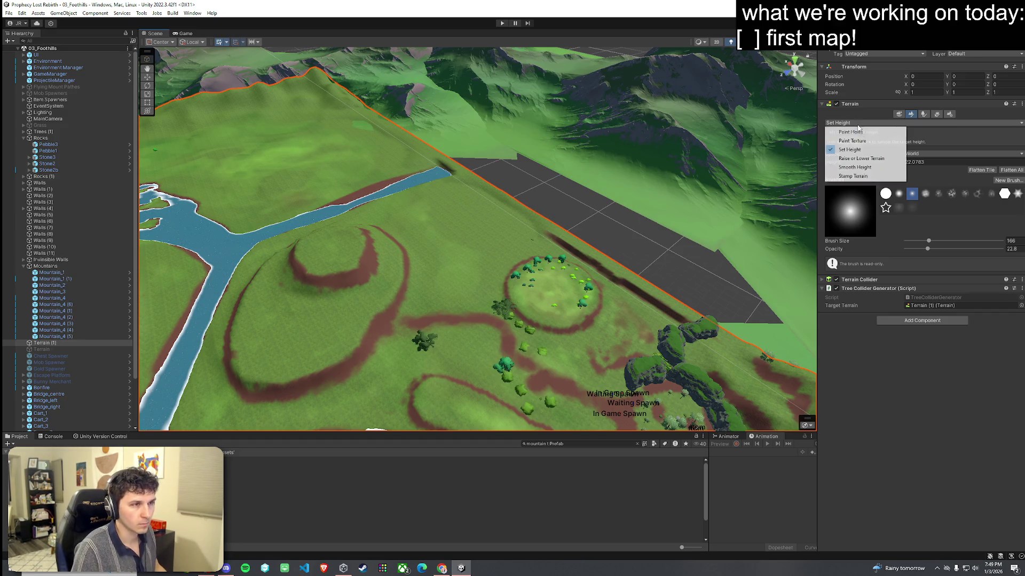
left_click(860, 158)
left_click_drag(928, 224, 917, 225)
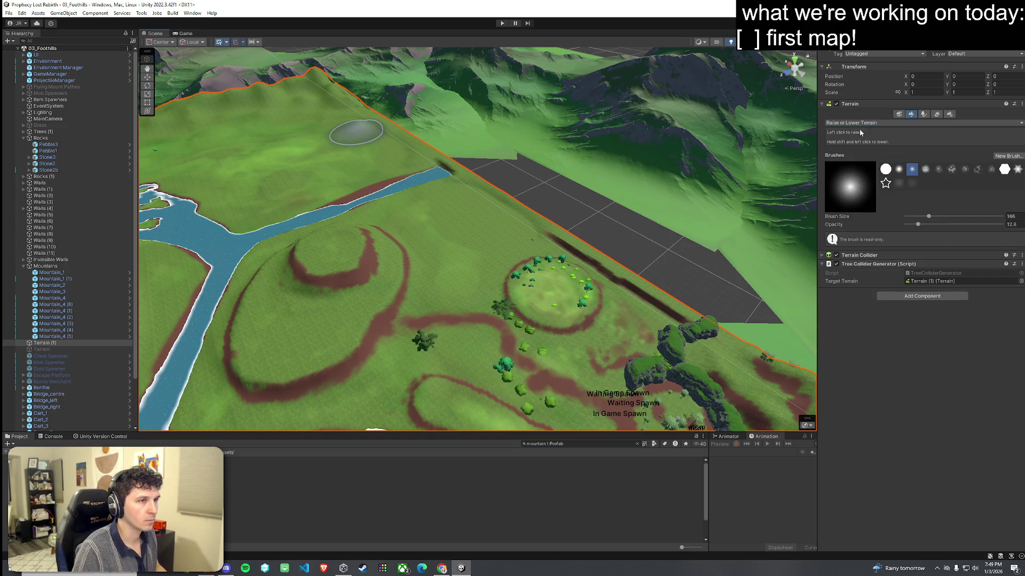
left_click(861, 123)
left_click(866, 169)
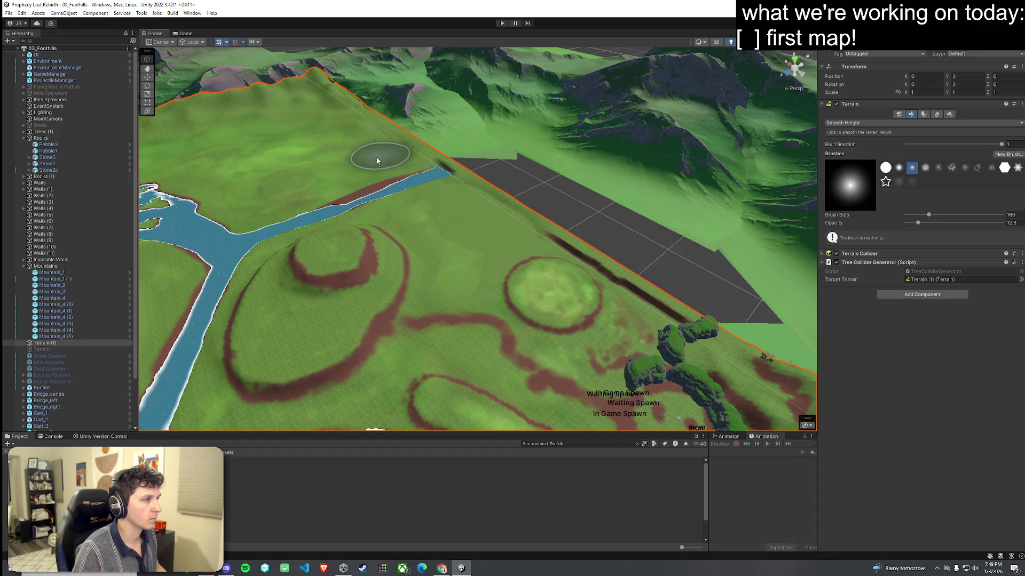
mouse_move(438, 233)
left_mouse_down()
mouse_move(472, 227)
mouse_move(416, 210)
mouse_move(460, 251)
mouse_move(404, 245)
mouse_move(416, 251)
left_mouse_up()
Step: Return to Set Height with brush size 27 and sample the edge height 27.04792
left_click(855, 124)
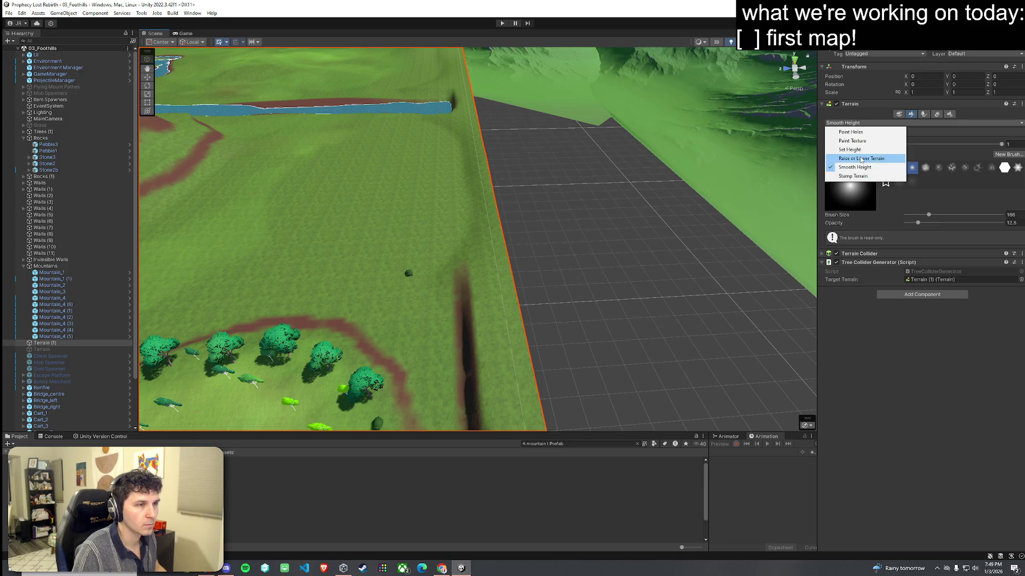
left_click(860, 153)
left_click_drag(928, 241, 917, 242)
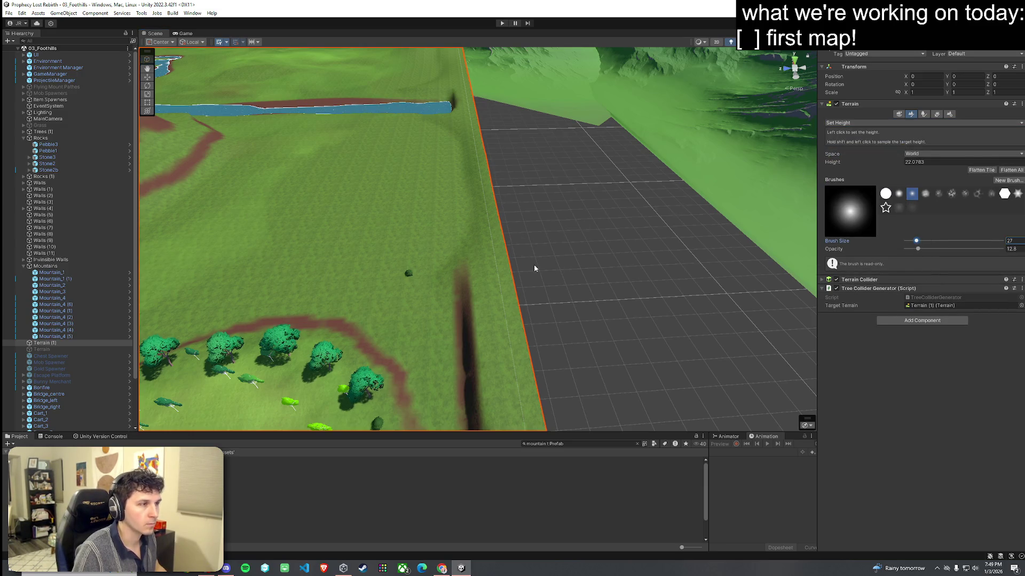
left_click(492, 269, "shift")
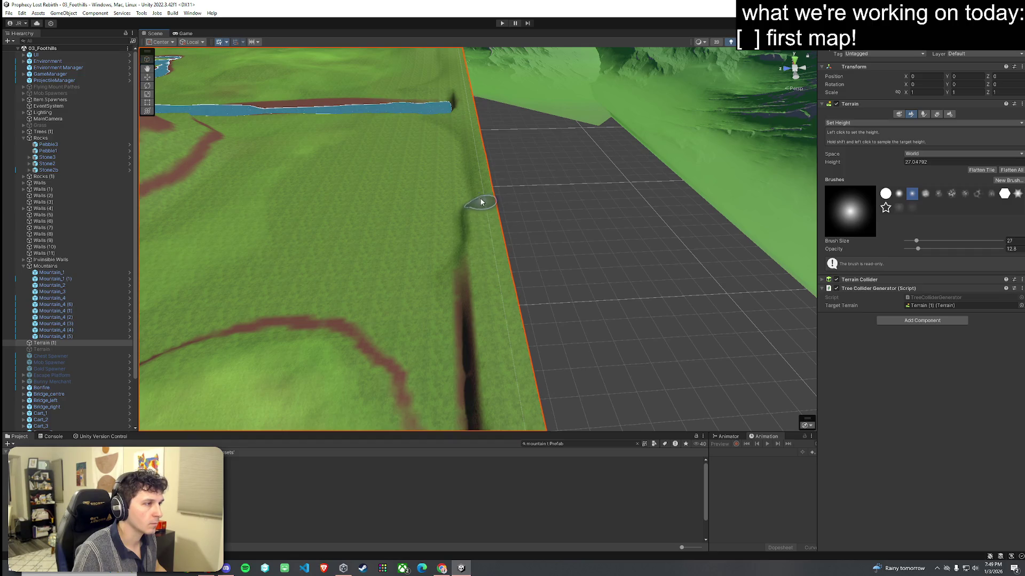
mouse_move(487, 265)
left_mouse_down()
mouse_move(522, 160)
mouse_move(633, 222)
mouse_move(662, 222)
left_mouse_up()
Step: Use Paint Texture at opacity 7.3 to paint a thin dirt path from the river toward the dirt streak
left_click(847, 125)
left_click(854, 141)
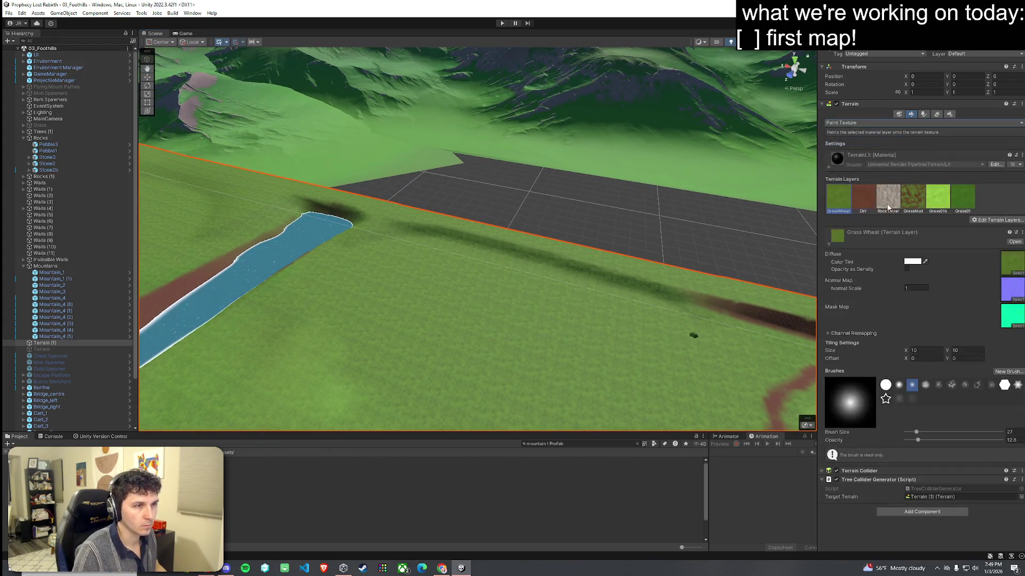
left_click_drag(917, 440, 912, 440)
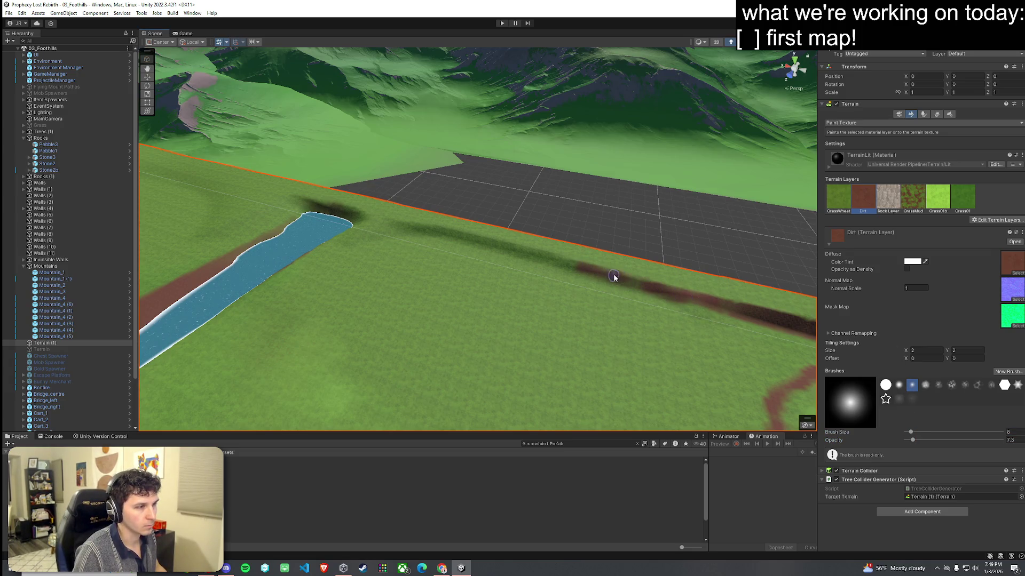
left_click_drag(570, 268, 511, 254)
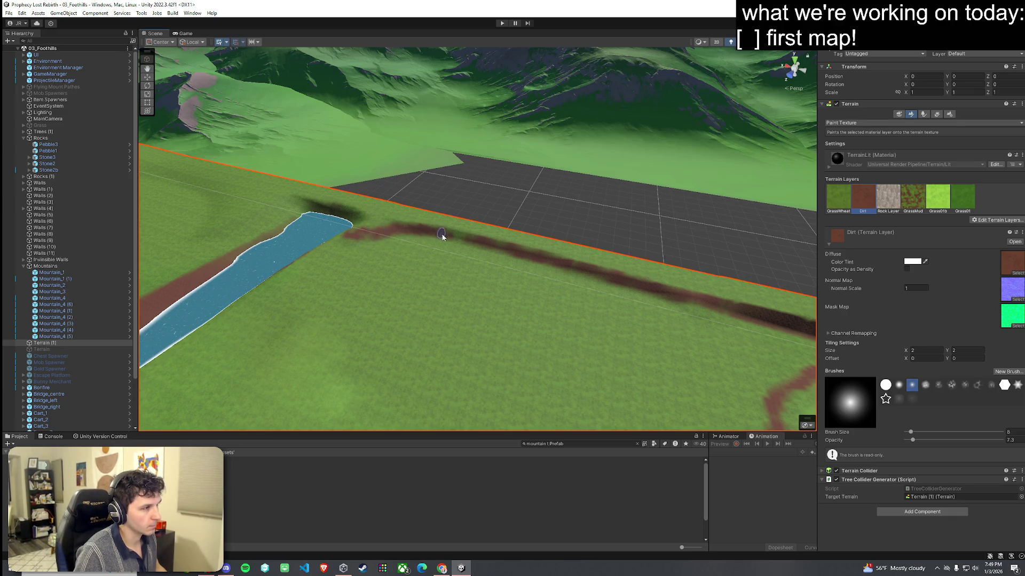
mouse_move(472, 242)
left_mouse_down()
mouse_move(414, 229)
mouse_move(375, 190)
mouse_move(430, 202)
mouse_move(530, 281)
left_mouse_up()
left_click_drag(614, 287, 661, 308)
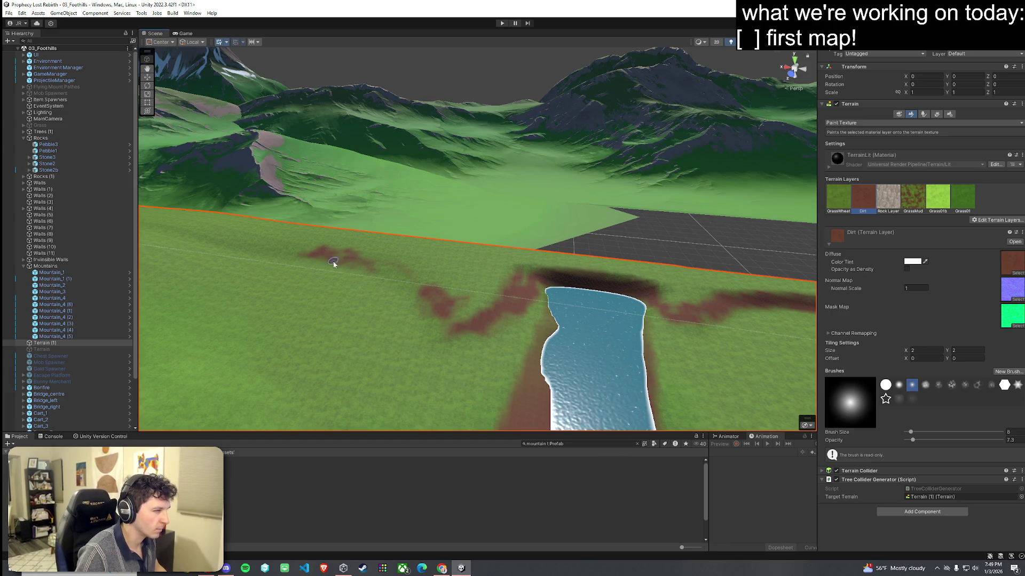
left_click_drag(308, 253, 379, 245)
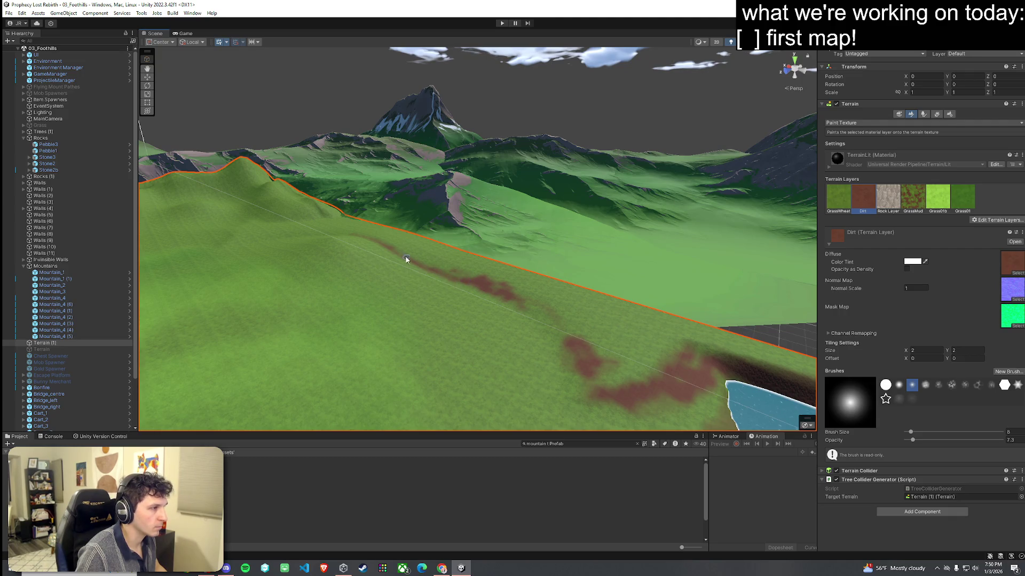
mouse_move(326, 244)
left_mouse_down()
mouse_move(450, 286)
mouse_move(391, 277)
mouse_move(395, 306)
mouse_move(572, 336)
left_mouse_up()
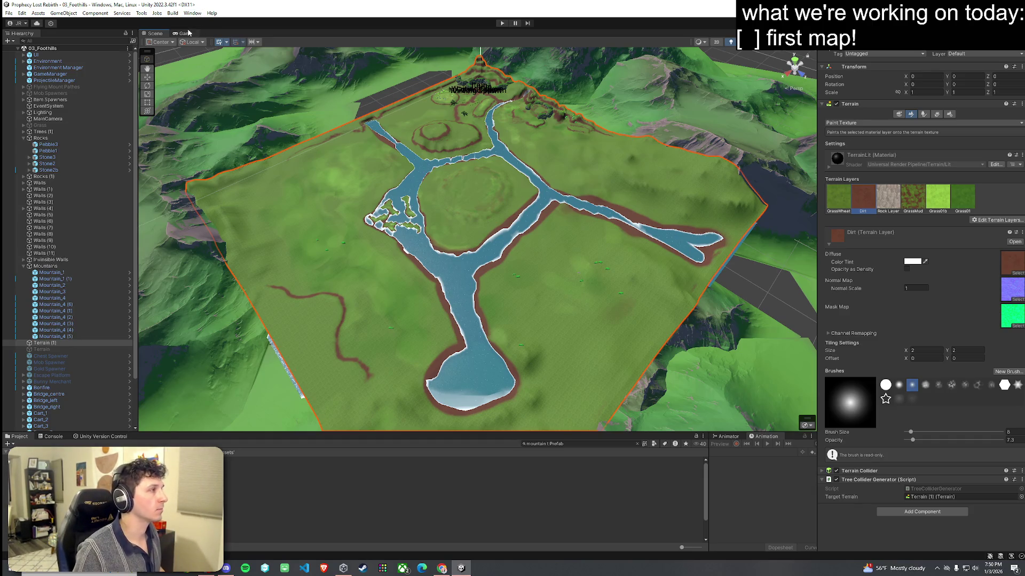
Step: Save the scene, enter Play mode, and choose Start Game on the Prophecy Lost title screen
left_click_drag(263, 127, 403, 197)
left_click(9, 13)
left_click(22, 51)
left_click(501, 23)
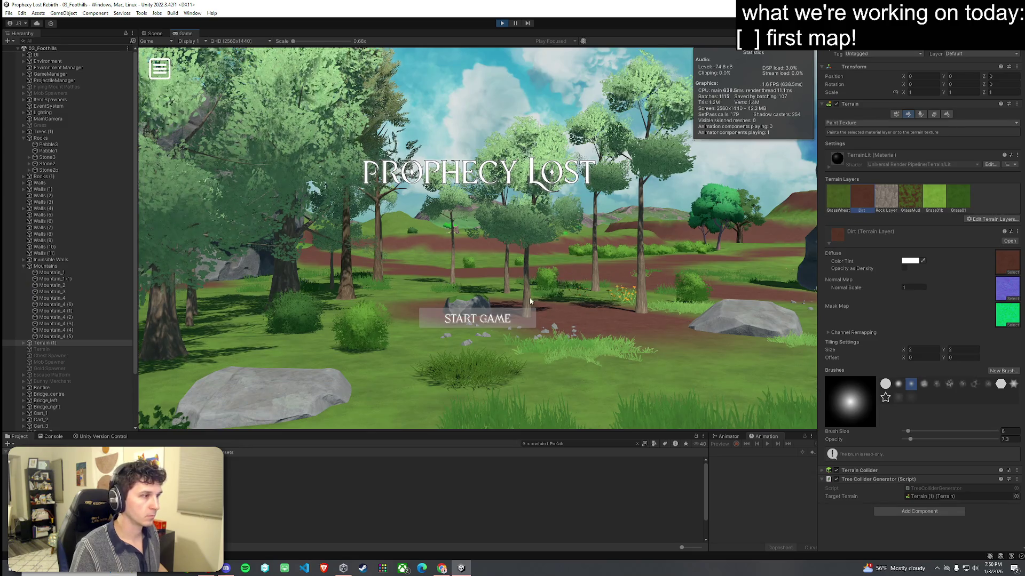
left_click(486, 322)
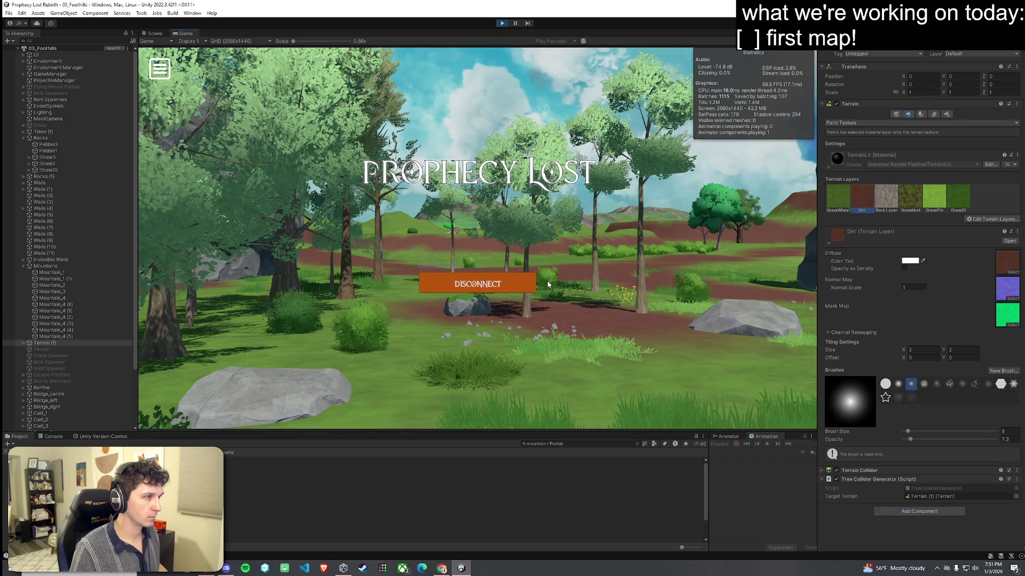
Step: Run and sprint the character across the flowers and grass along the dirt hillside
key("super")
key("super")
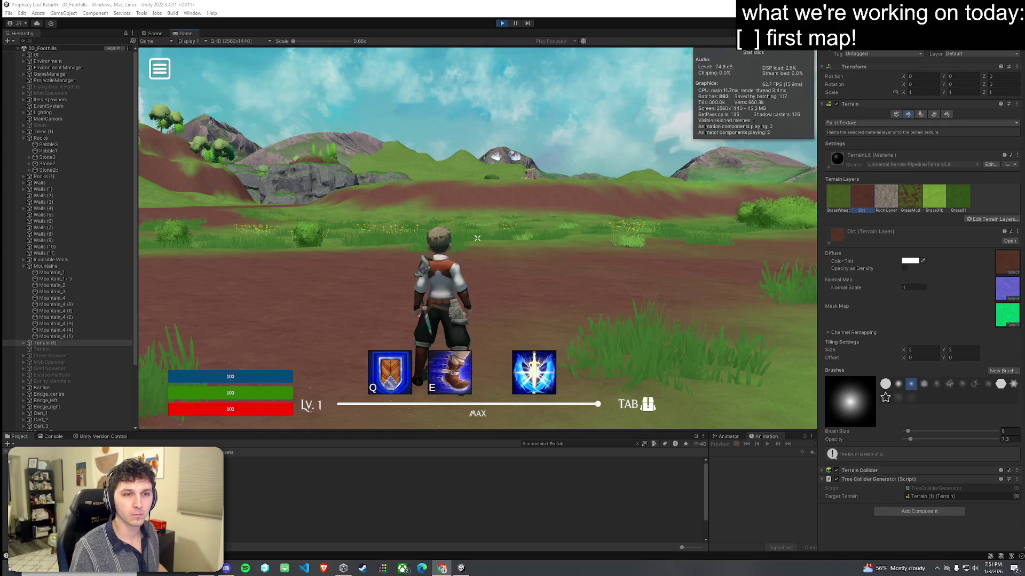
left_click(717, 227)
key("w")
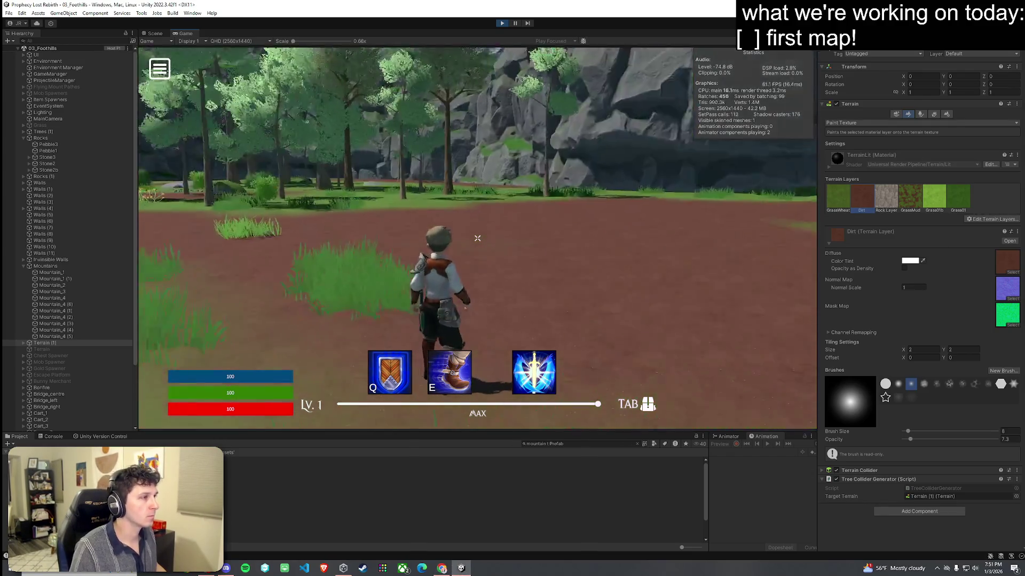
mouse_move(478, 238)
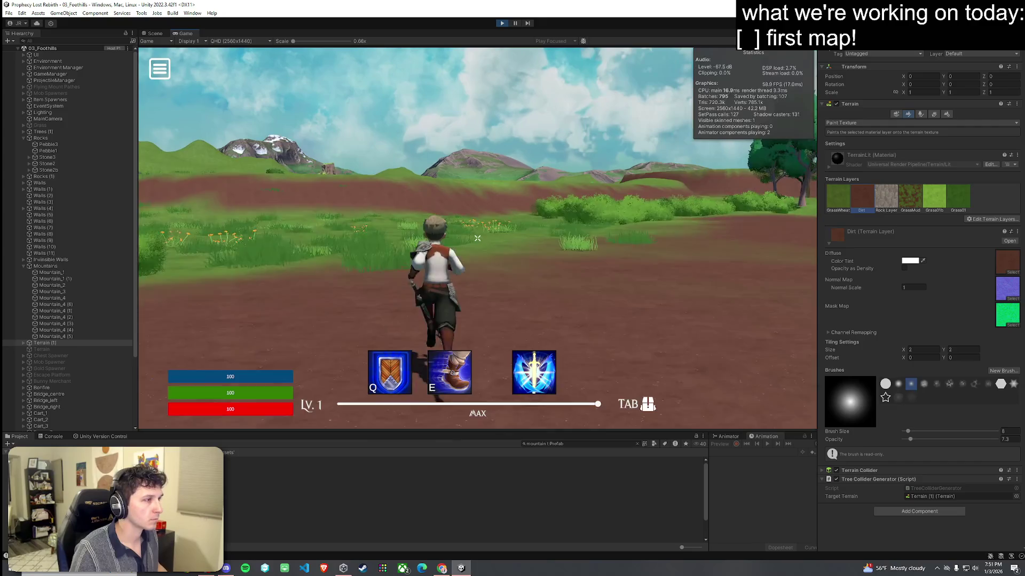
key("space")
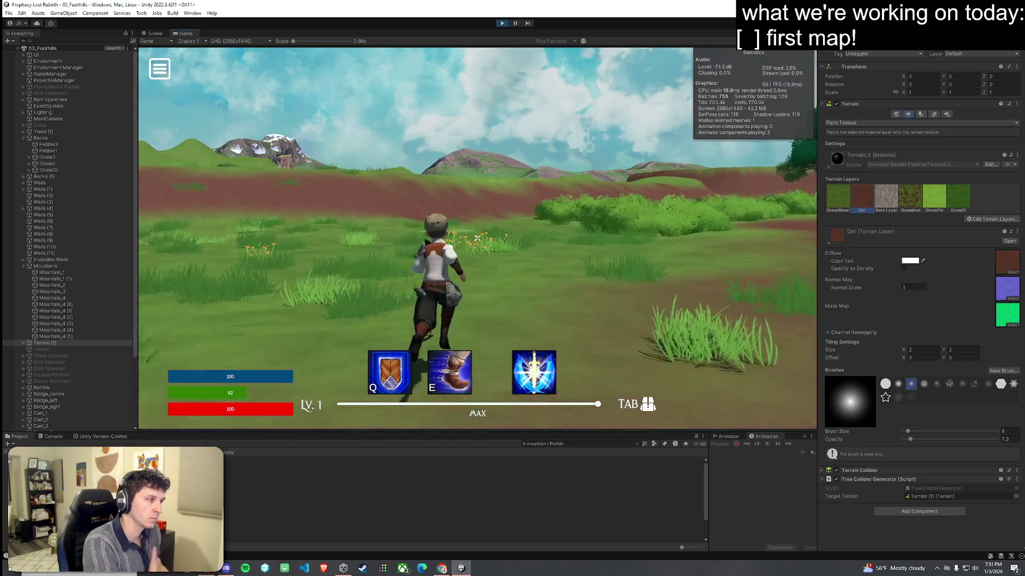
key("w")
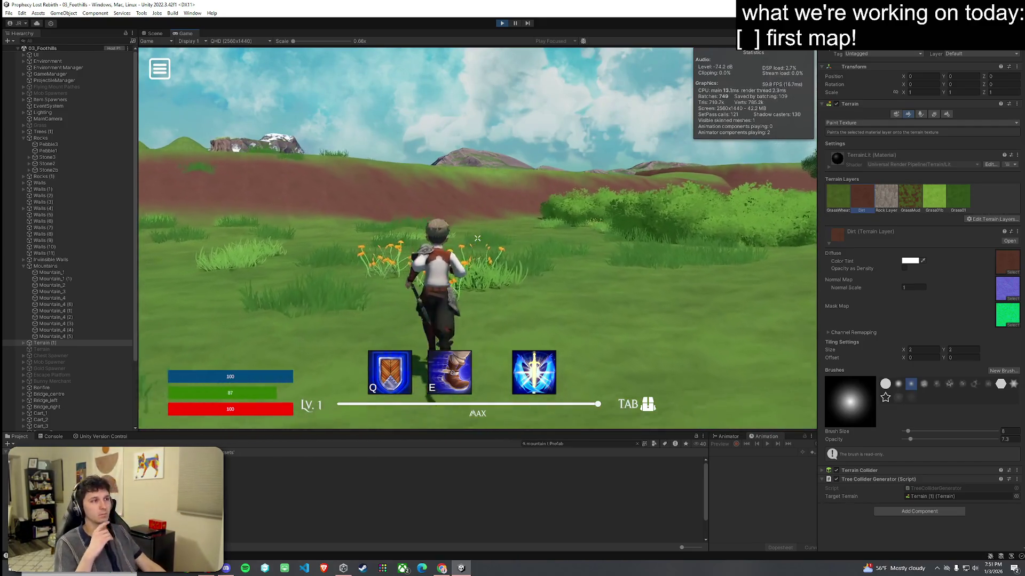
key("w")
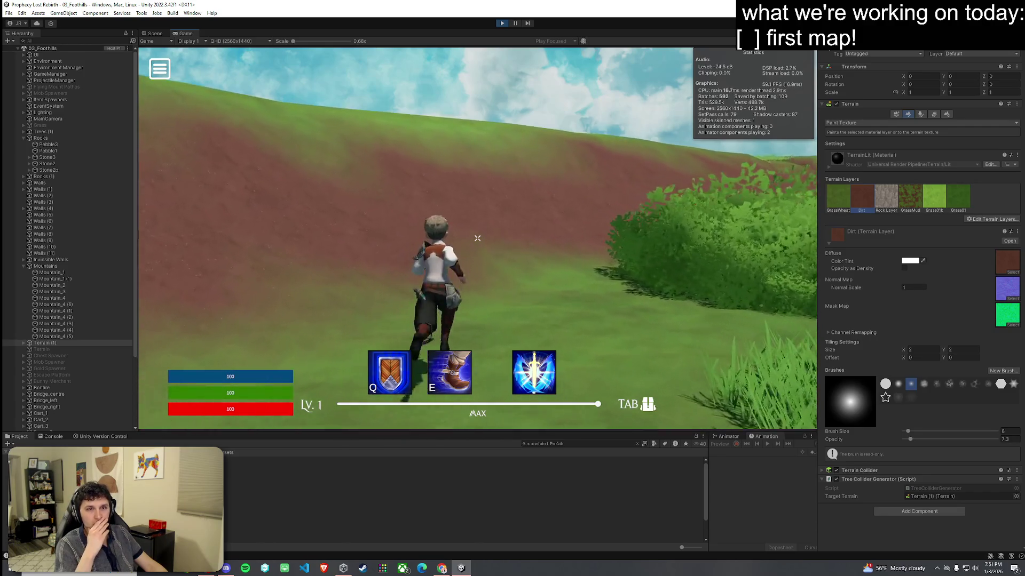
key("w")
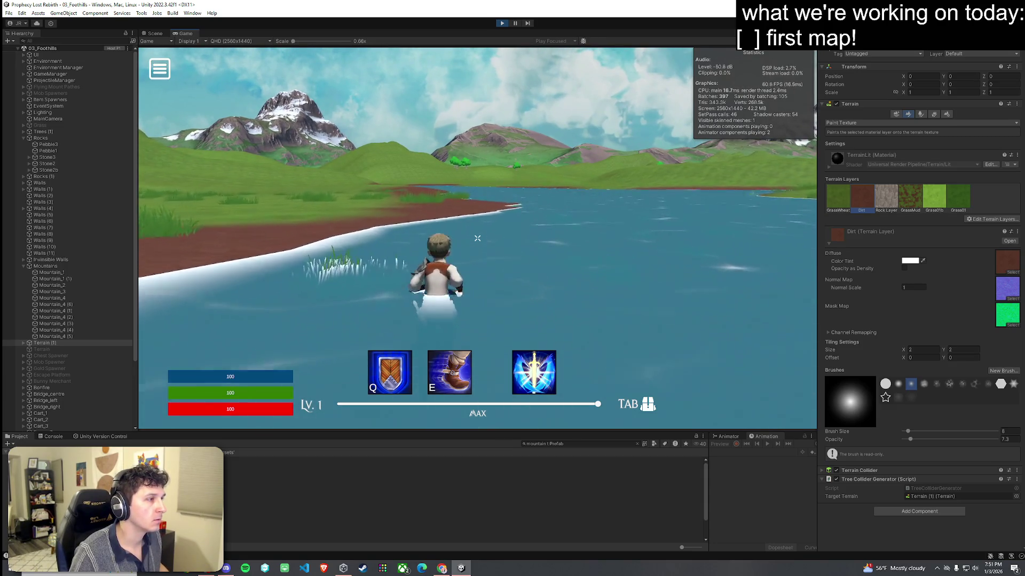
Step: Run the character along the lakeshore, into the water and toward the mountains, then stop Play mode
key("w")
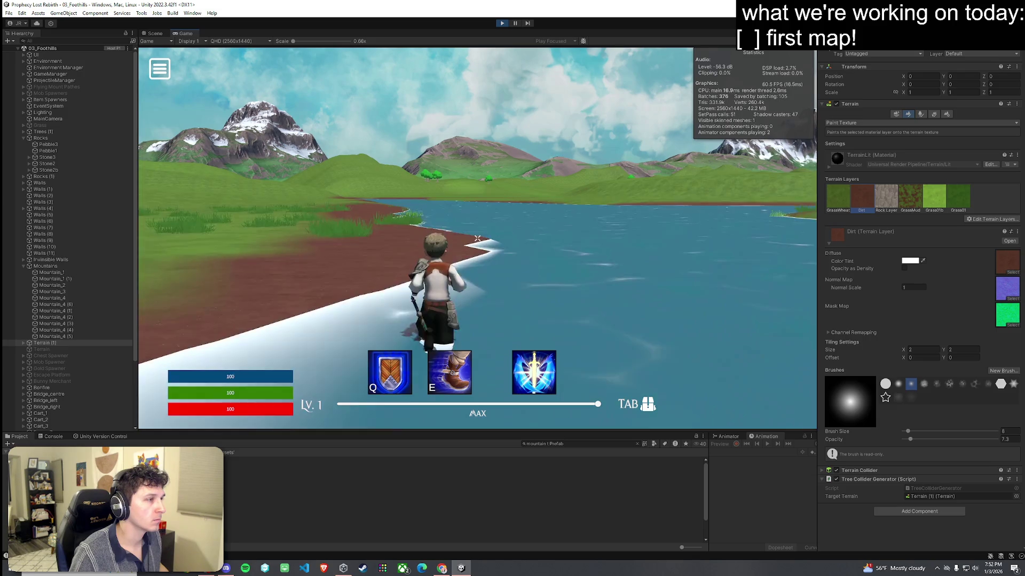
key("w")
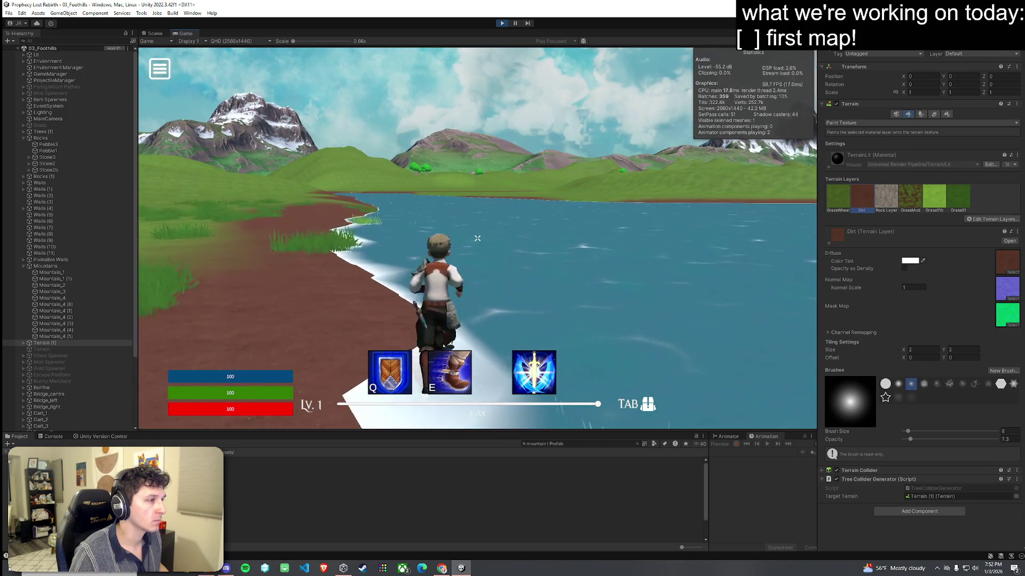
key("w")
key("w")
key("w")
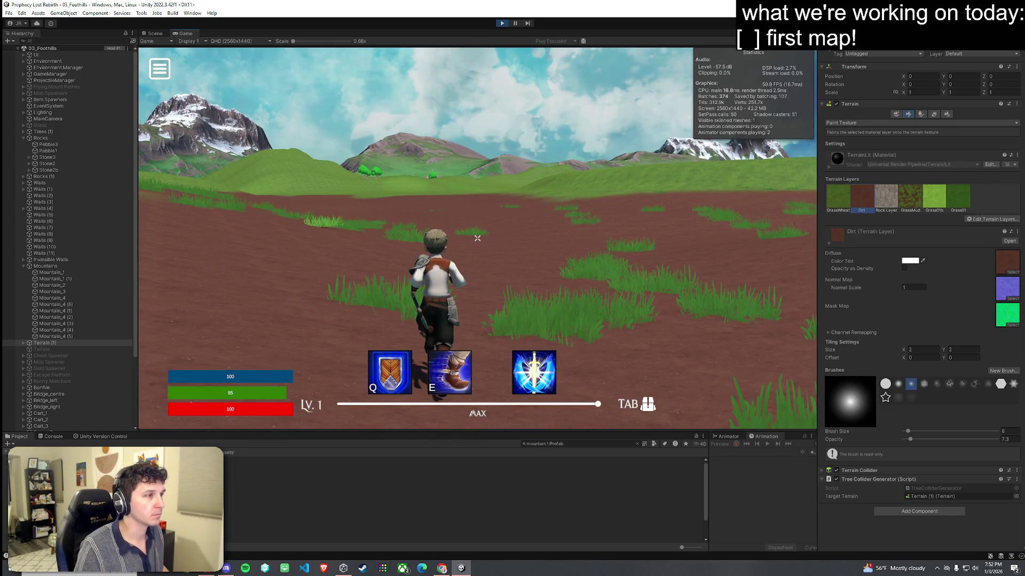
key("w")
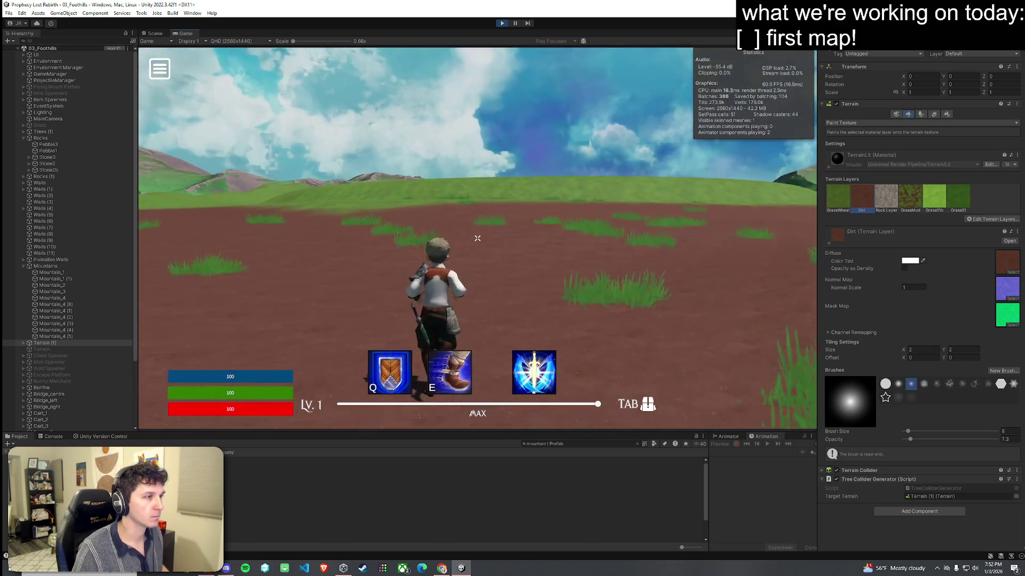
key("shift+w")
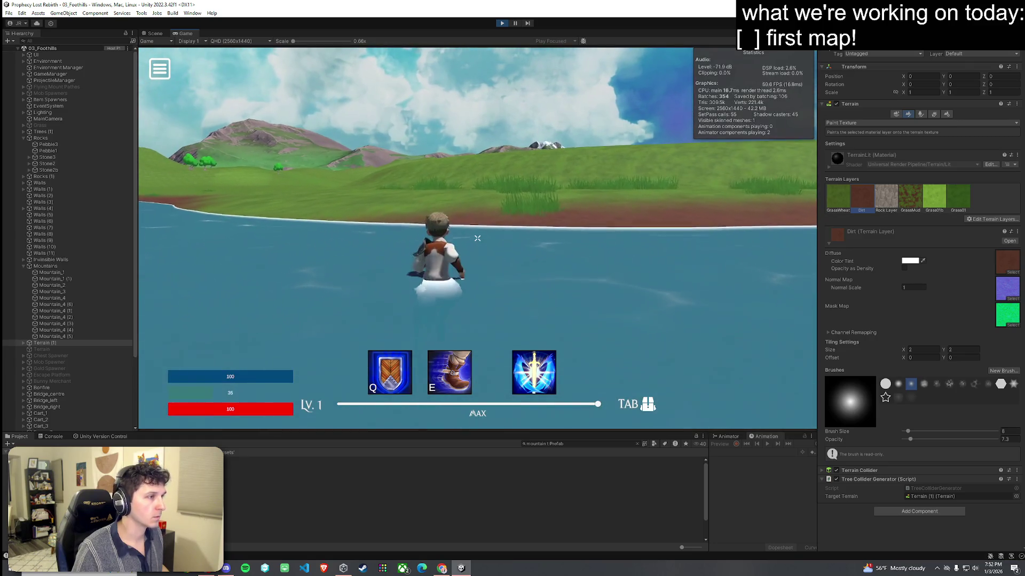
key("super")
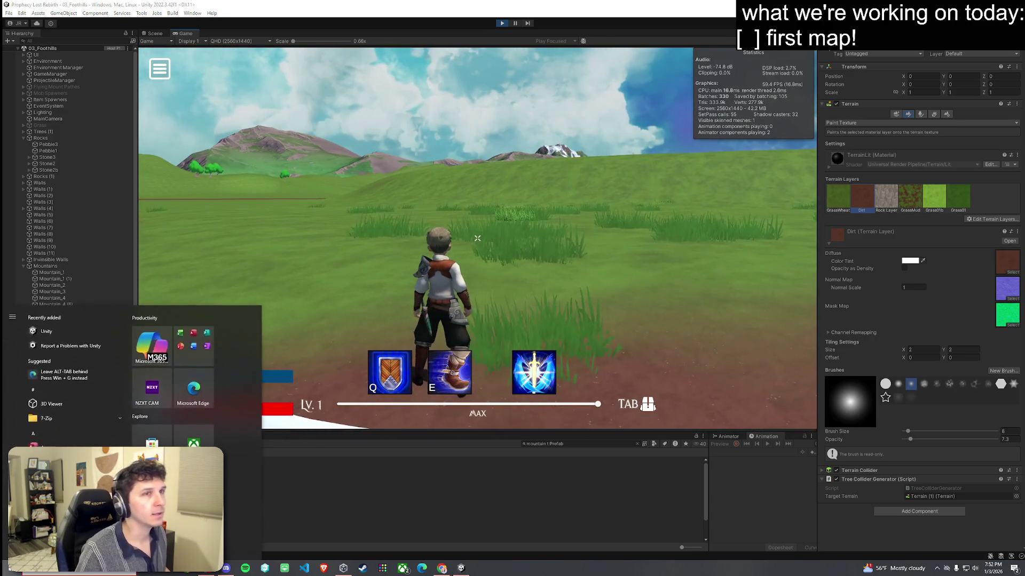
key("super")
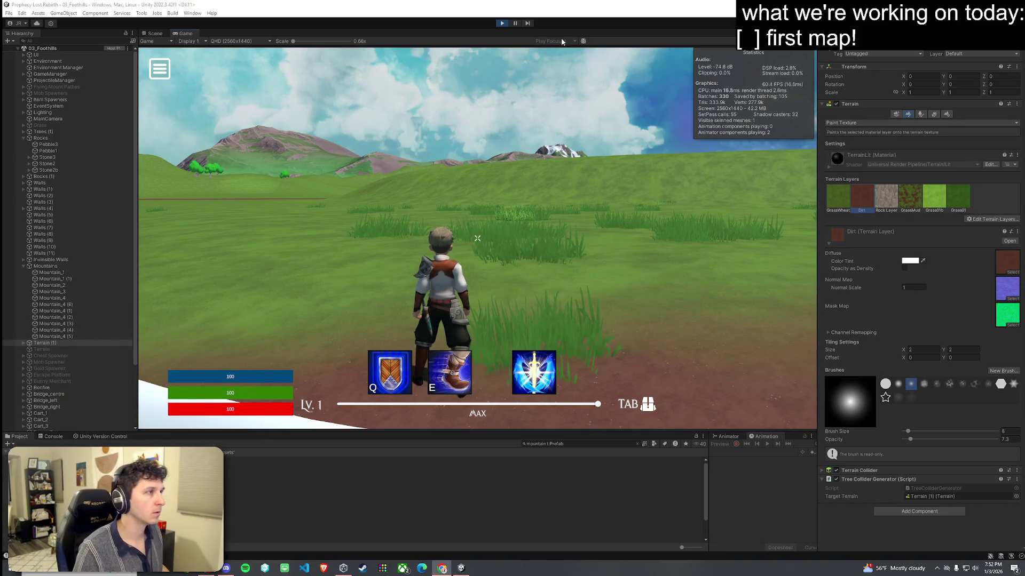
left_click(504, 24)
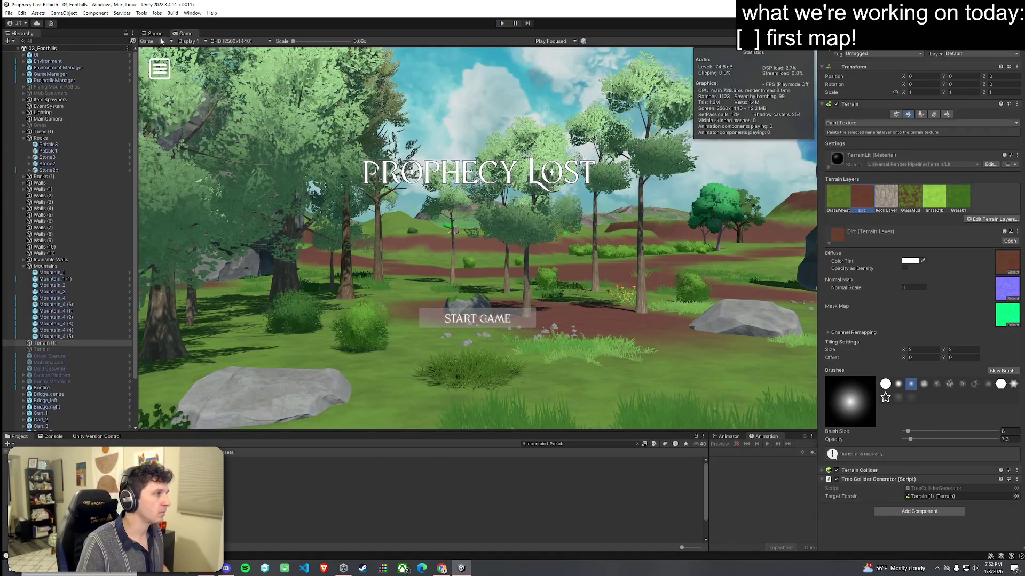
Step: Return to the Scene view and save the 03_Foothills scene
left_click(155, 34)
mouse_move(423, 225)
left_mouse_down()
mouse_move(444, 267)
mouse_move(512, 209)
mouse_move(473, 189)
mouse_move(363, 220)
mouse_move(432, 202)
mouse_move(412, 204)
left_mouse_up()
left_click(8, 12)
left_click(37, 50)
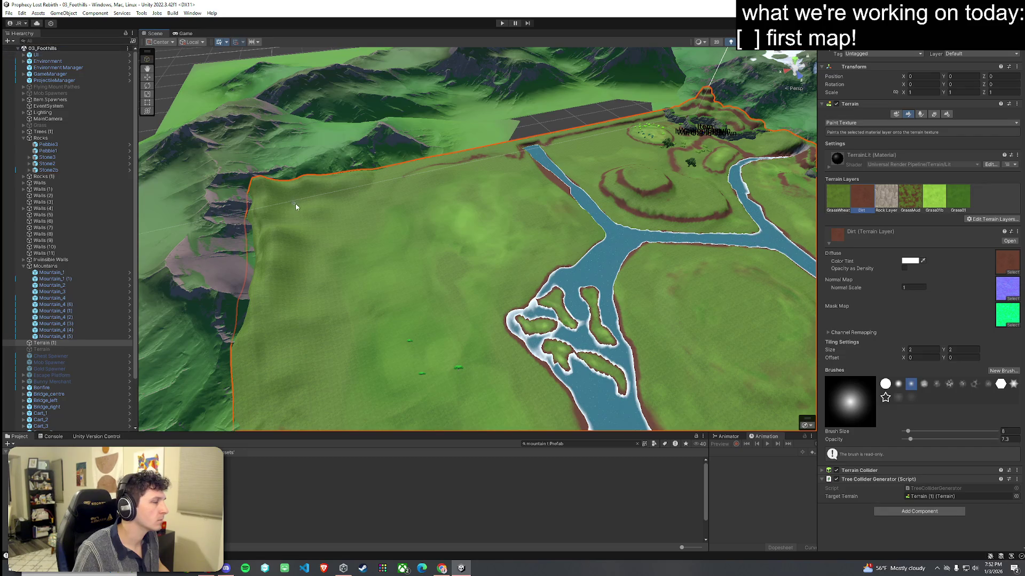
Step: Enlarge the Project window and open the Assets > Scenes folder
scroll(459, 378, "up", 2)
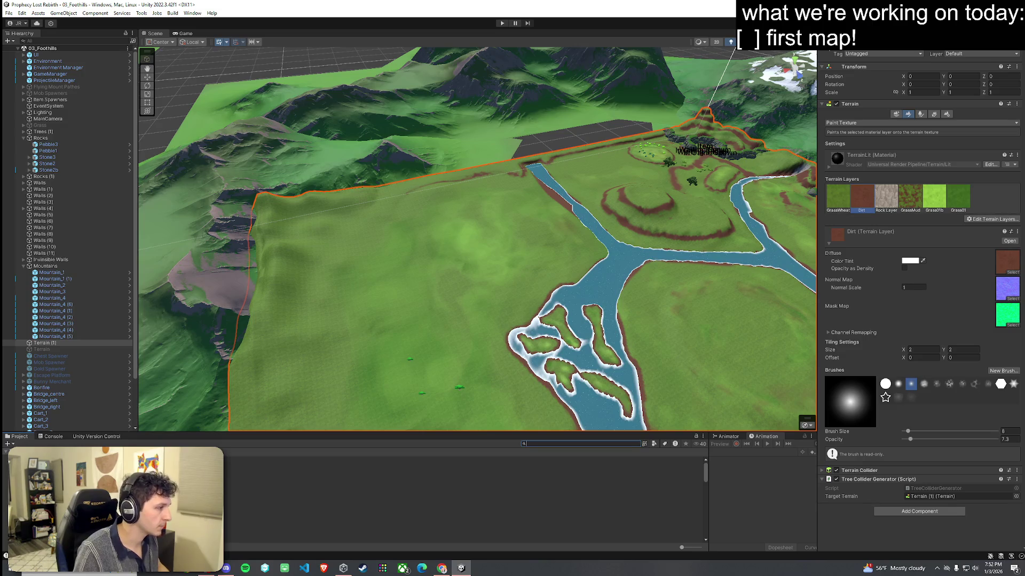
left_click_drag(196, 434, 195, 379)
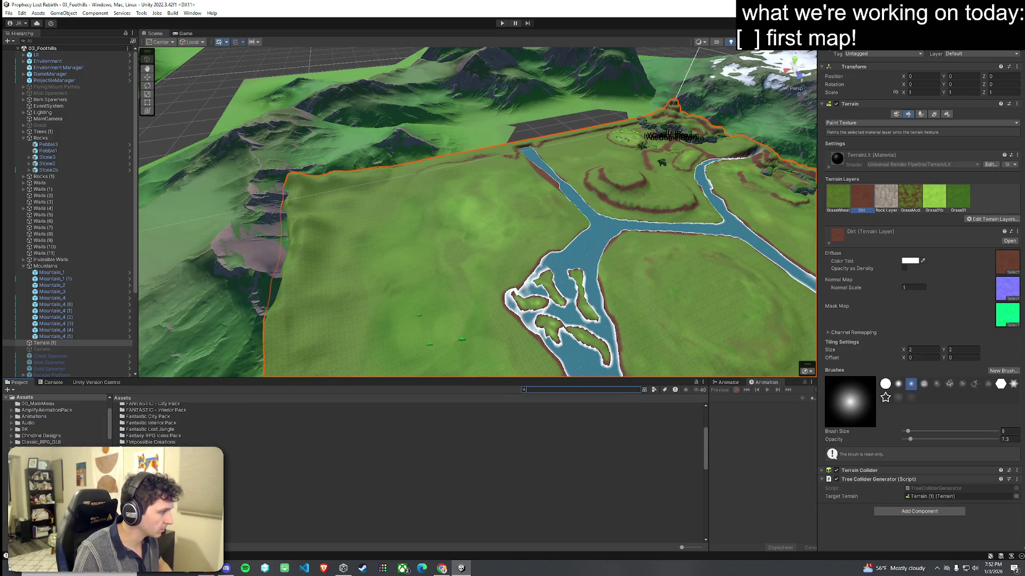
scroll(374, 480, "down", 10)
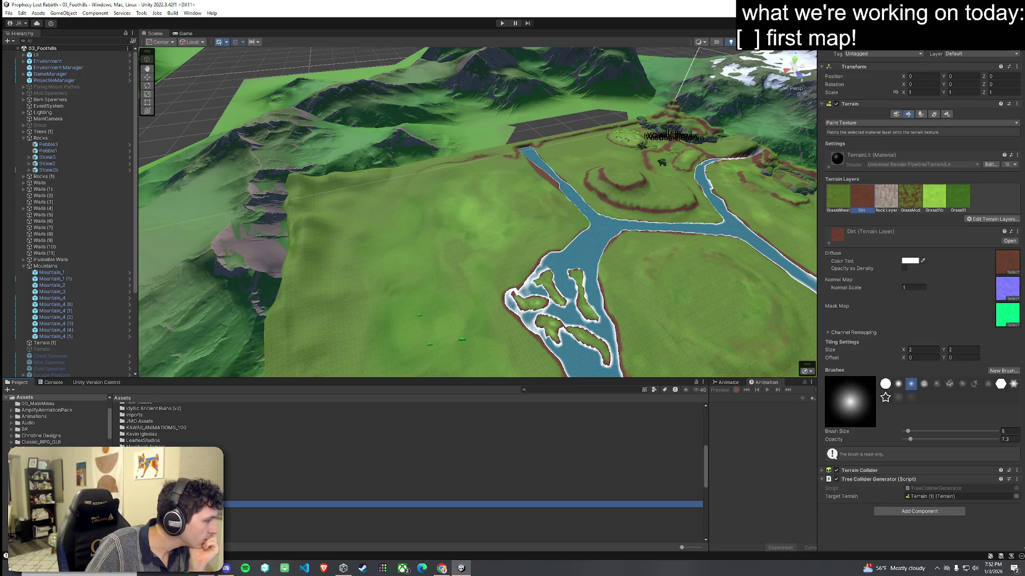
double_click(154, 431)
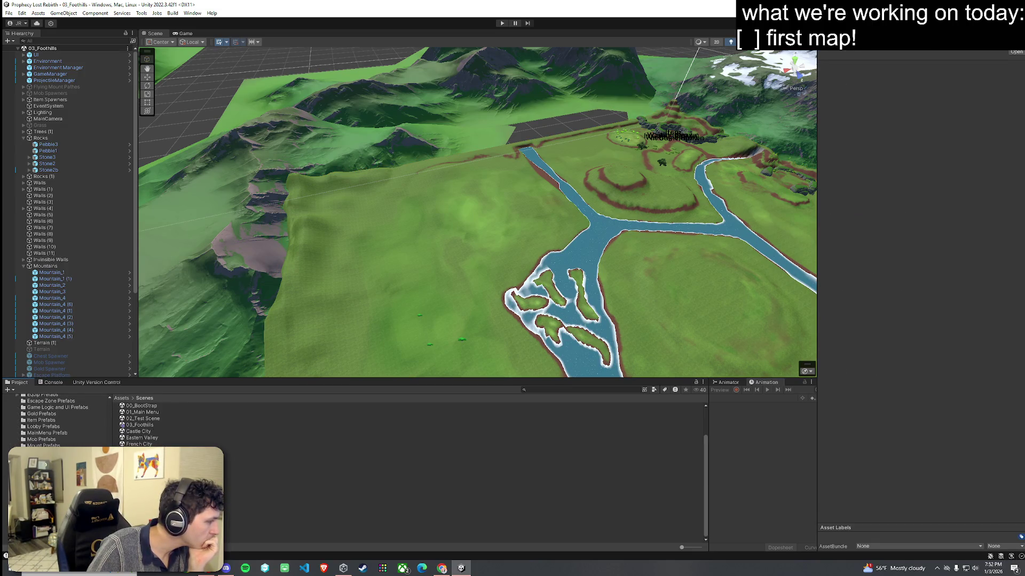
Step: Open Gentle Meadows, select its Terrain, and fly the camera from the lake over the shore
left_click(160, 451)
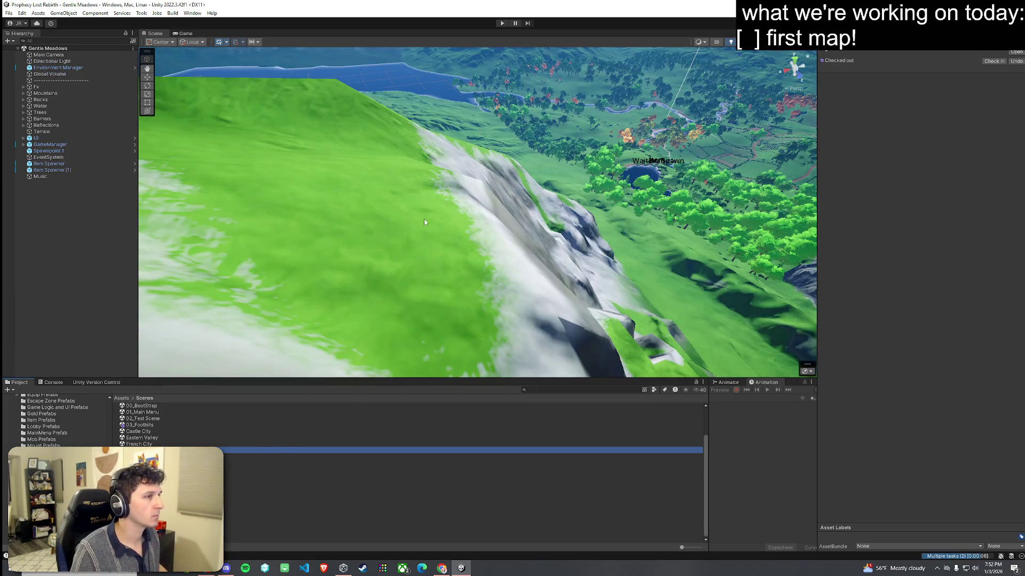
mouse_move(424, 219)
left_mouse_down()
mouse_move(581, 232)
mouse_move(519, 190)
mouse_move(503, 197)
mouse_move(540, 171)
mouse_move(652, 190)
mouse_move(657, 164)
mouse_move(684, 187)
mouse_move(23, 170)
left_mouse_up()
left_click(503, 196)
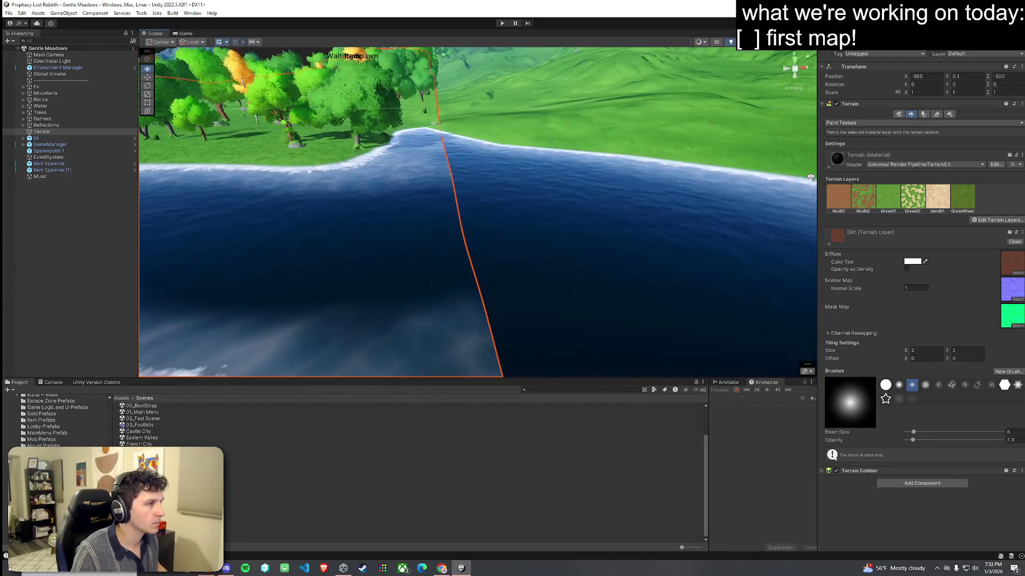
mouse_move(326, 154)
left_mouse_down()
mouse_move(424, 124)
mouse_move(516, 121)
mouse_move(656, 151)
mouse_move(727, 190)
mouse_move(757, 228)
mouse_move(803, 219)
left_mouse_up()
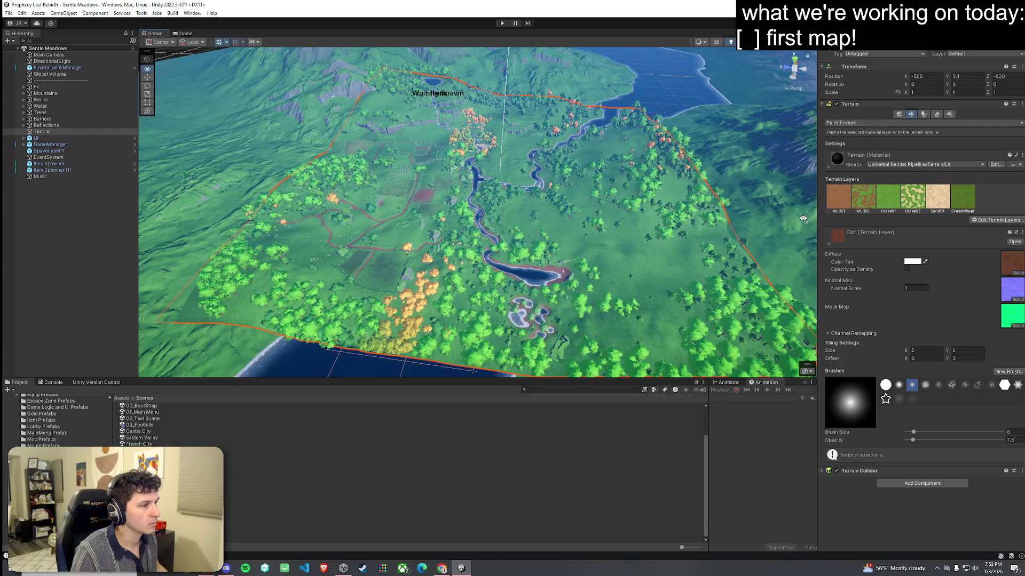
mouse_move(803, 218)
left_mouse_down()
mouse_move(873, 228)
mouse_move(821, 228)
left_mouse_up()
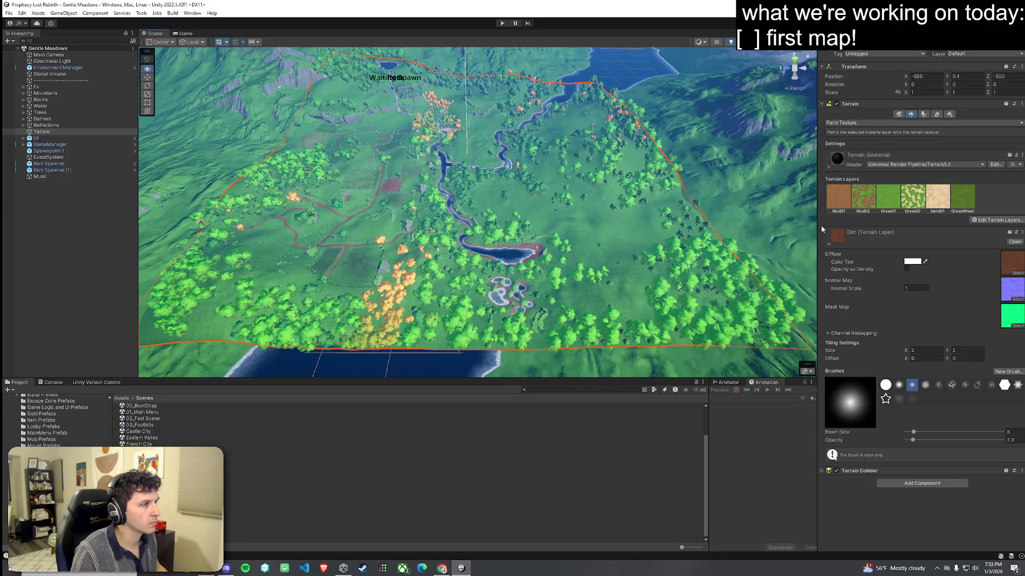
mouse_move(822, 225)
left_mouse_down()
mouse_move(914, 231)
mouse_move(627, 176)
mouse_move(568, 286)
mouse_move(533, 159)
mouse_move(468, 200)
mouse_move(593, 171)
left_mouse_up()
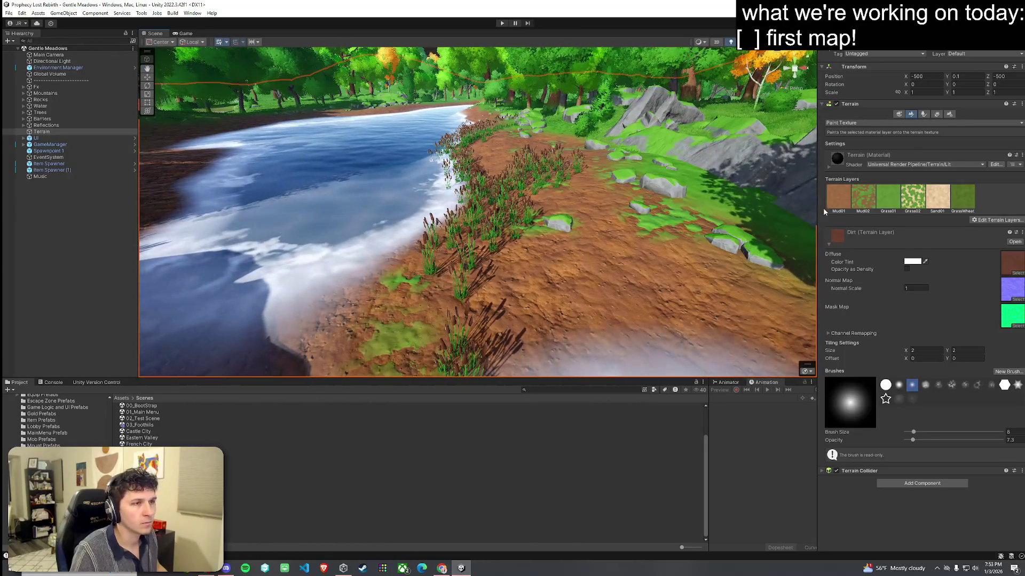
left_click(837, 207)
left_click(1008, 275)
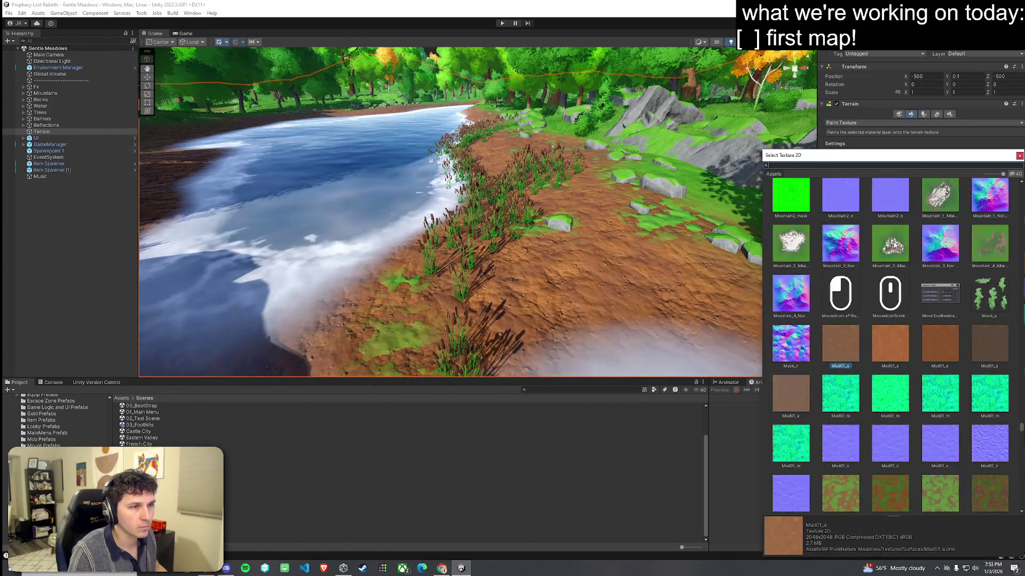
left_click(1019, 156)
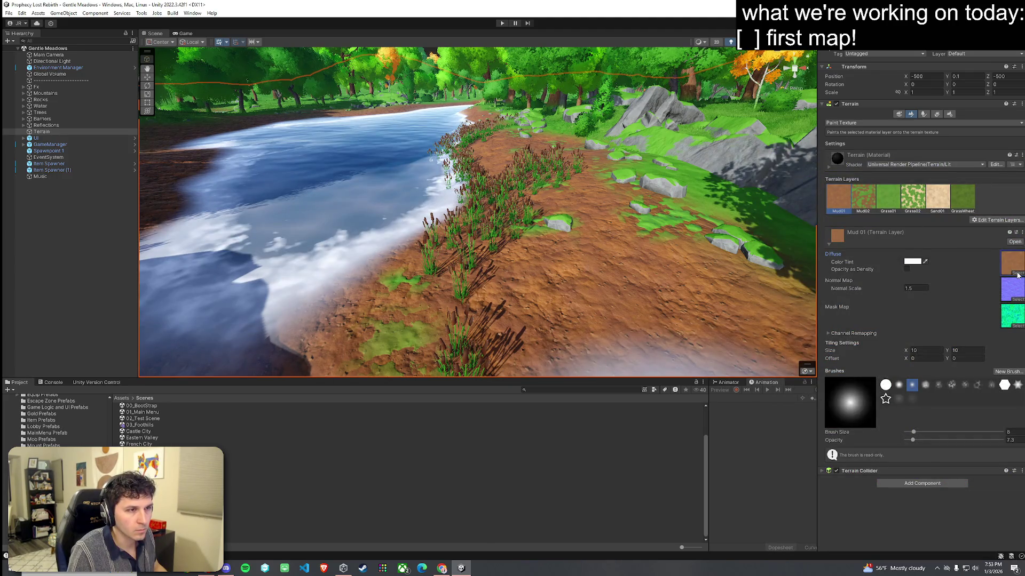
left_click(1018, 275)
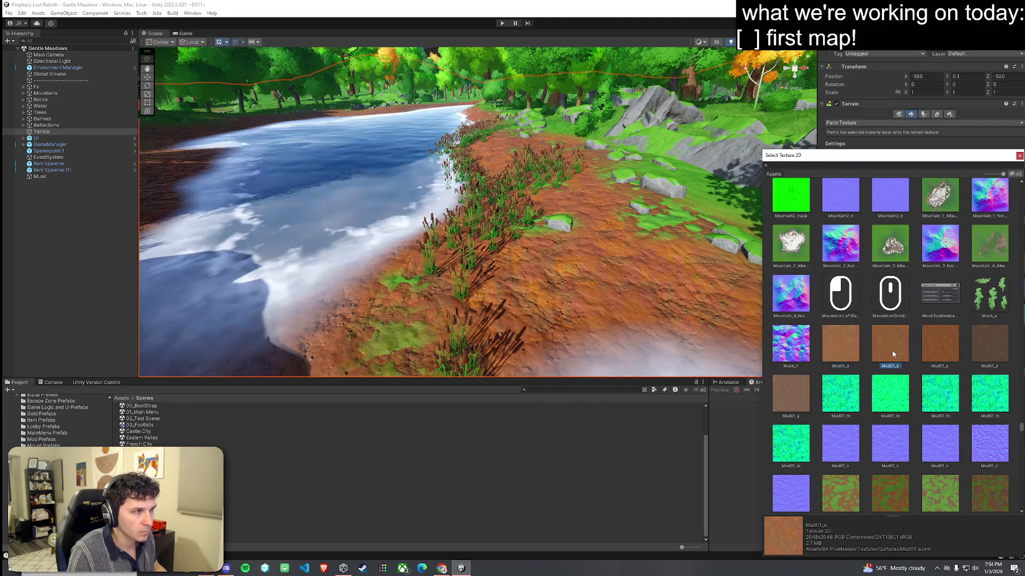
left_click(1020, 156)
key("w")
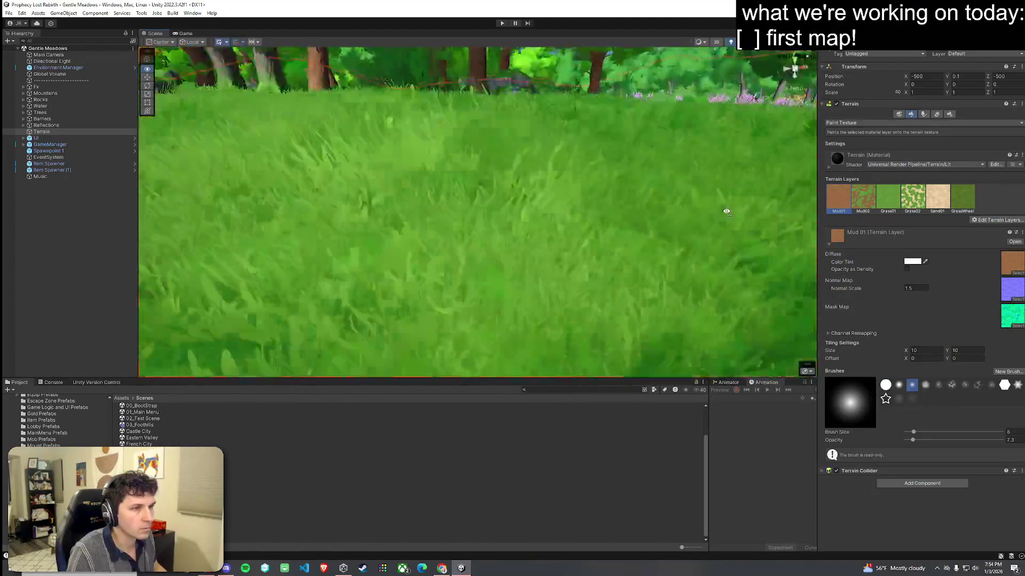
key("s")
left_click(1018, 275)
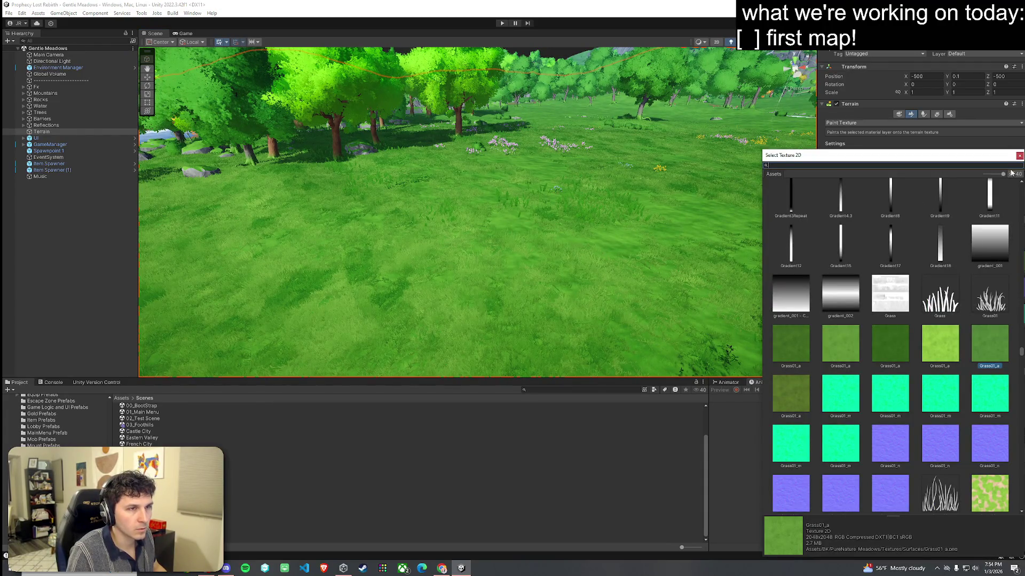
left_click(1019, 155)
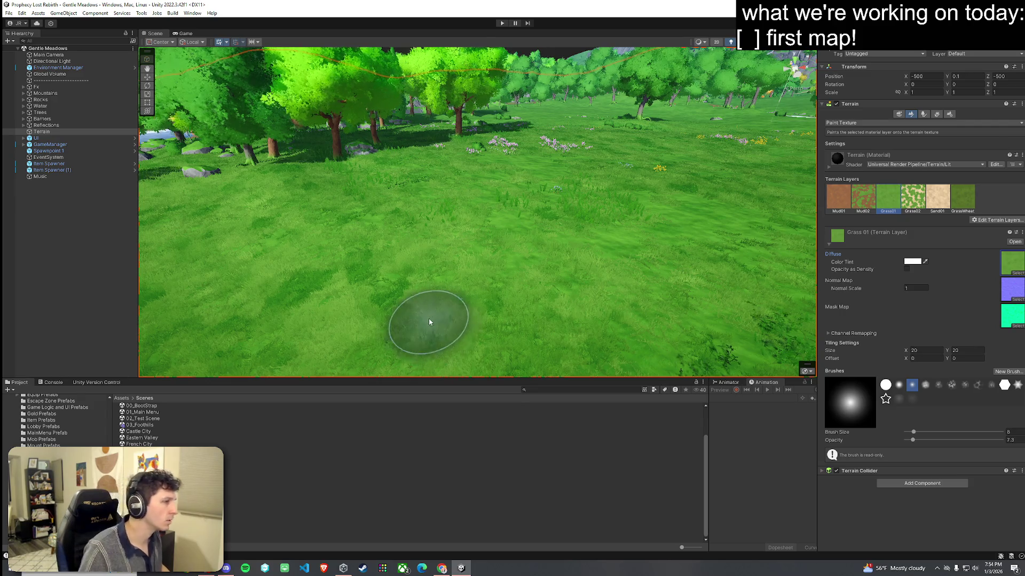
scroll(463, 266, "down", 5)
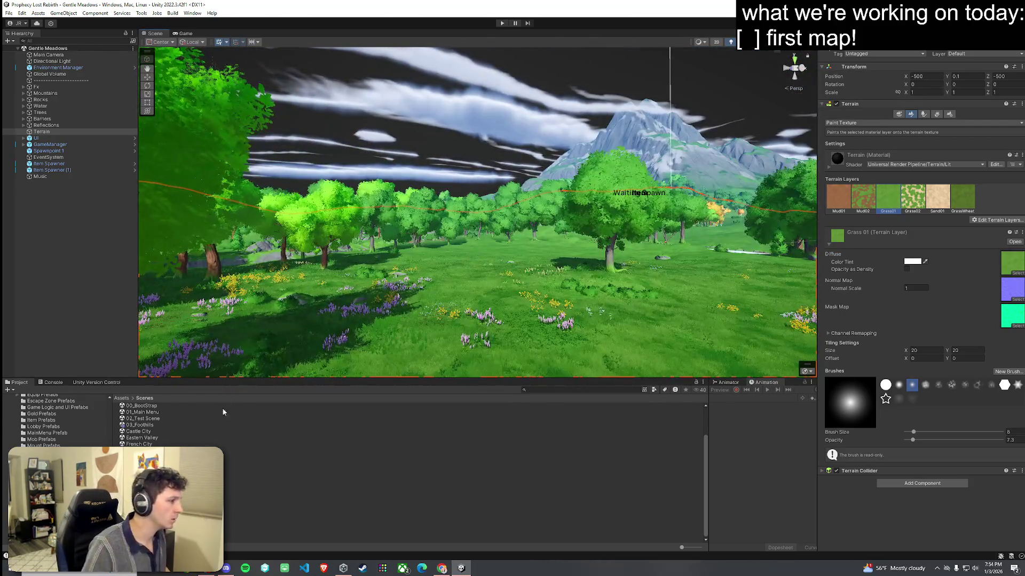
left_click(236, 439)
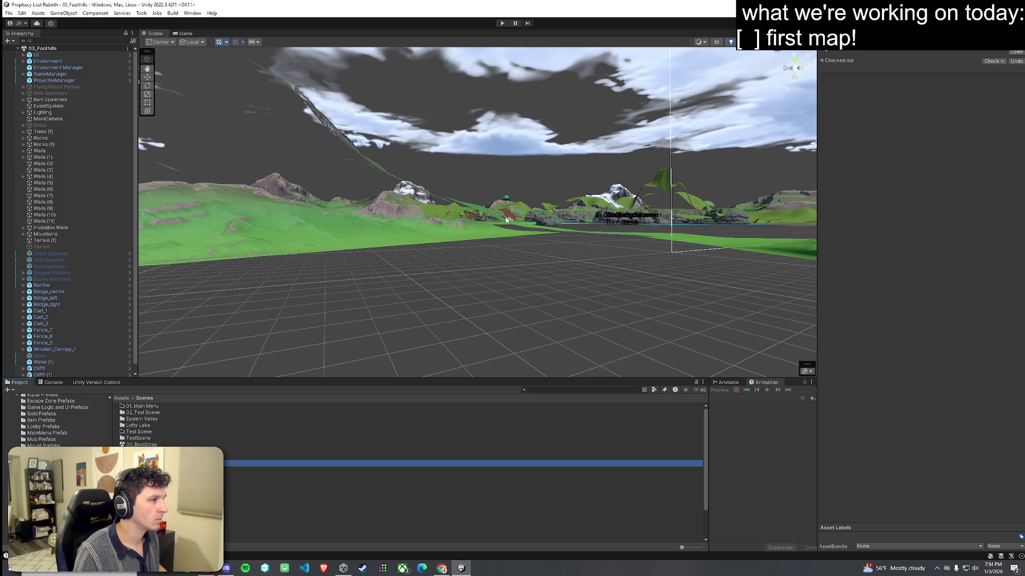
Step: Frame the GameManager, select Terrain (1), and check the Grass01 layer's diffuse texture
mouse_move(611, 222)
left_mouse_down()
mouse_move(417, 327)
mouse_move(476, 305)
left_mouse_up()
key("f")
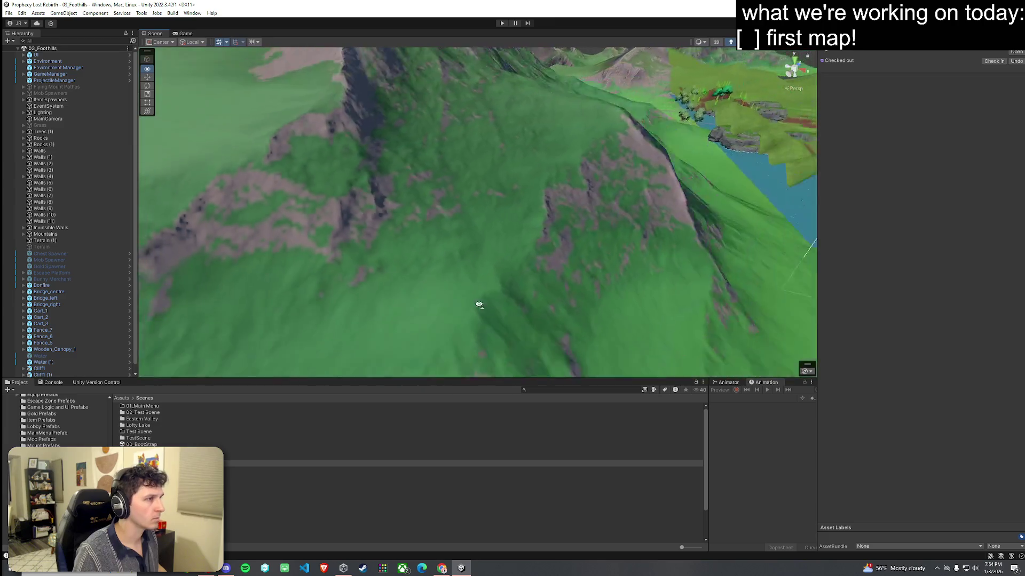
mouse_move(793, 166)
left_mouse_down()
mouse_move(753, 139)
mouse_move(552, 206)
left_mouse_up()
left_click(552, 206)
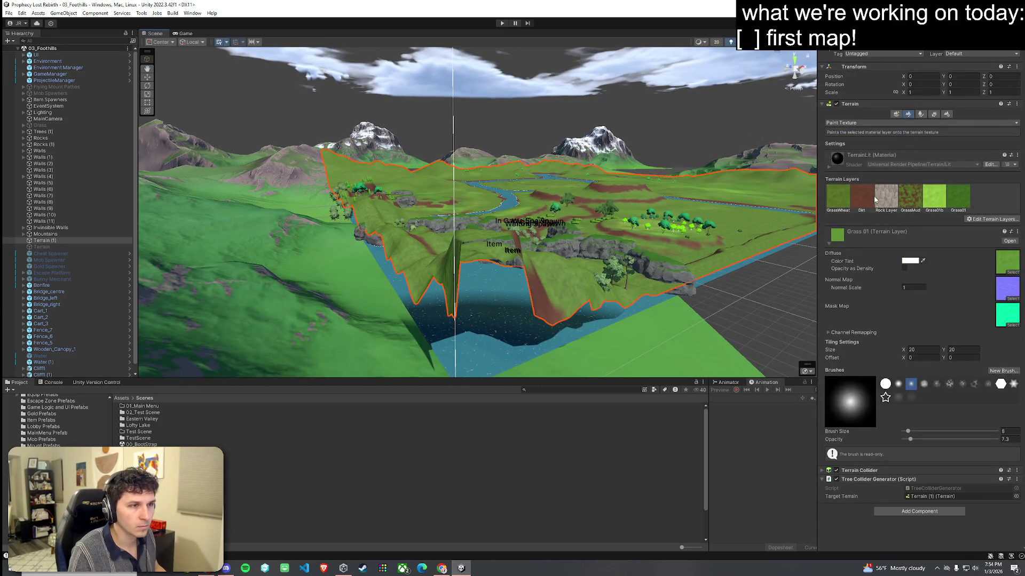
left_click(1013, 272)
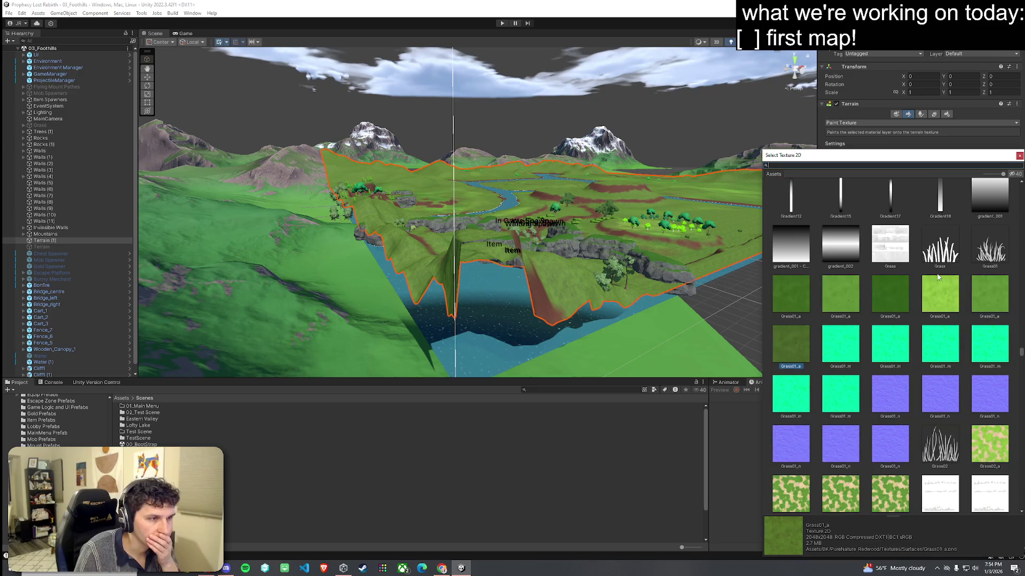
left_click(1019, 155)
Step: Search 'mud01a' for the Dirt layer's diffuse and confirm the lighter Mud01_a texture
left_click(866, 199)
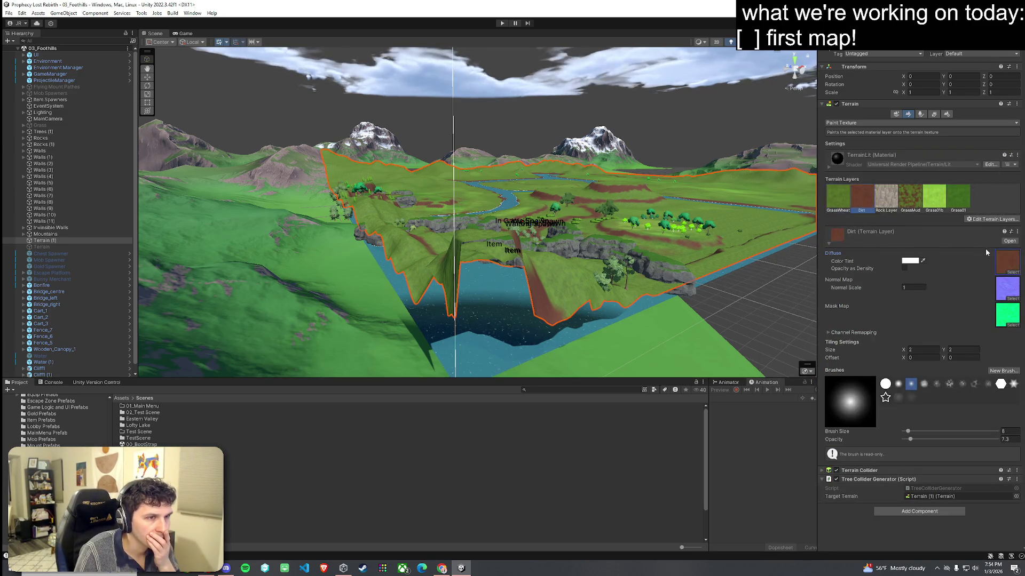
left_click(1013, 273)
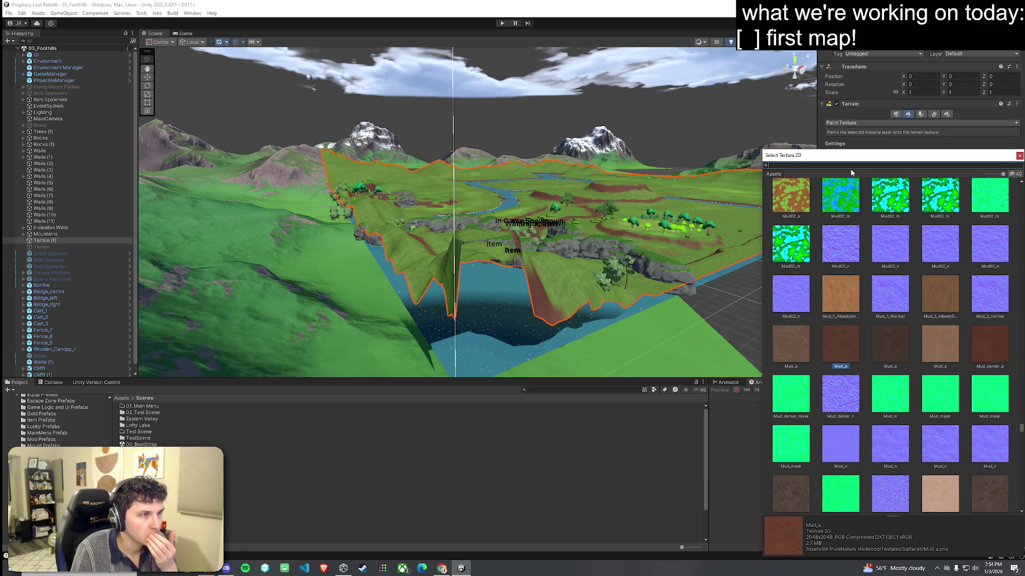
type("mud01a")
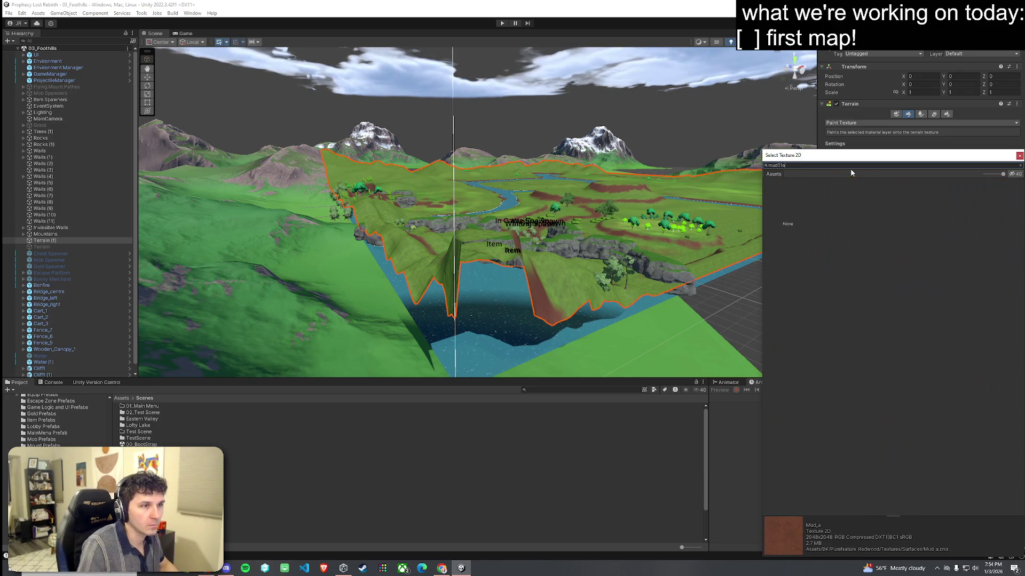
key("BackSpace")
left_click(842, 199)
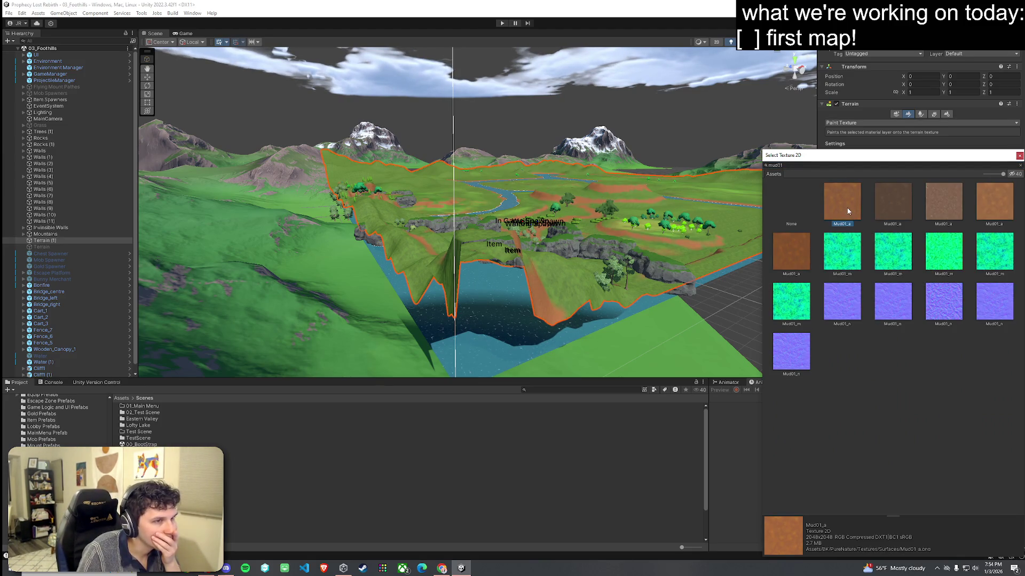
left_click(883, 212)
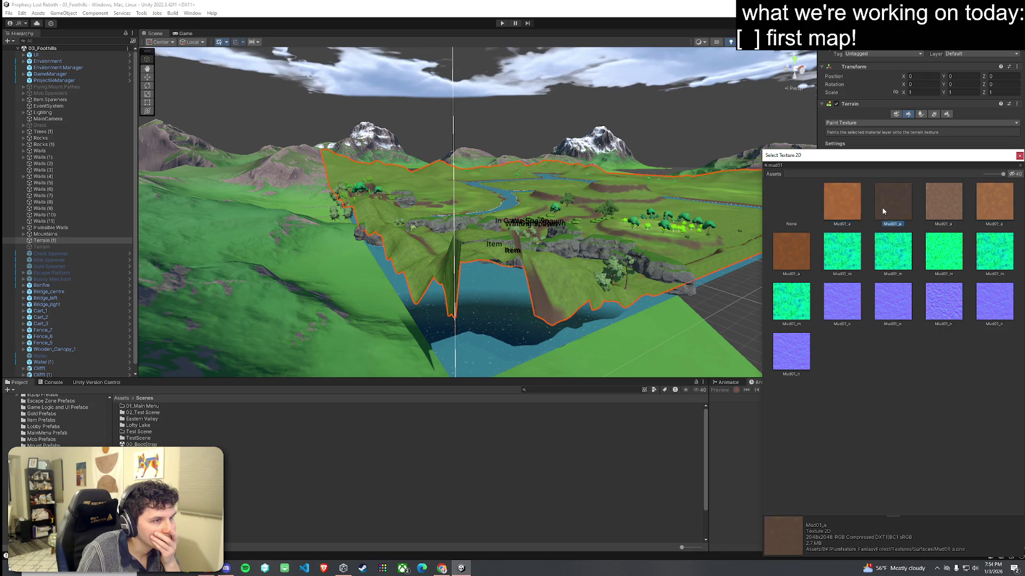
left_click(843, 209)
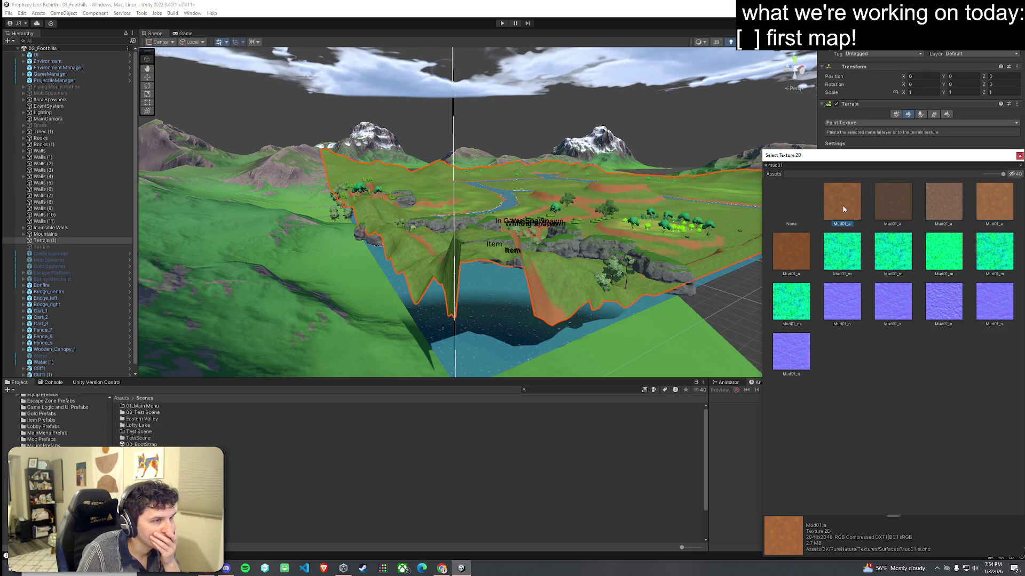
double_click(844, 210)
mouse_move(693, 257)
left_mouse_down()
mouse_move(512, 283)
mouse_move(419, 274)
mouse_move(400, 297)
mouse_move(583, 245)
mouse_move(542, 284)
mouse_move(514, 279)
mouse_move(619, 235)
mouse_move(651, 251)
mouse_move(657, 288)
mouse_move(775, 170)
mouse_move(628, 253)
left_mouse_up()
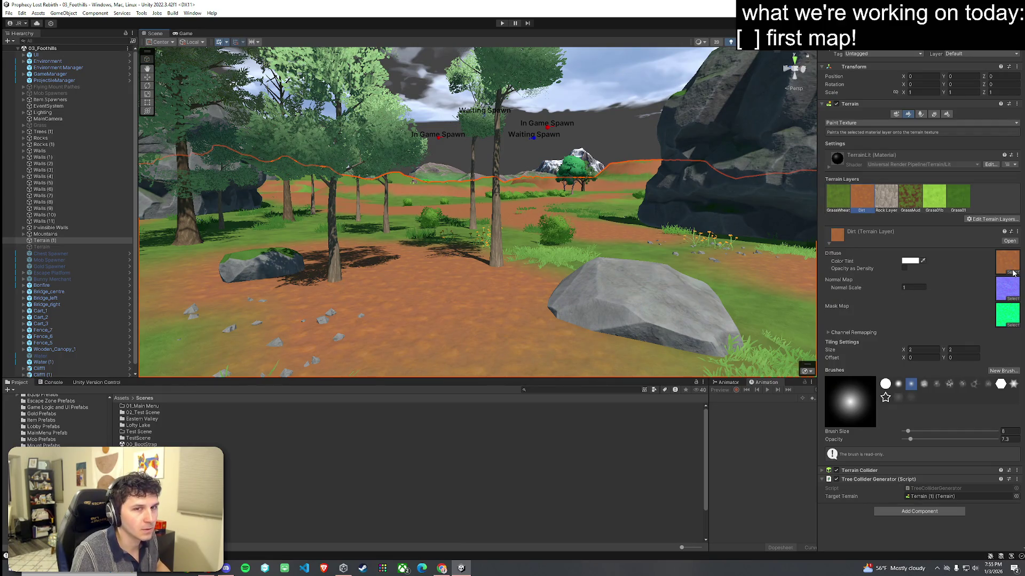
Step: Swap the Dirt layer's diffuse map to the fourth Mud01_a texture
left_click(1011, 272)
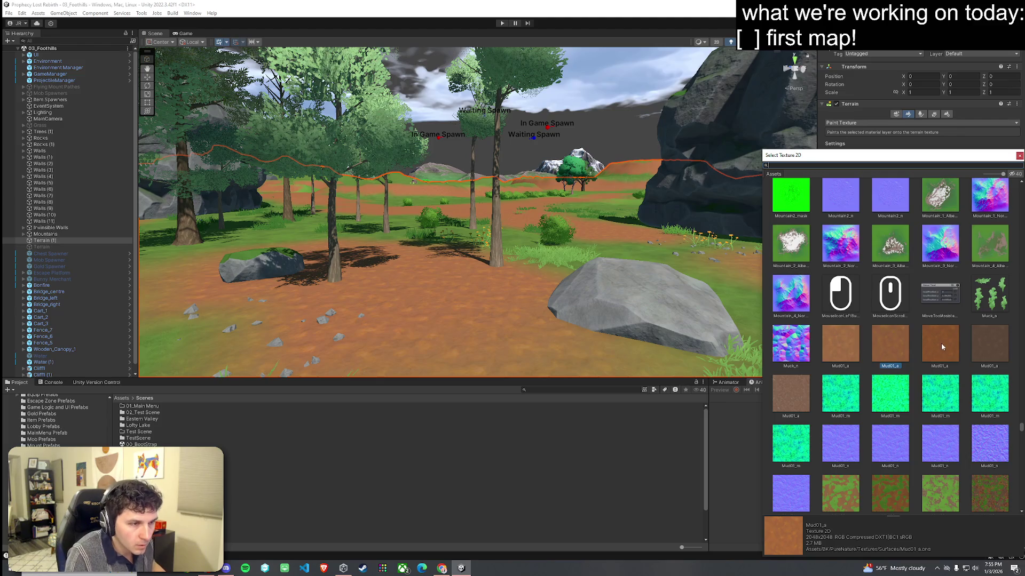
left_click(938, 347)
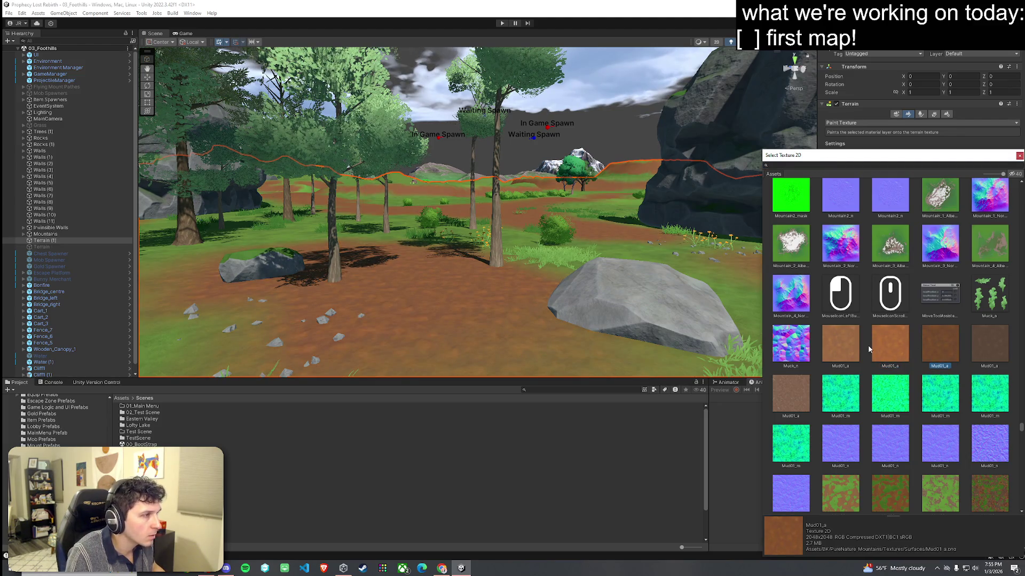
double_click(950, 346)
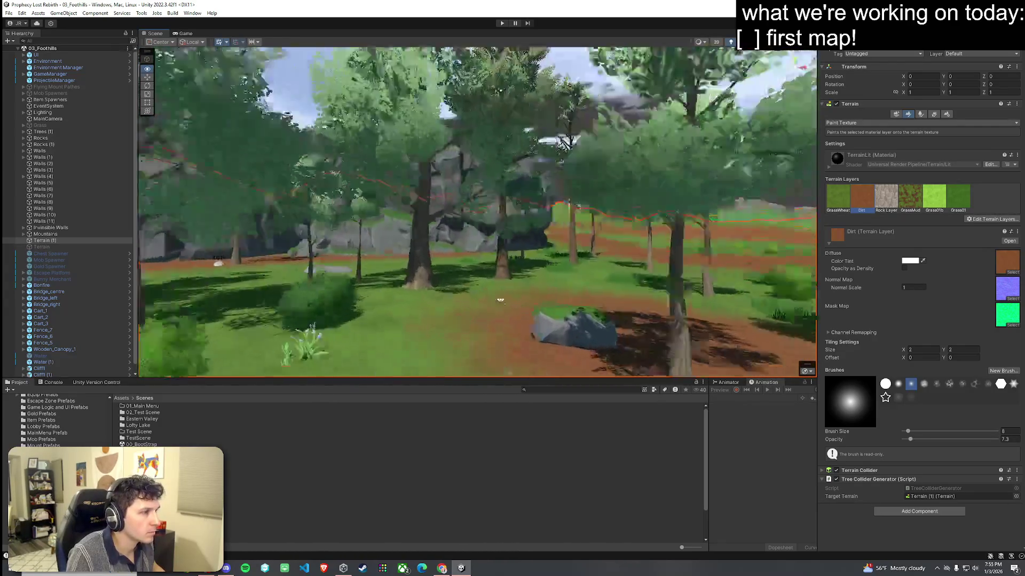
Step: Fly over the river valley to inspect a dirt path, then tilt toward the mountains
key("w")
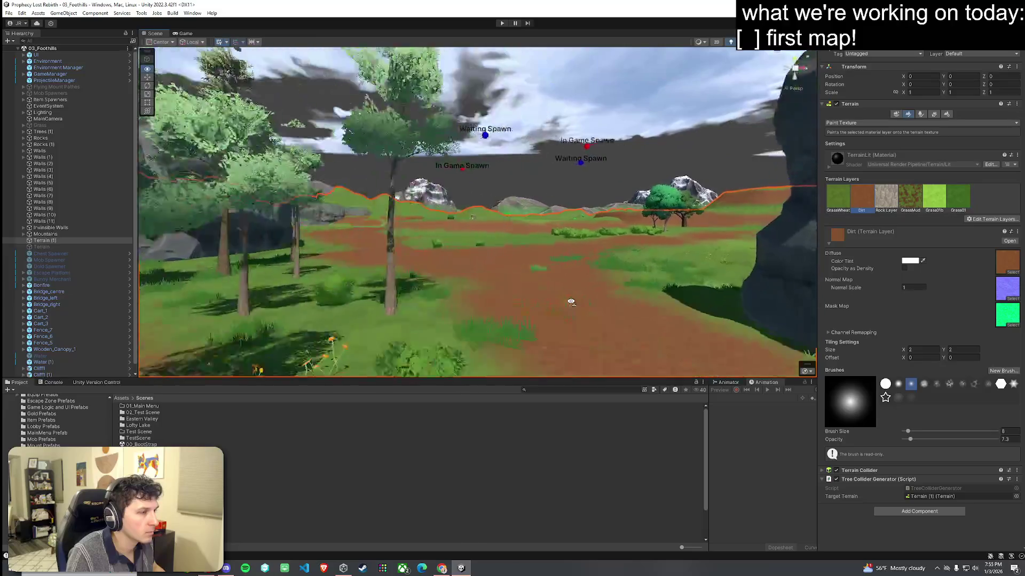
key("w")
key("w")
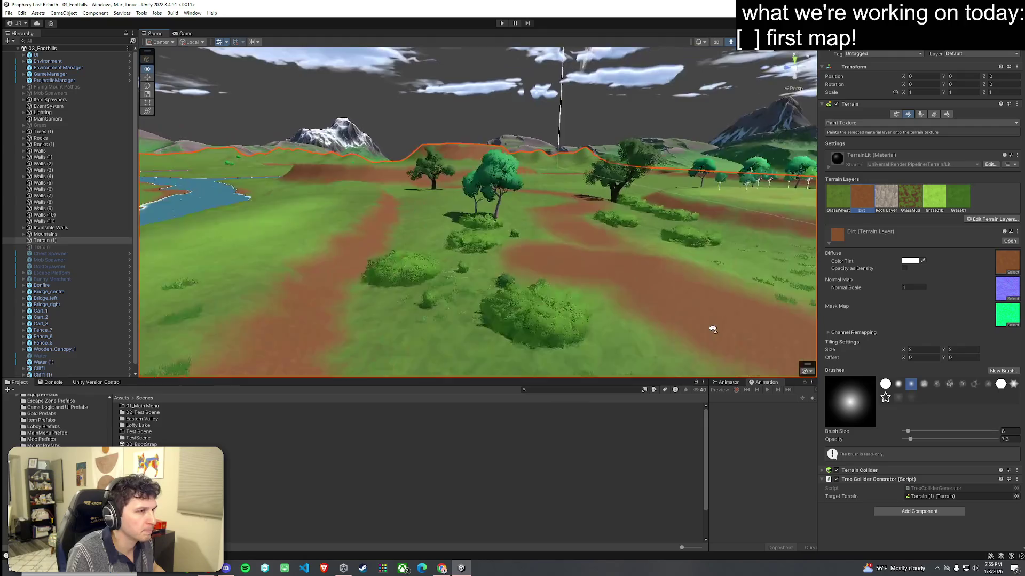
key("w")
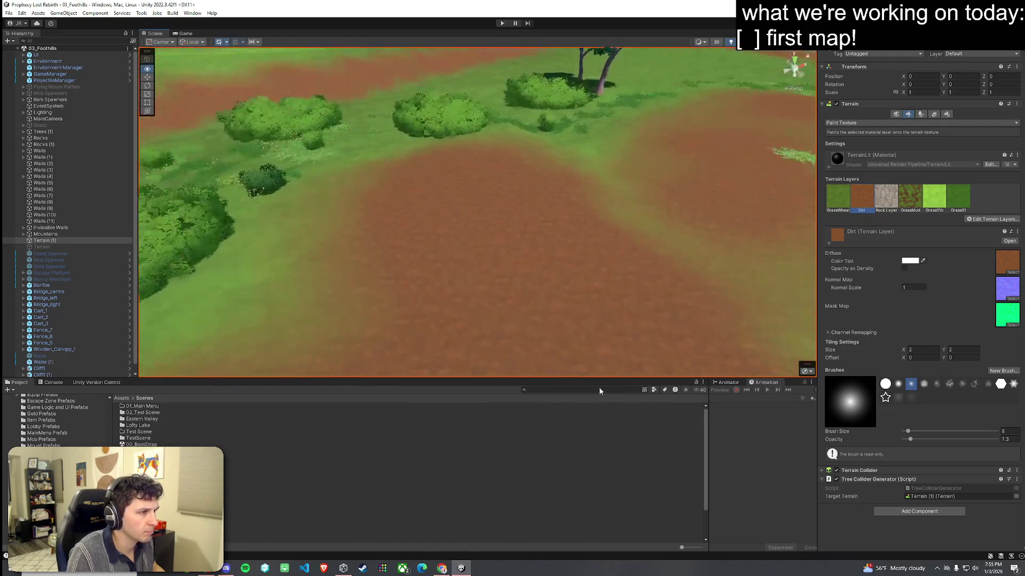
mouse_move(611, 327)
left_mouse_down()
mouse_move(521, 363)
mouse_move(377, 357)
mouse_move(287, 277)
mouse_move(240, 293)
mouse_move(458, 336)
left_mouse_up()
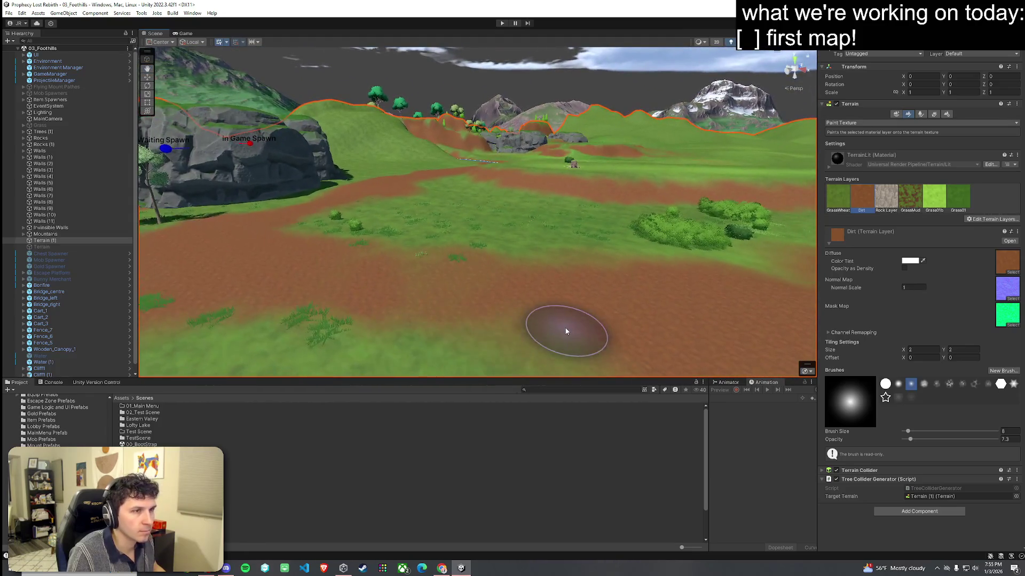
Step: Add the Mud terrain layer to the terrain by searching for 'mud'
left_click(996, 220)
left_click(986, 230)
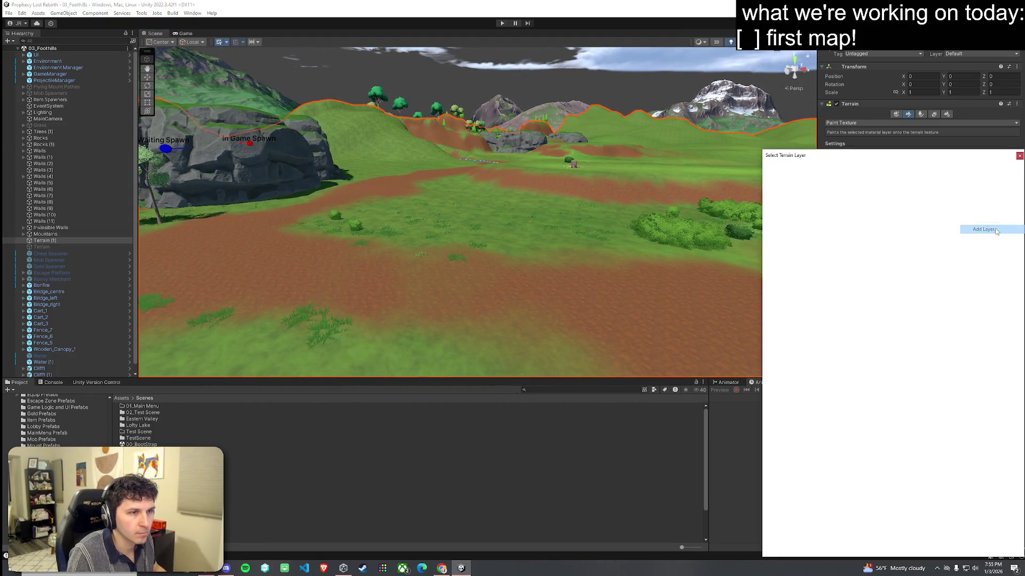
type("mud")
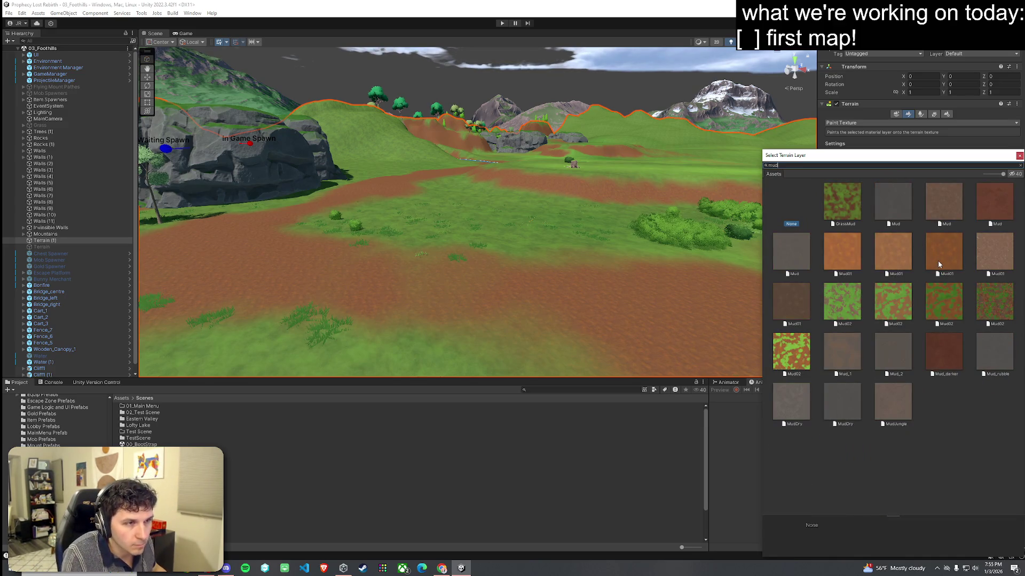
left_click(985, 212)
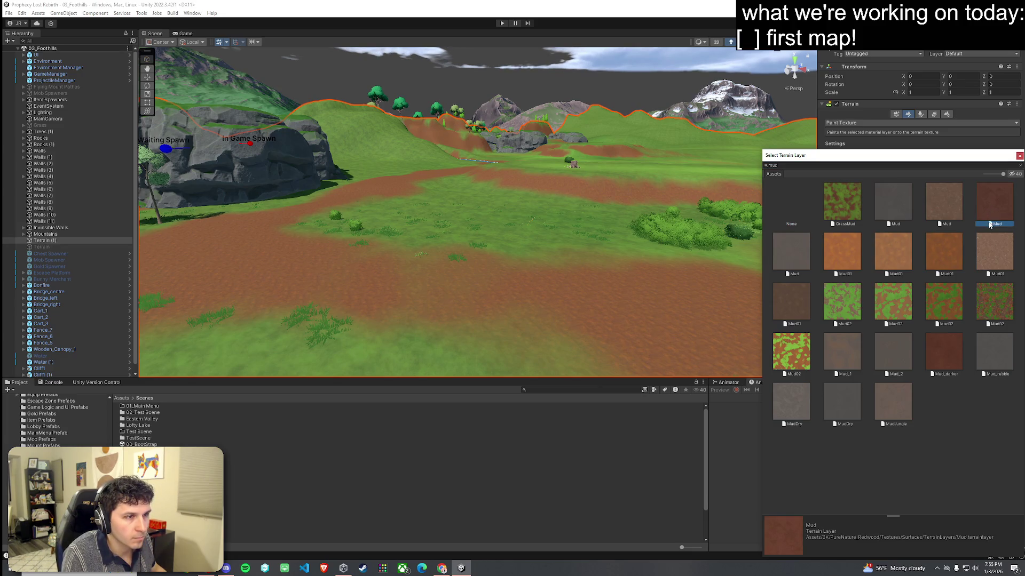
double_click(988, 215)
Step: Fly the Scene view over the spawn area toward the river and trees
mouse_move(616, 272)
left_mouse_down()
mouse_move(561, 281)
mouse_move(624, 300)
mouse_move(788, 294)
mouse_move(771, 338)
mouse_move(664, 286)
left_mouse_up()
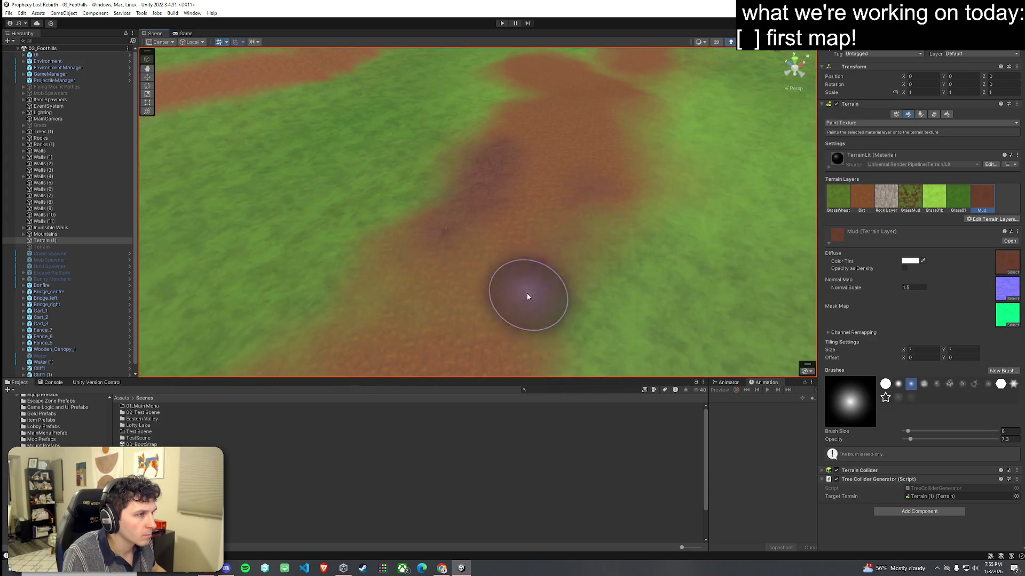
mouse_move(583, 206)
left_mouse_down()
mouse_move(588, 229)
mouse_move(530, 231)
mouse_move(475, 209)
left_mouse_up()
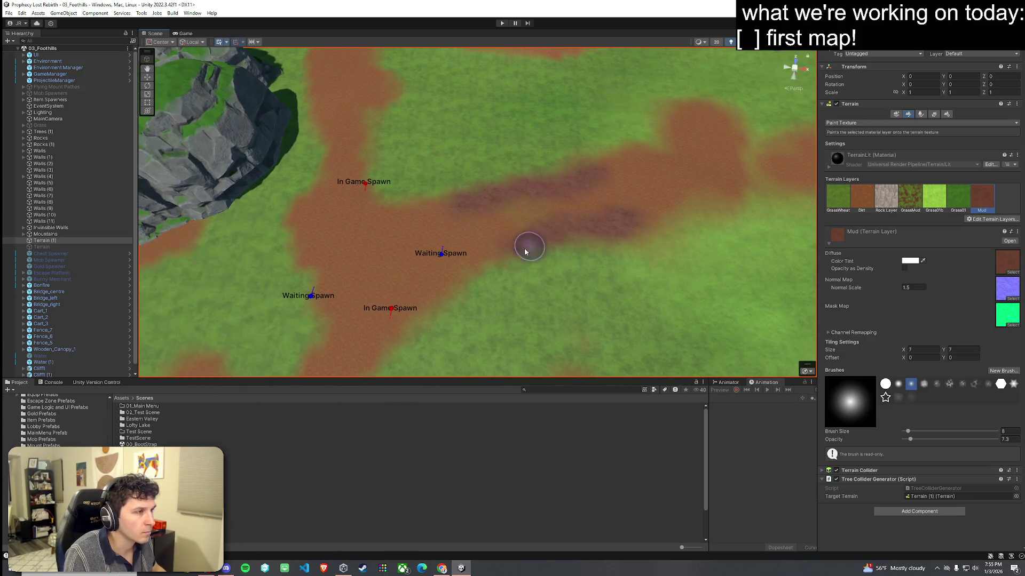
left_click_drag(601, 222, 568, 189)
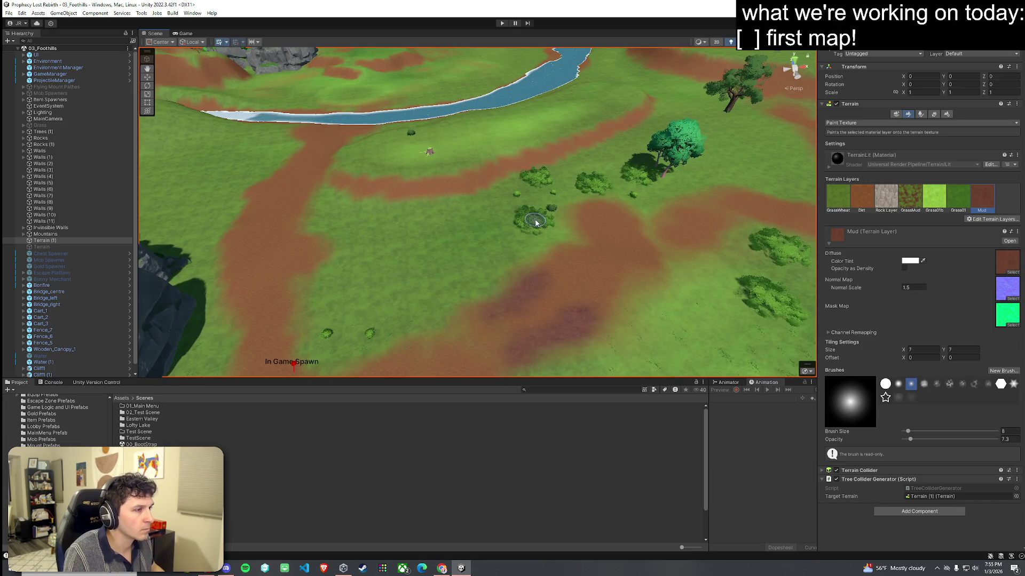
mouse_move(533, 222)
left_mouse_down()
mouse_move(450, 222)
mouse_move(446, 186)
mouse_move(641, 177)
left_mouse_up()
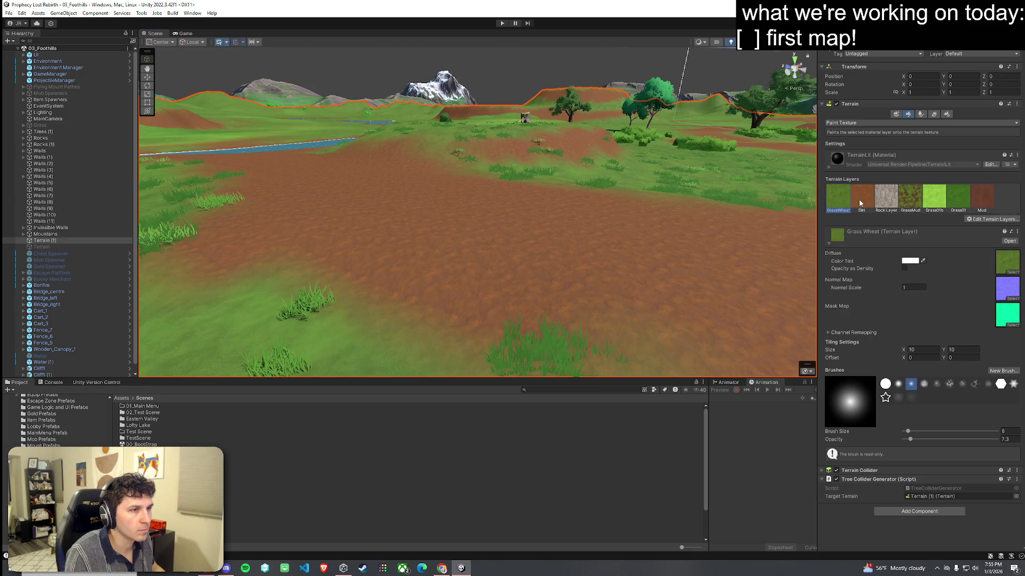
Step: Try several Mud01_a variants as the Dirt layer's diffuse texture
left_click(1008, 299)
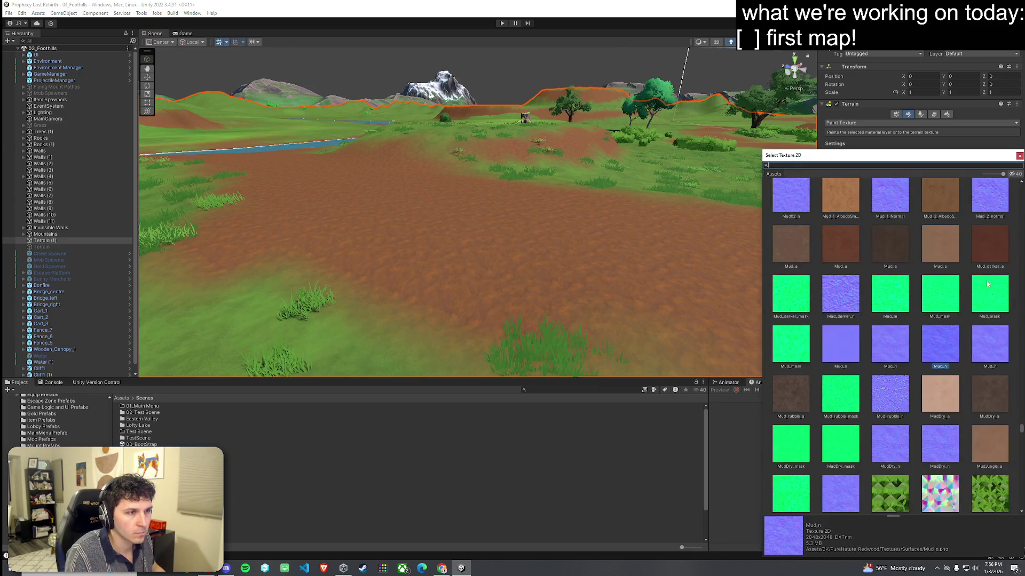
scroll(968, 275, "up", 4)
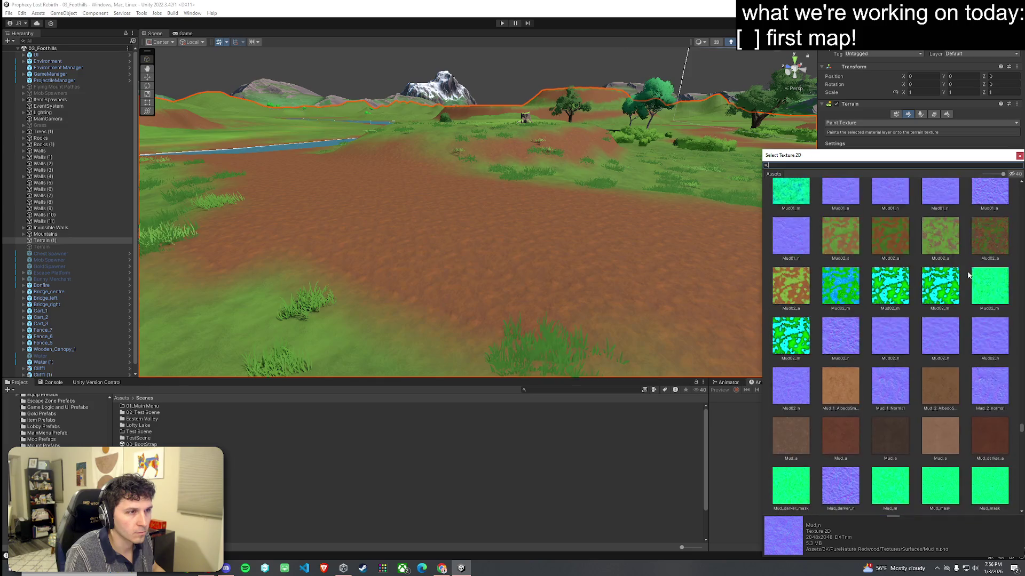
left_click(1019, 156)
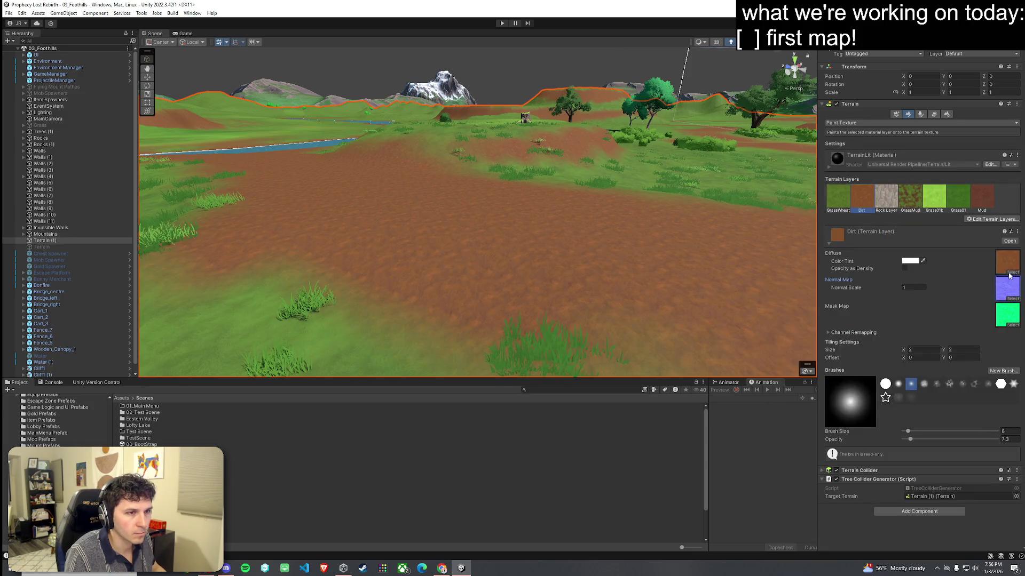
left_click(1008, 274)
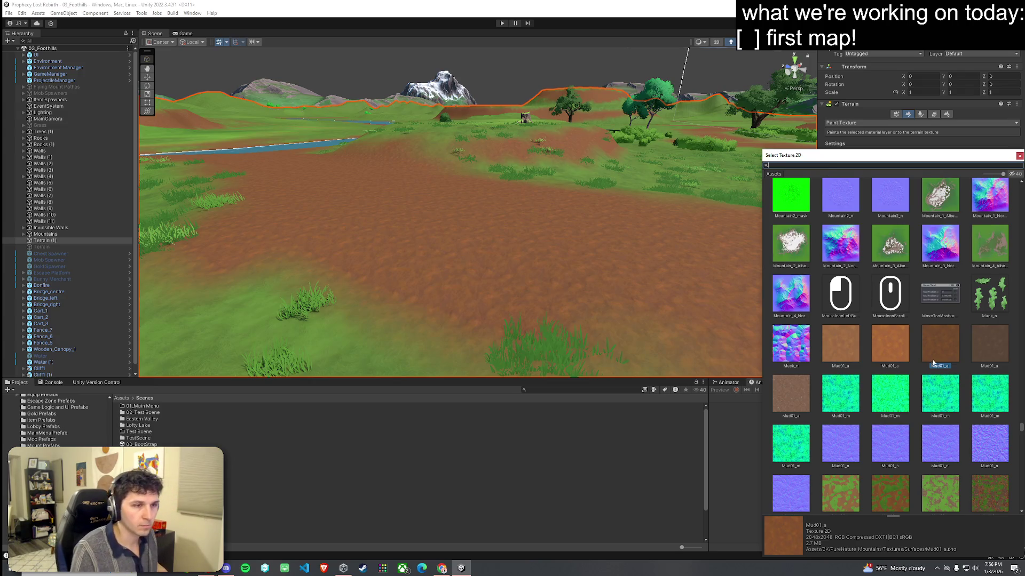
left_click(983, 344)
left_click(939, 345)
left_click(889, 347)
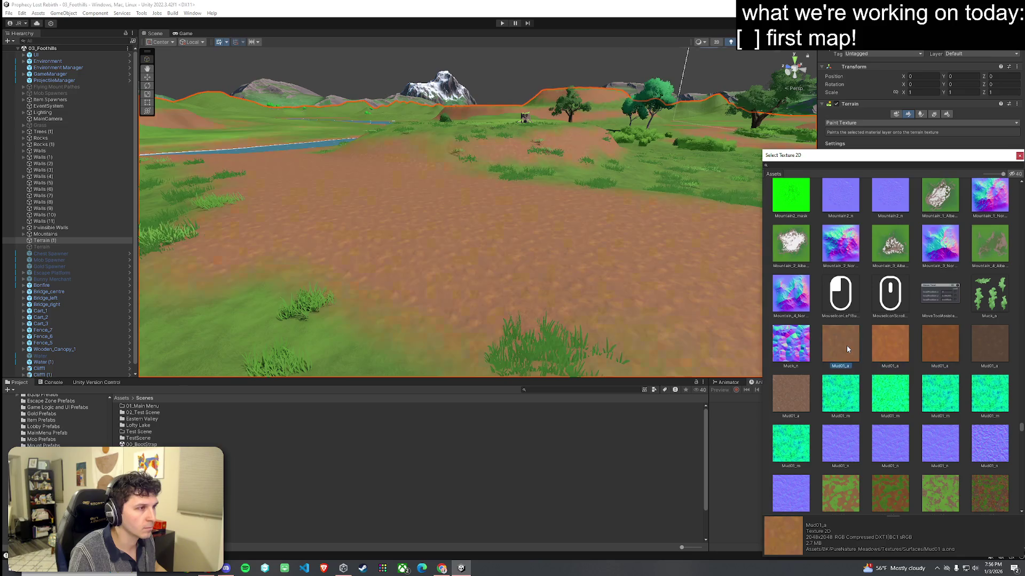
left_click(799, 389)
Step: Apply the reddish Mud_a texture to the Dirt layer and remove the Mud layer
scroll(857, 347, "up", 2)
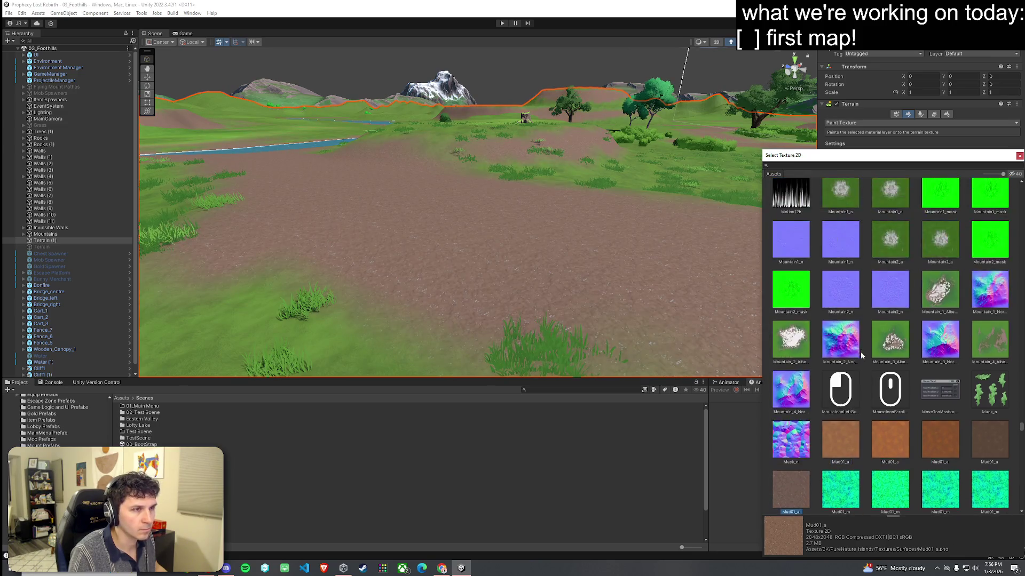
scroll(860, 353, "down", 3)
scroll(861, 359, "down", 4)
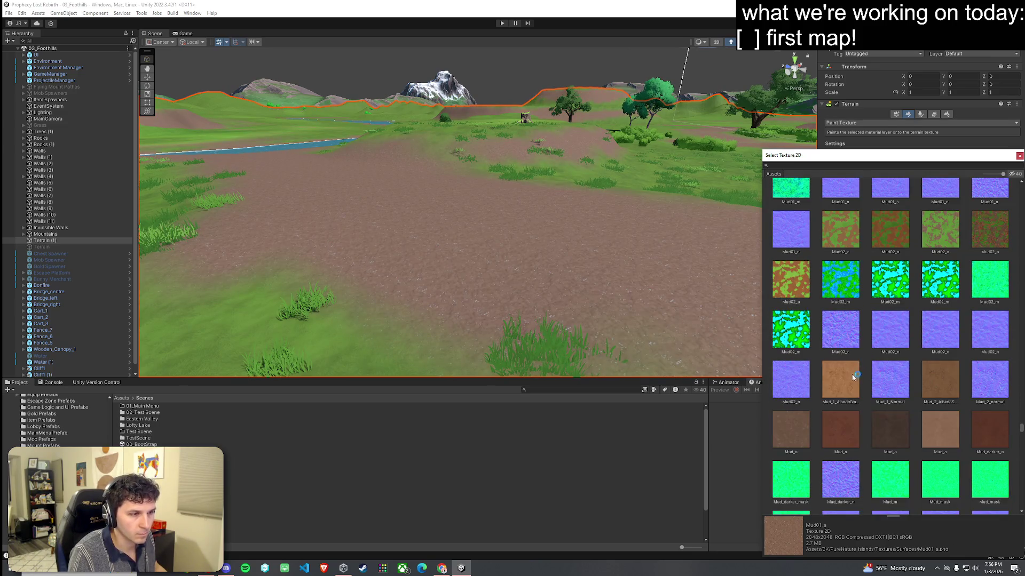
left_click(848, 428)
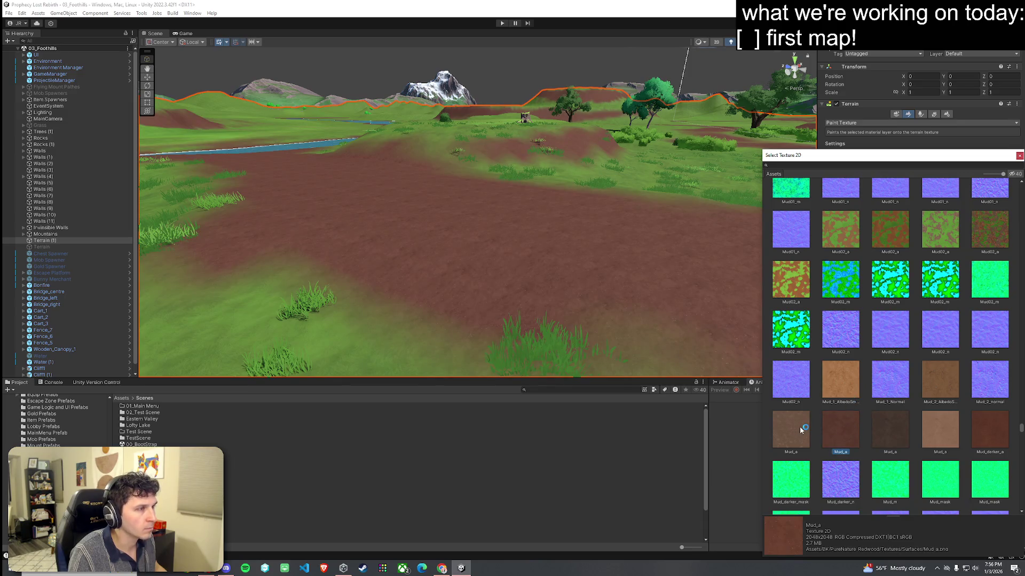
left_click(799, 427)
left_click(841, 430)
double_click(836, 428)
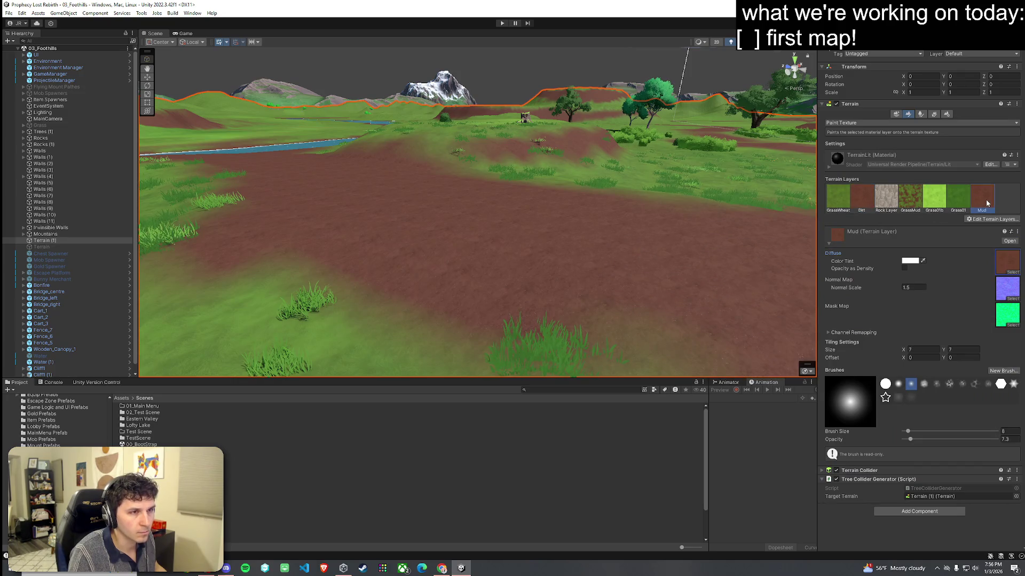
left_click(983, 219)
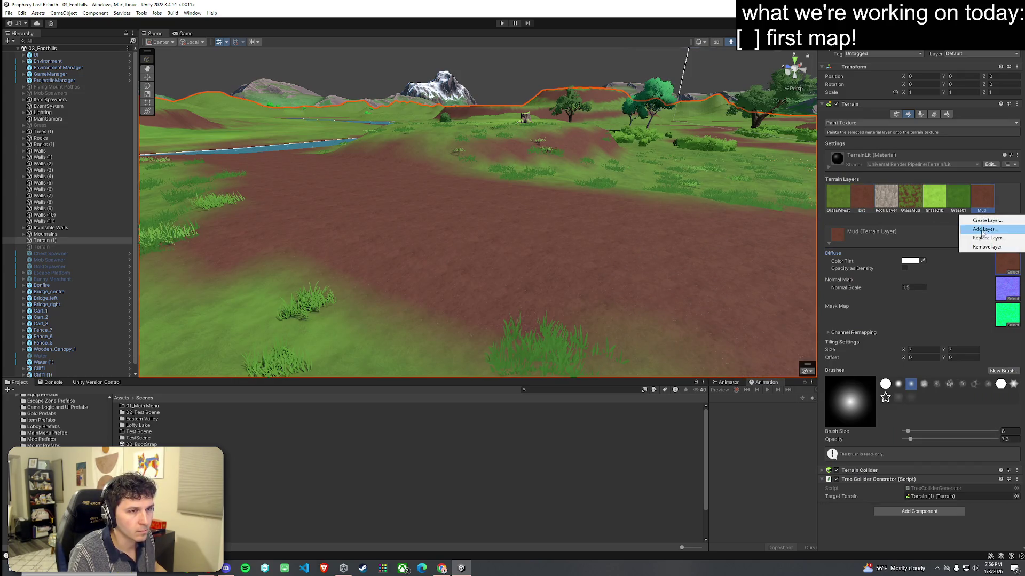
left_click(985, 247)
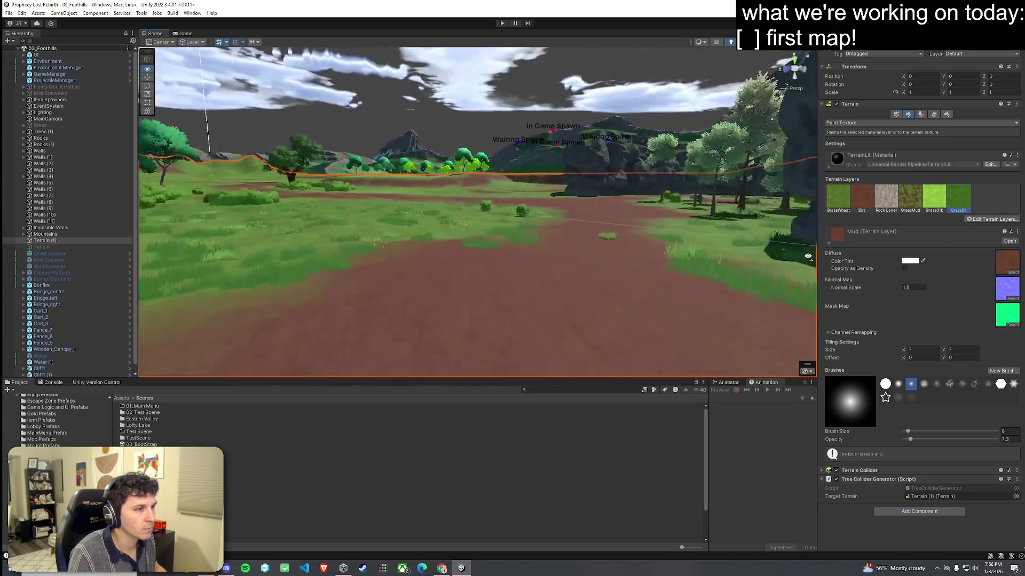
Step: Save the scene via File > Save, then fly among the trees to review the reddish paths
mouse_move(806, 292)
left_mouse_down()
mouse_move(435, 256)
mouse_move(366, 270)
mouse_move(467, 307)
mouse_move(484, 336)
mouse_move(579, 275)
mouse_move(522, 267)
left_mouse_up()
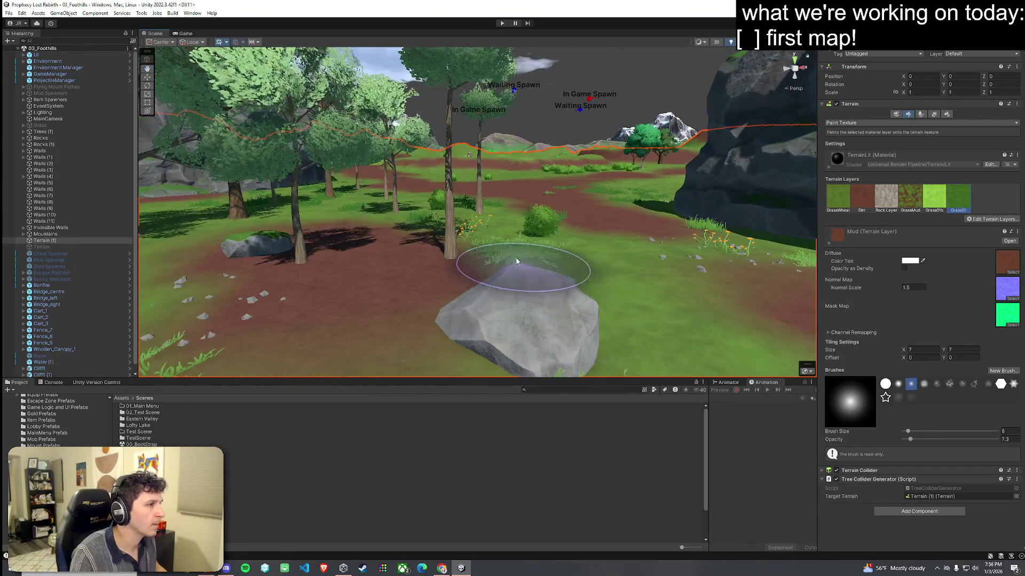
left_click(8, 13)
left_click(22, 51)
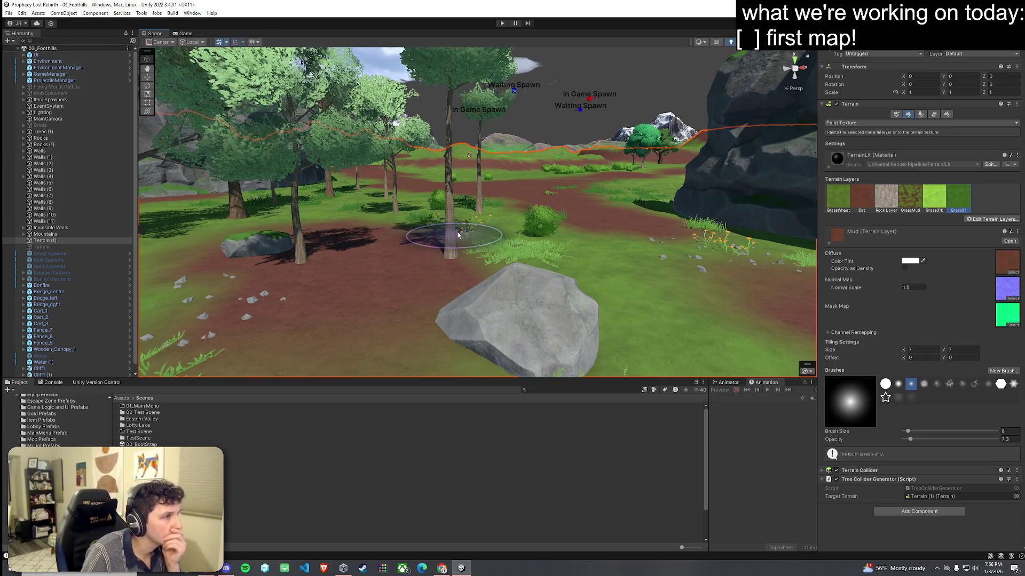
left_click_drag(462, 233, 350, 270)
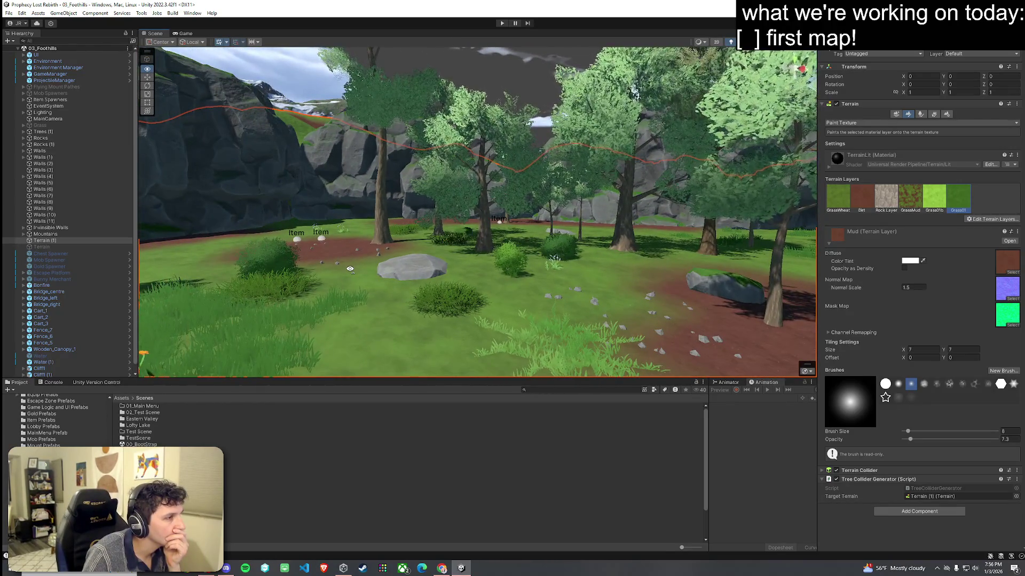
mouse_move(349, 270)
left_mouse_down()
mouse_move(522, 268)
mouse_move(502, 291)
mouse_move(499, 279)
left_mouse_up()
Step: Switch the terrain tool to Paint Trees and fly over to another stand of trees
left_click(919, 113)
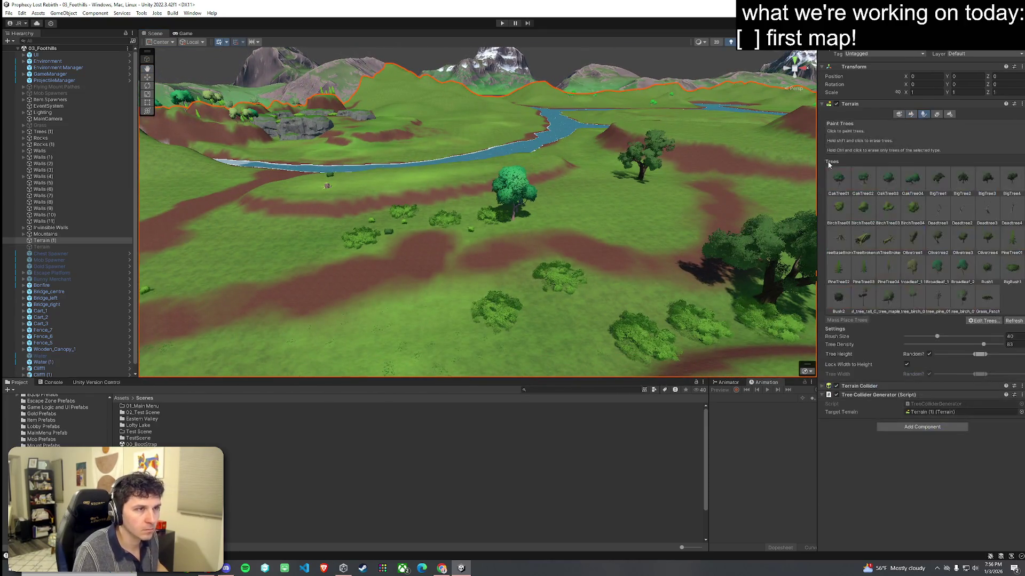
scroll(560, 225, "up", 2)
mouse_move(617, 255)
left_mouse_down()
mouse_move(402, 270)
mouse_move(425, 251)
mouse_move(482, 242)
mouse_move(94, 215)
left_mouse_up()
mouse_move(1008, 194)
left_mouse_down()
mouse_move(847, 195)
mouse_move(856, 258)
mouse_move(991, 263)
left_mouse_up()
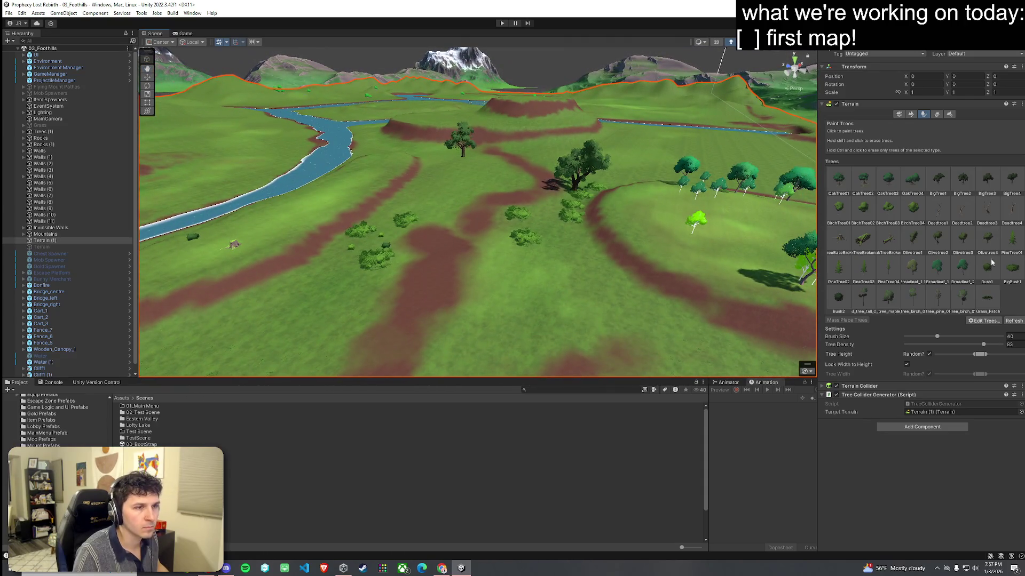
Step: Paint tree_birch trees in a dense patch and around the rocky chasm
left_click(963, 299)
mouse_move(664, 224)
left_mouse_down()
mouse_move(595, 275)
mouse_move(540, 291)
left_mouse_up()
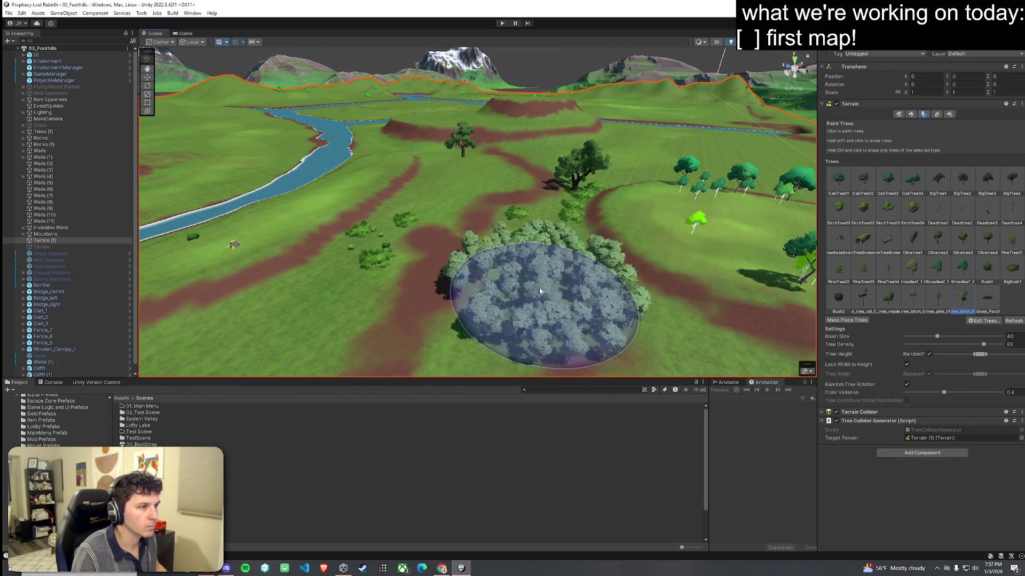
mouse_move(688, 279)
left_mouse_down()
mouse_move(240, 339)
mouse_move(738, 339)
mouse_move(593, 249)
mouse_move(624, 244)
mouse_move(602, 231)
mouse_move(539, 252)
mouse_move(533, 293)
mouse_move(480, 283)
left_mouse_up()
left_click_drag(640, 256, 423, 286)
left_click(491, 314)
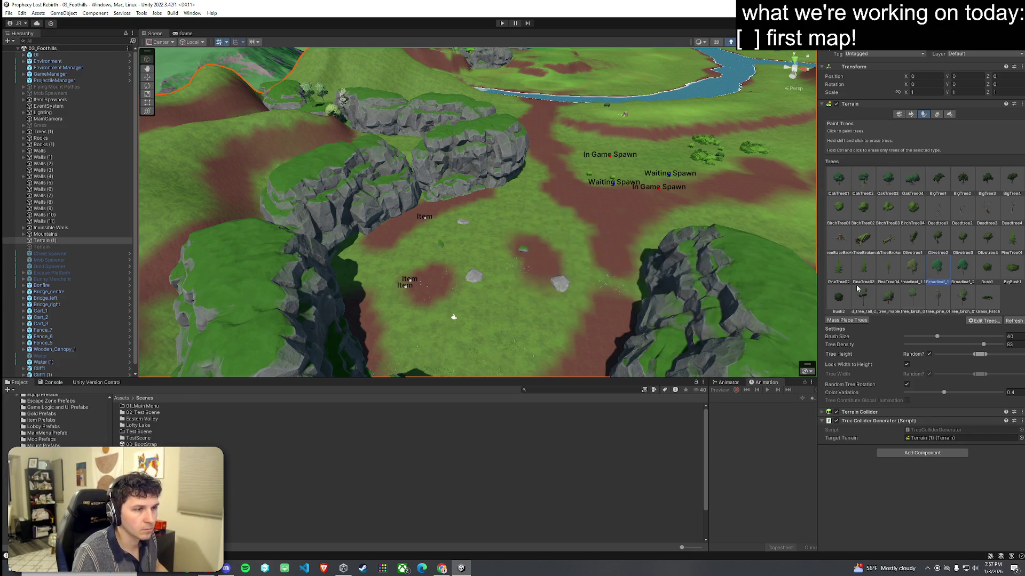
mouse_move(453, 317)
left_mouse_down()
mouse_move(417, 229)
mouse_move(374, 234)
left_mouse_up()
left_click(22, 13)
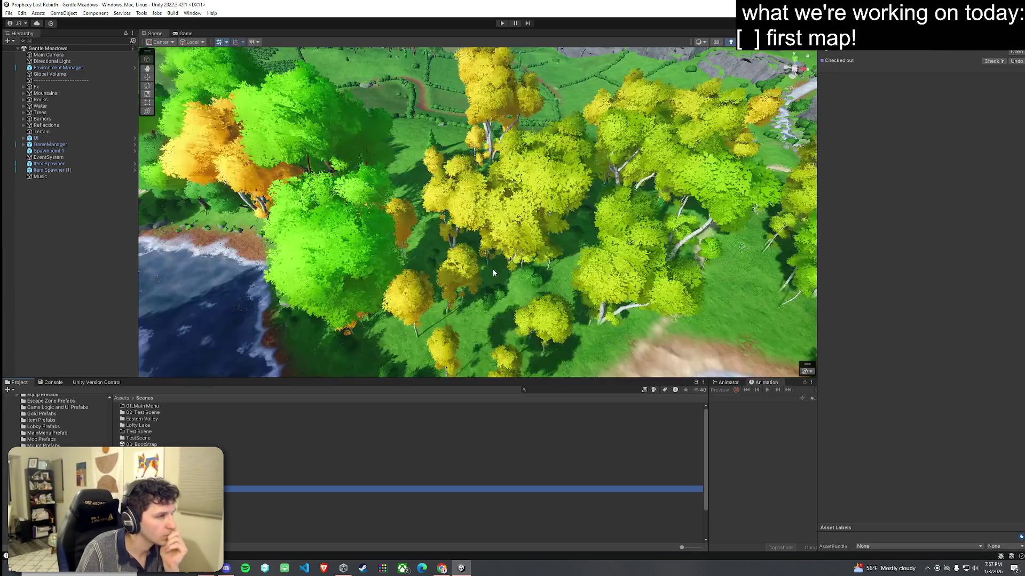
Step: Select the terrain and inspect the Oak5 and Elm2 entries in its tree list
left_click(374, 270)
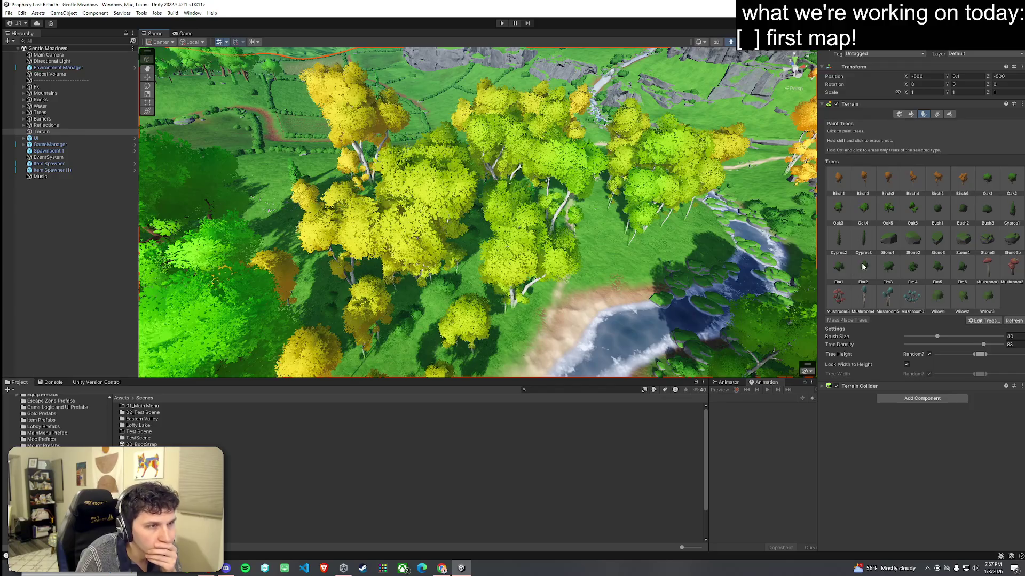
left_click(888, 211)
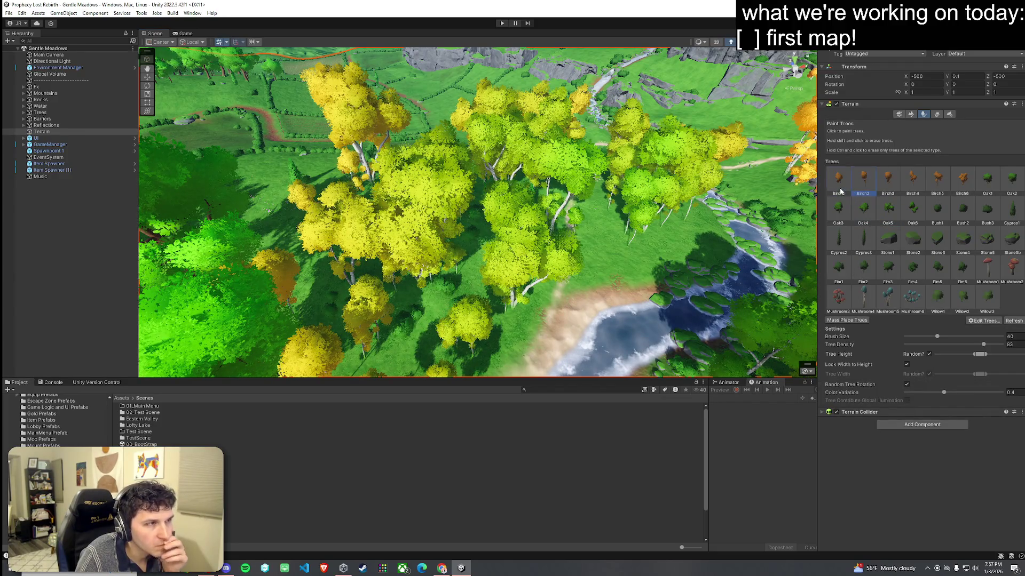
double_click(859, 274)
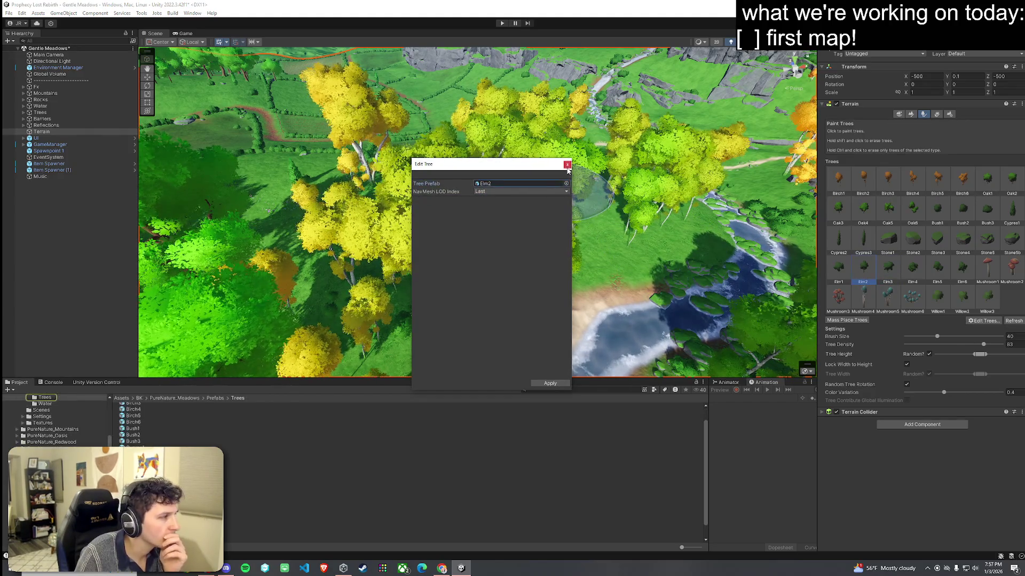
left_click(568, 166)
Step: Open the Elm2 tree prefab, orbit around to examine it, then return to the scene
double_click(241, 473)
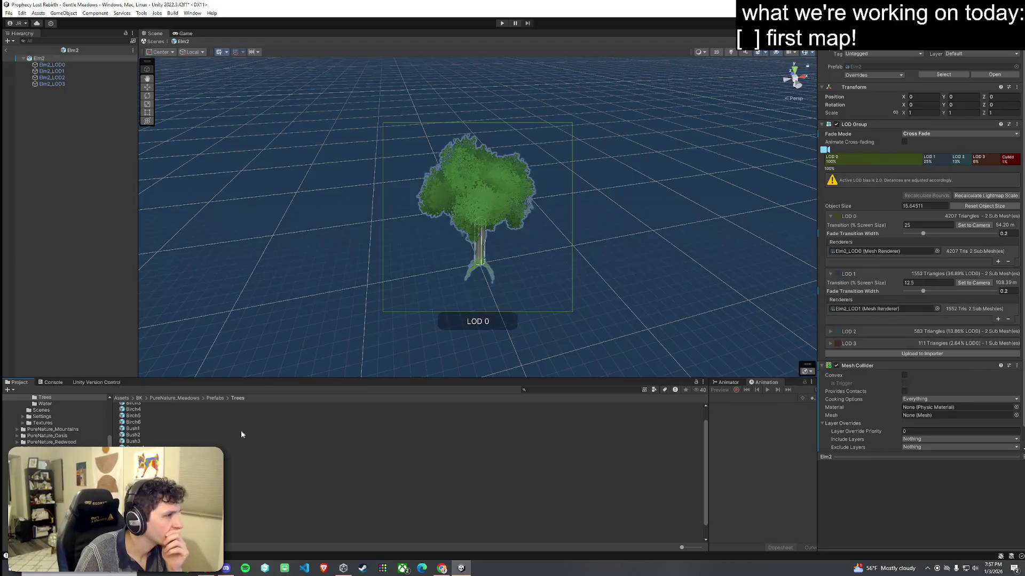
scroll(368, 317, "up", 5)
left_click_drag(368, 317, 428, 304)
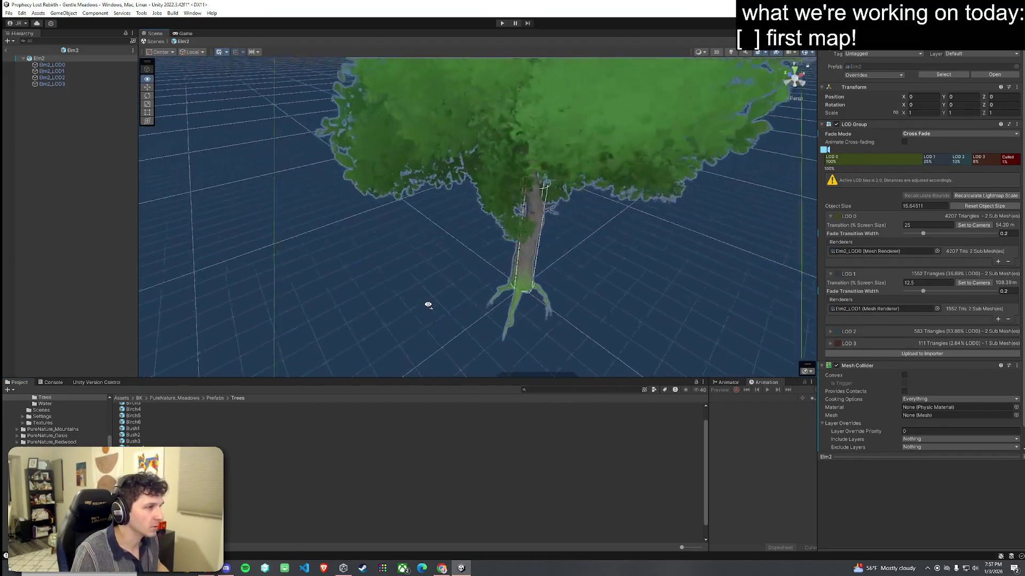
left_click(49, 277)
scroll(391, 297, "up", 5)
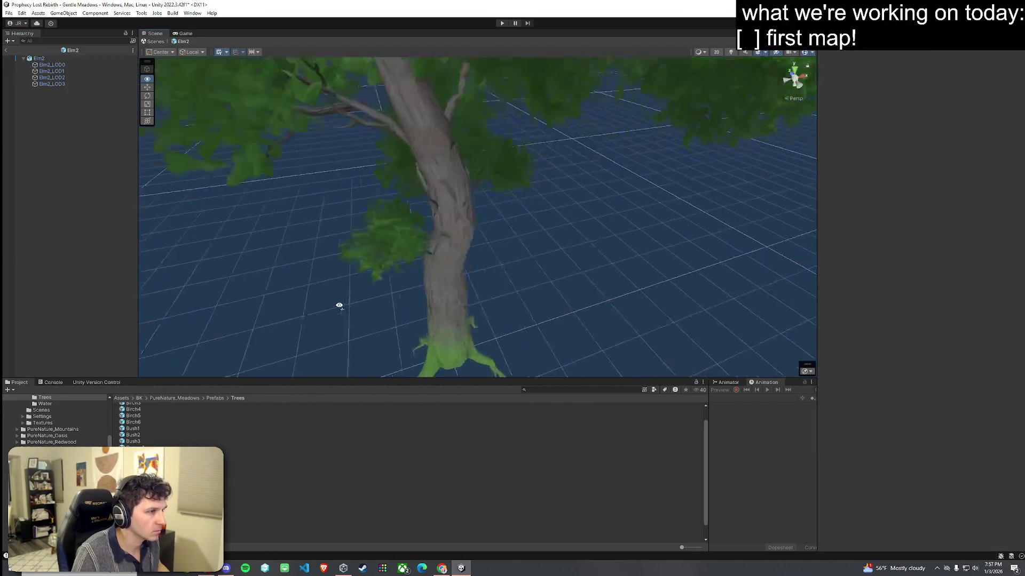
mouse_move(339, 306)
left_mouse_down()
mouse_move(197, 286)
mouse_move(307, 294)
mouse_move(348, 261)
left_mouse_up()
scroll(347, 261, "down", 5)
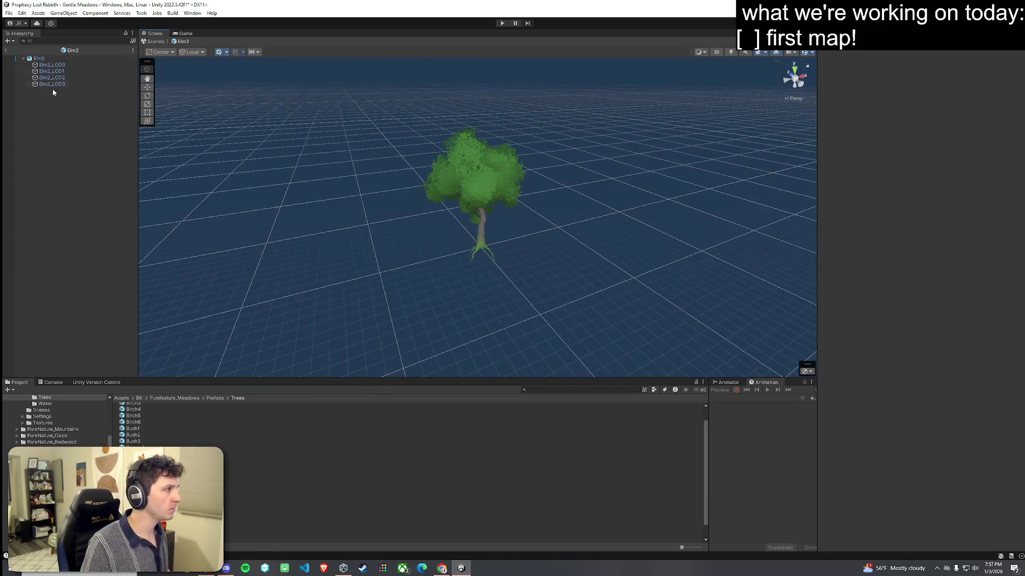
left_click(10, 51)
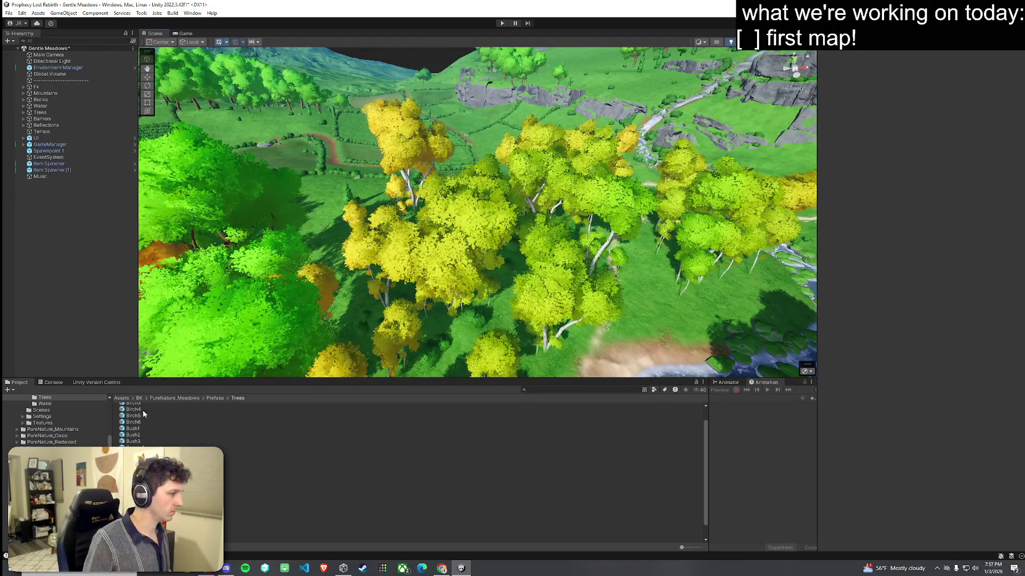
Step: Open a scene from the Assets > Scenes folder
left_click(122, 398)
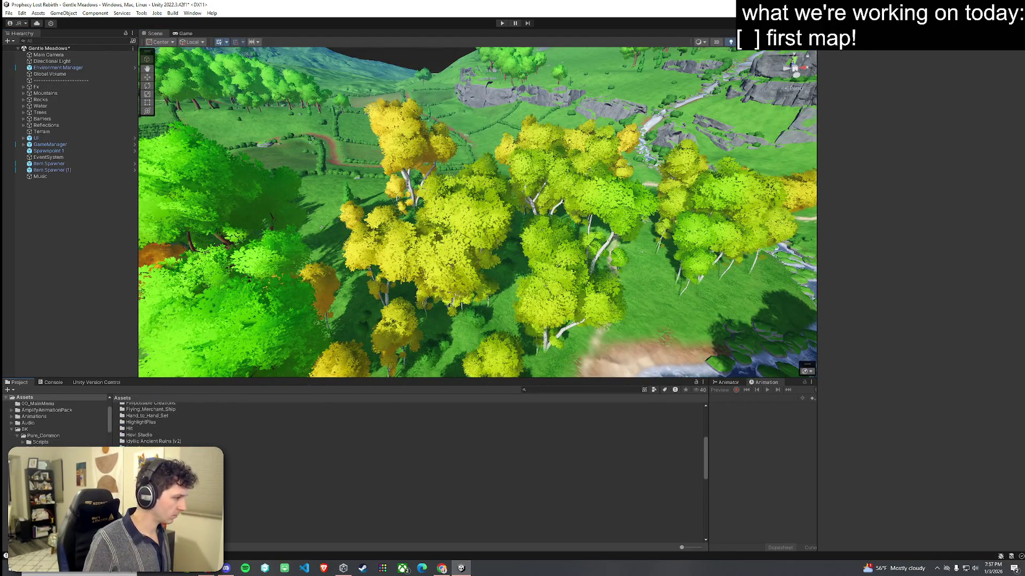
left_click(37, 451)
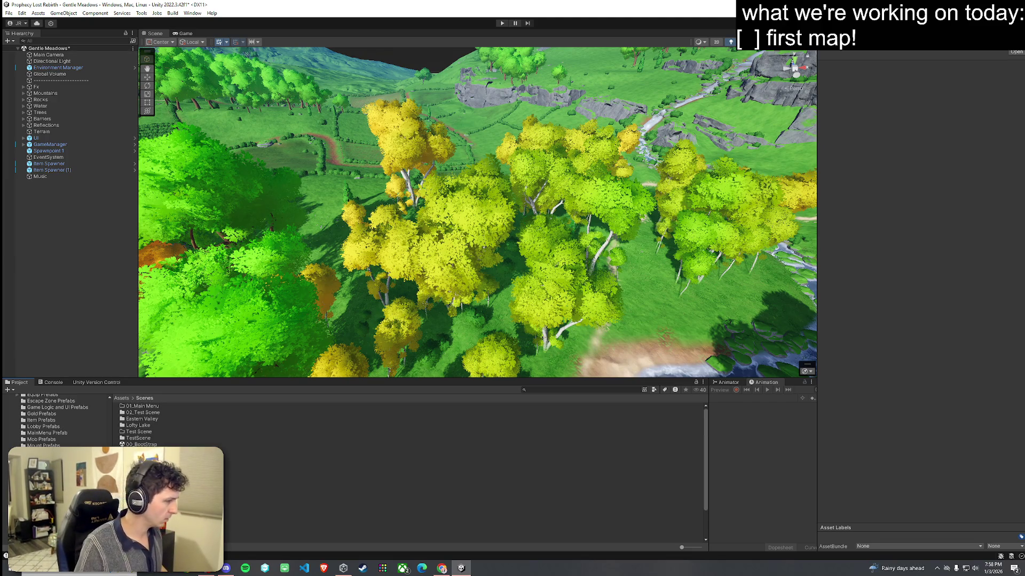
left_click(240, 464)
double_click(203, 463)
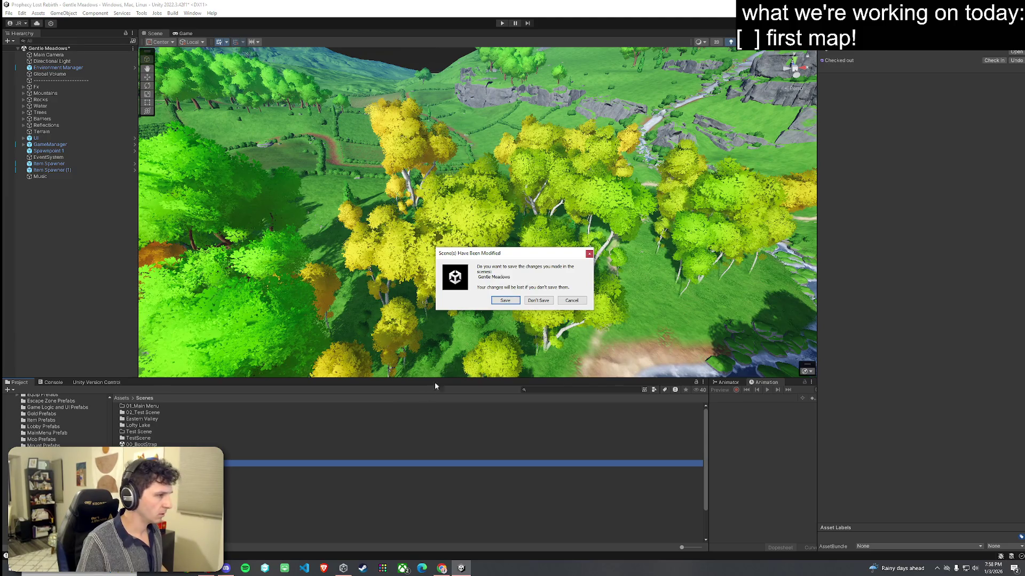
Step: Save Gentle Meadows, fly over the 03_Foothills terrain, and select Terrain (1)
left_click(505, 301)
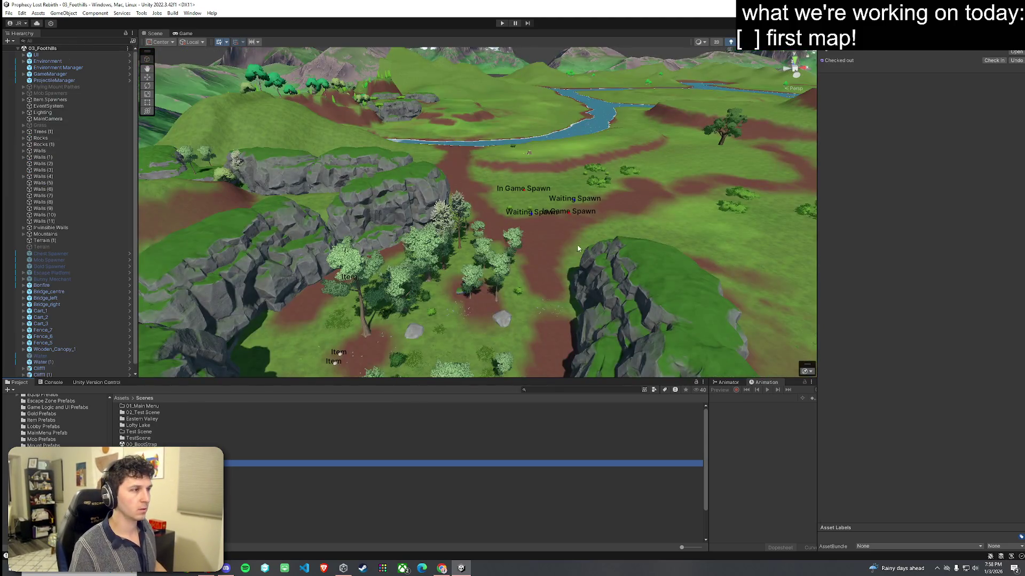
mouse_move(577, 245)
left_mouse_down()
mouse_move(484, 255)
mouse_move(458, 224)
mouse_move(568, 203)
mouse_move(560, 192)
left_mouse_up()
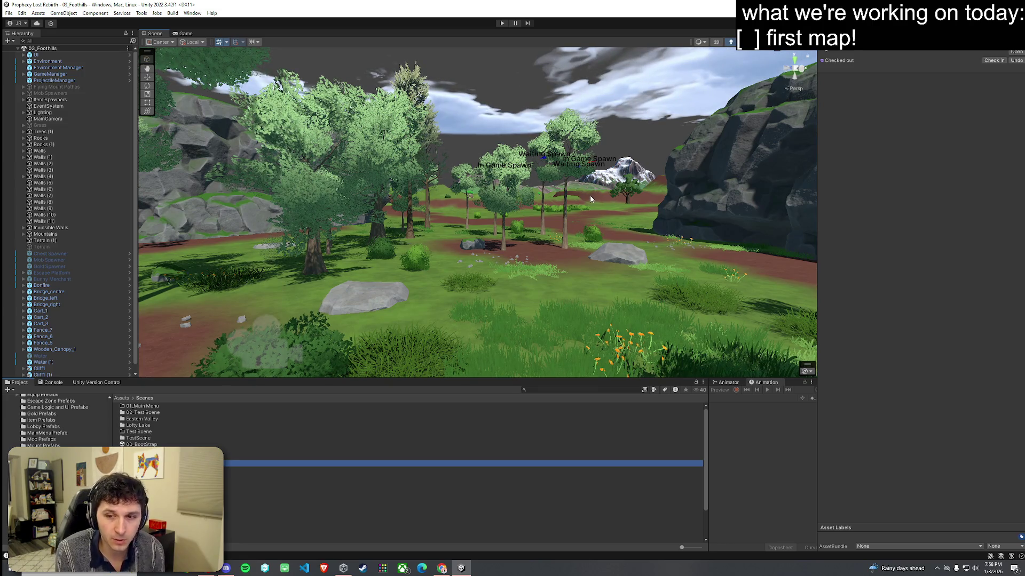
mouse_move(590, 199)
left_mouse_down()
mouse_move(538, 216)
mouse_move(539, 259)
mouse_move(518, 266)
left_mouse_up()
key("w")
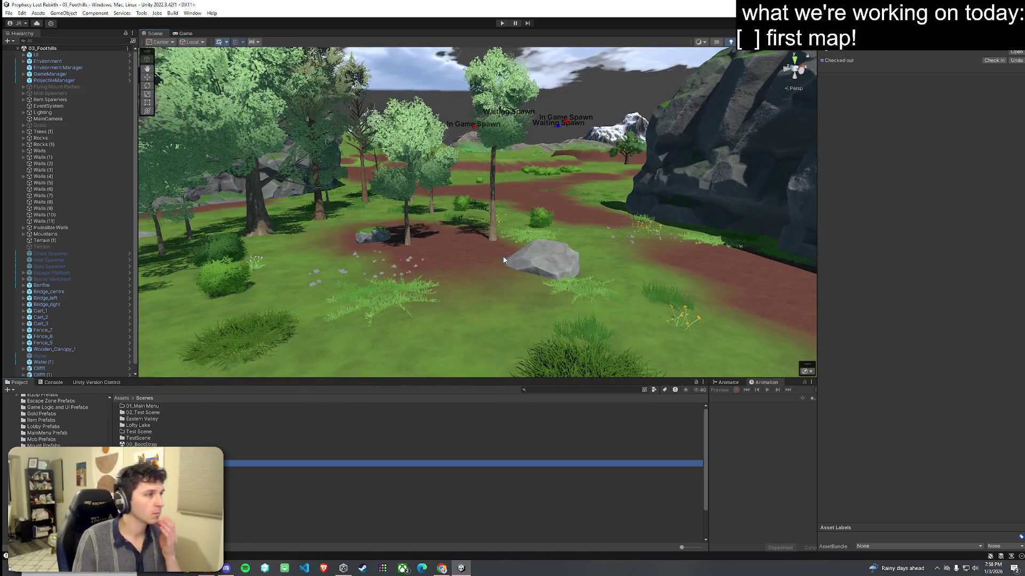
left_click(571, 225)
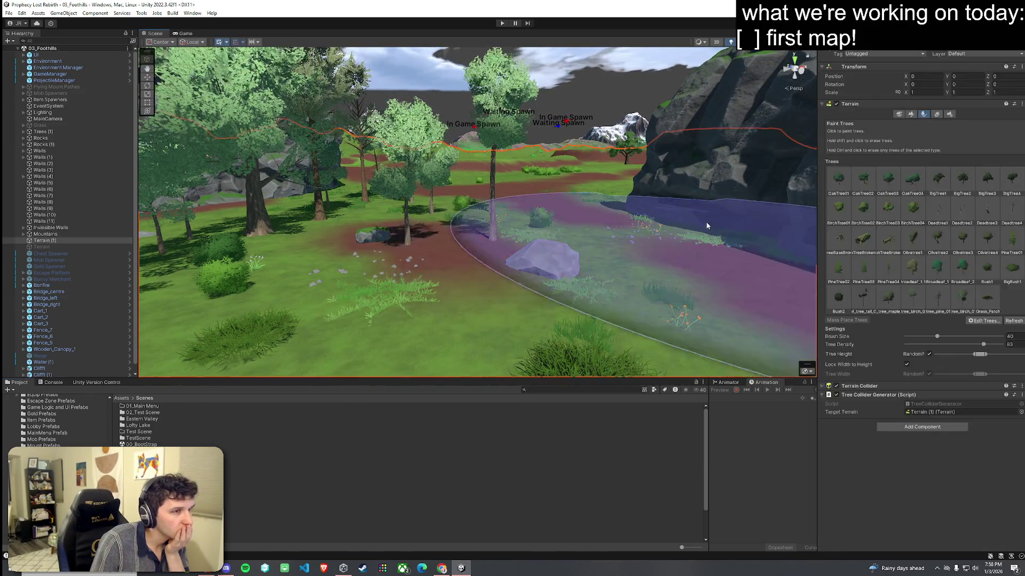
Step: Pick the tall tree prototype with a smaller brush and place trees near the rocks and grass
left_click(863, 297)
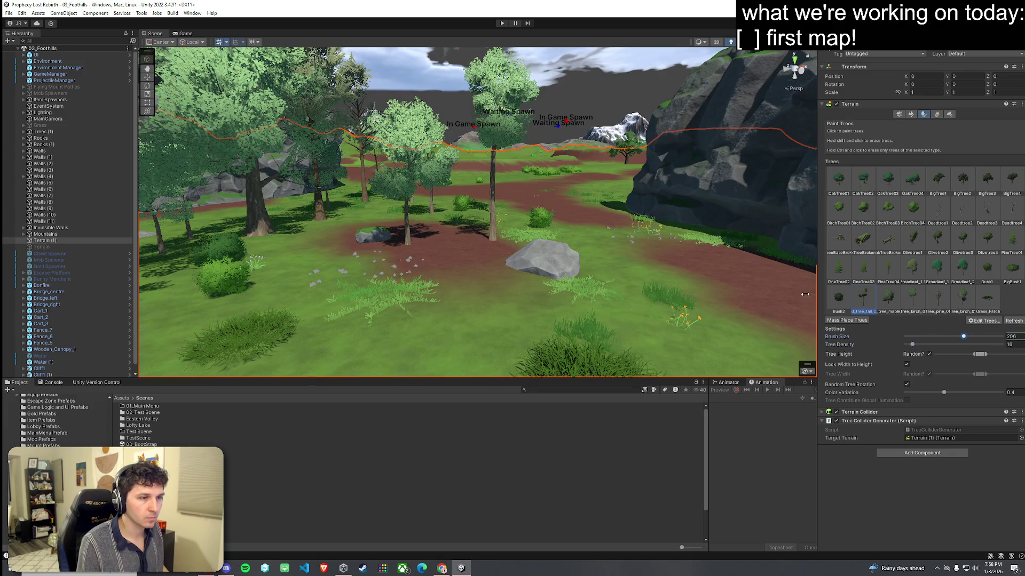
left_click_drag(942, 336, 929, 336)
mouse_move(527, 251)
left_mouse_down()
mouse_move(610, 216)
mouse_move(521, 267)
mouse_move(531, 320)
mouse_move(451, 344)
mouse_move(822, 335)
left_mouse_up()
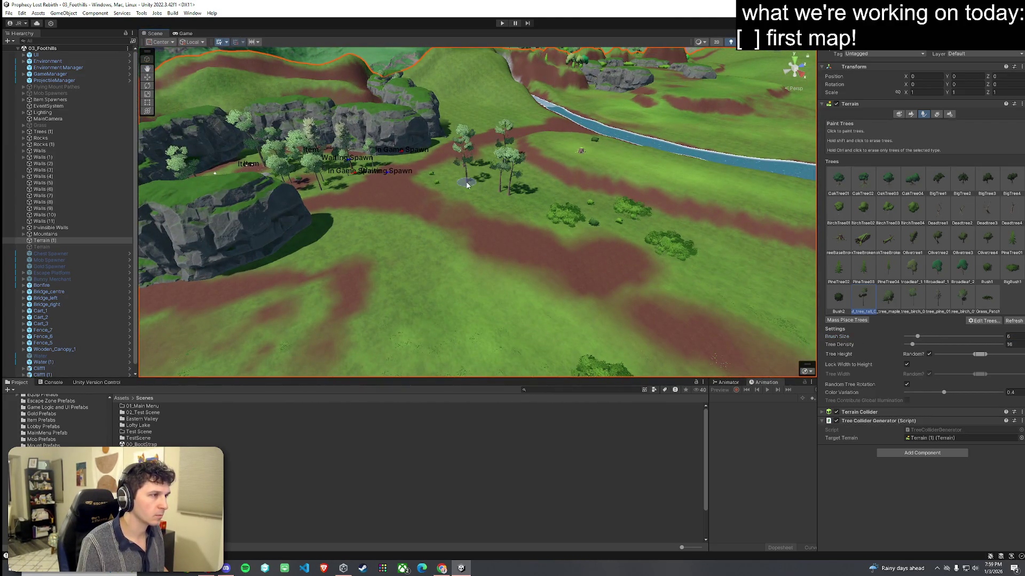
mouse_move(523, 247)
left_mouse_down()
mouse_move(419, 276)
mouse_move(331, 224)
left_mouse_up()
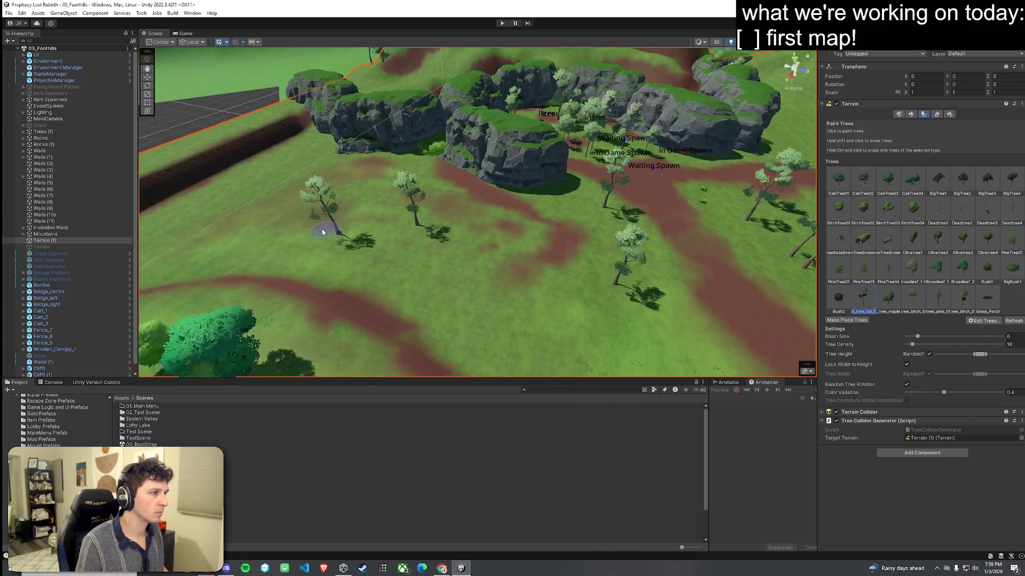
left_click(567, 339)
left_click(240, 220)
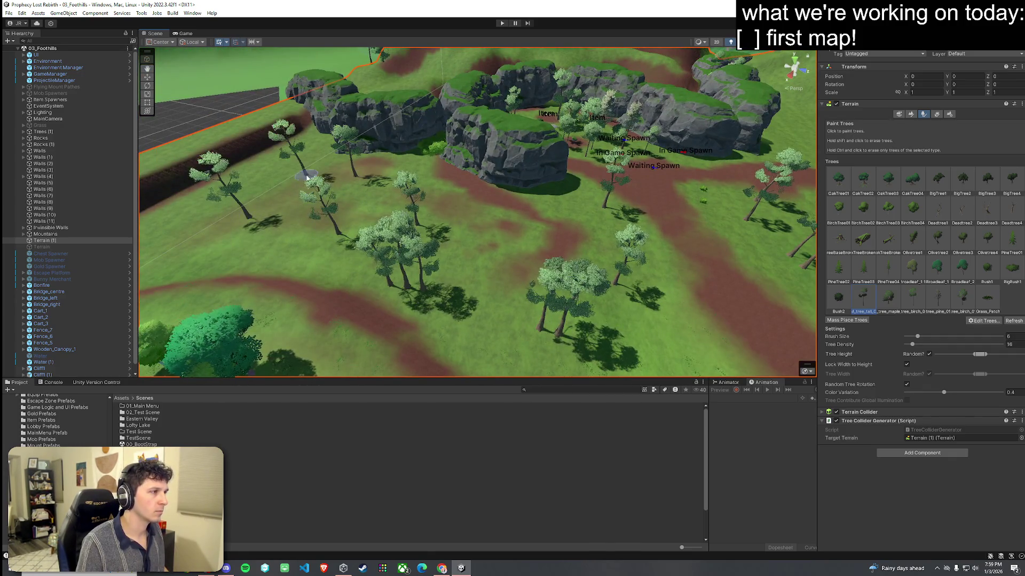
Step: Add more trees and a pale pine on the grass, plus a line down the slope
left_click_drag(307, 178, 907, 278)
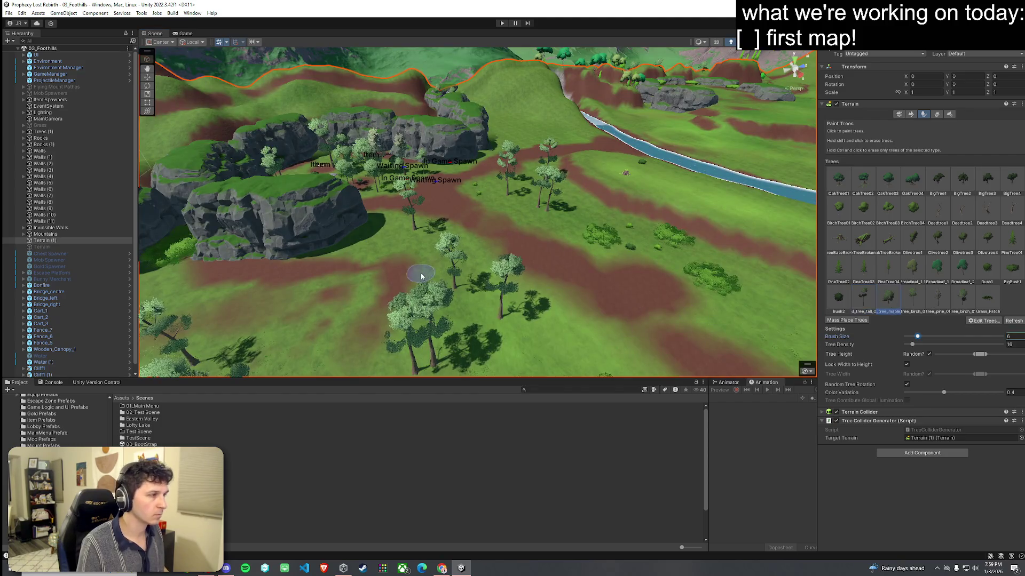
left_click(327, 322)
left_click(469, 299)
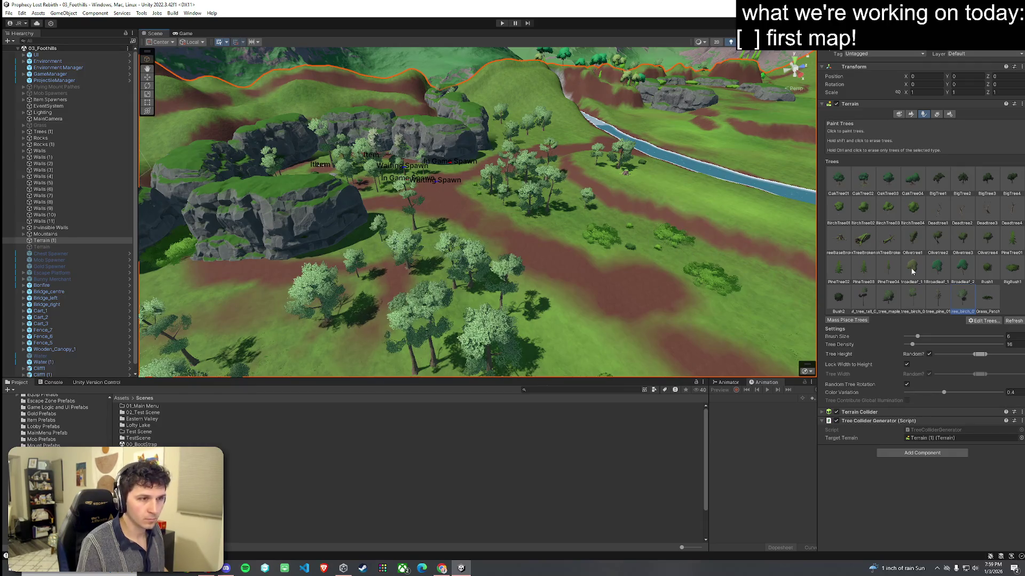
left_click(456, 340)
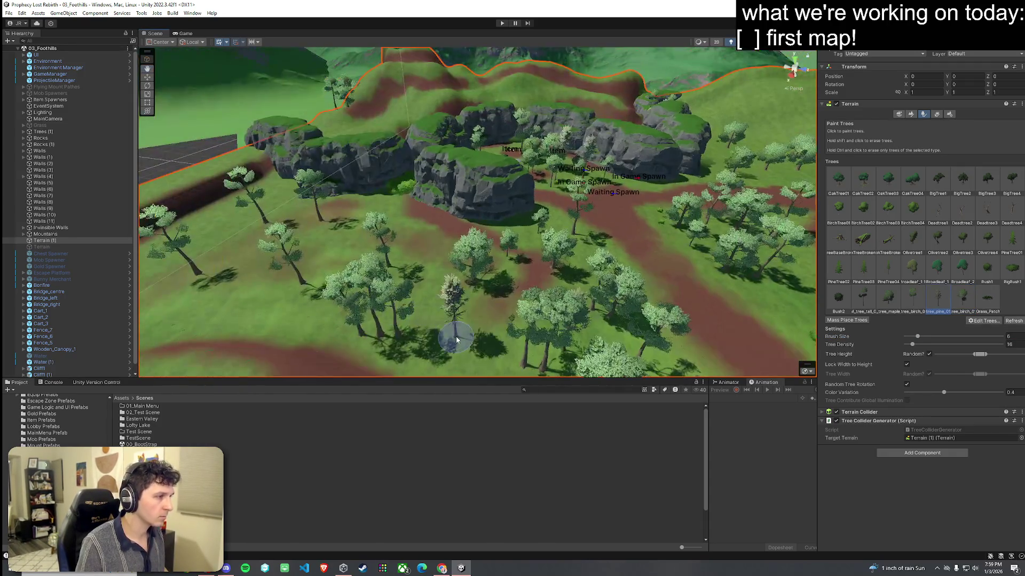
mouse_move(329, 241)
left_mouse_down()
mouse_move(519, 229)
mouse_move(565, 199)
left_mouse_up()
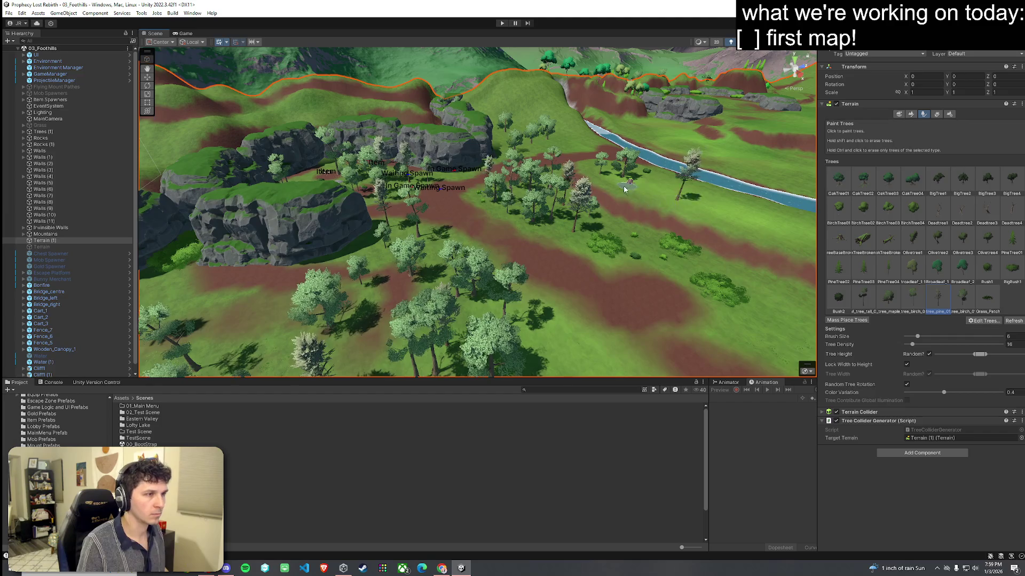
left_click_drag(631, 199, 771, 212)
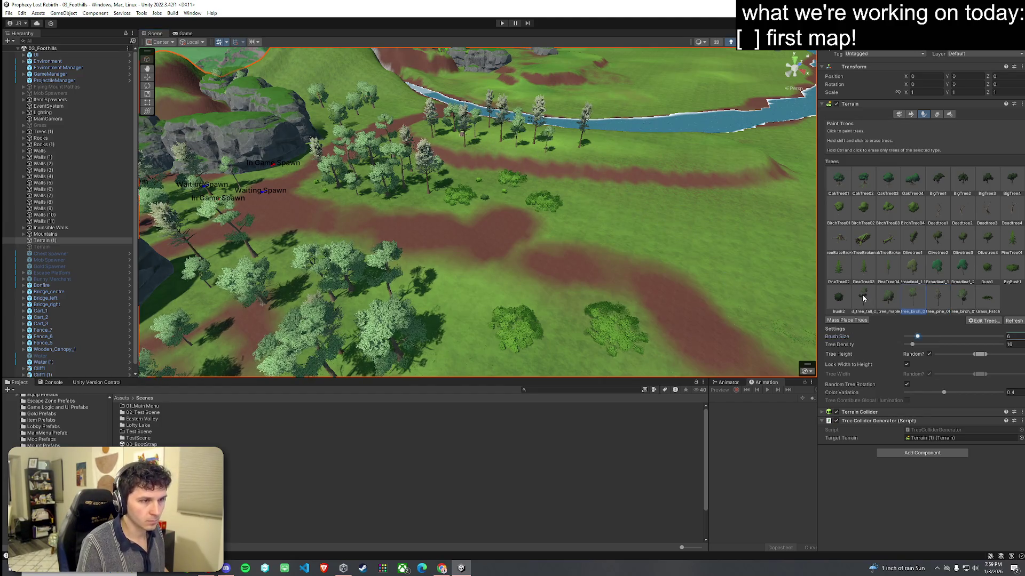
mouse_move(560, 252)
left_mouse_down()
mouse_move(480, 267)
mouse_move(442, 291)
left_mouse_up()
mouse_move(605, 200)
left_mouse_down()
mouse_move(535, 170)
mouse_move(651, 126)
mouse_move(642, 210)
mouse_move(728, 288)
left_mouse_up()
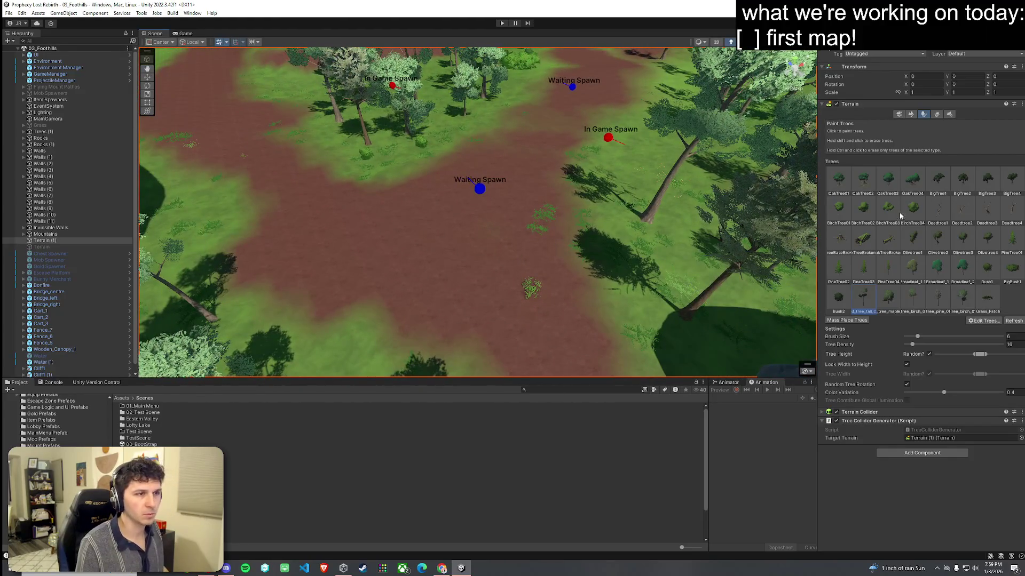
left_click(911, 115)
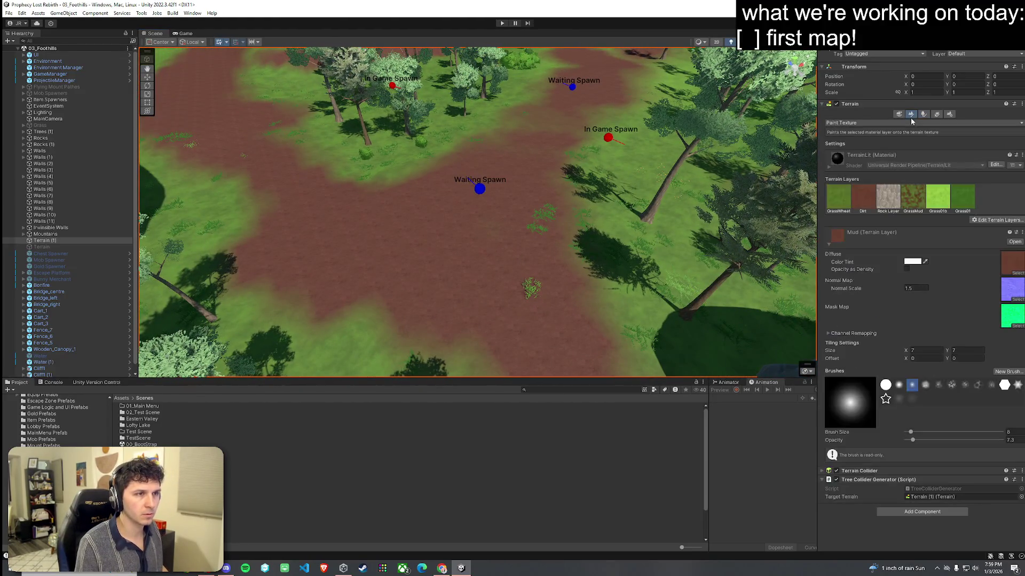
Step: Paint Grass Wheat over the dirt path near Waiting Spawn and a grass patch onto the meadow
left_click(843, 194)
mouse_move(401, 228)
left_mouse_down()
mouse_move(430, 222)
mouse_move(485, 155)
mouse_move(327, 116)
left_mouse_up()
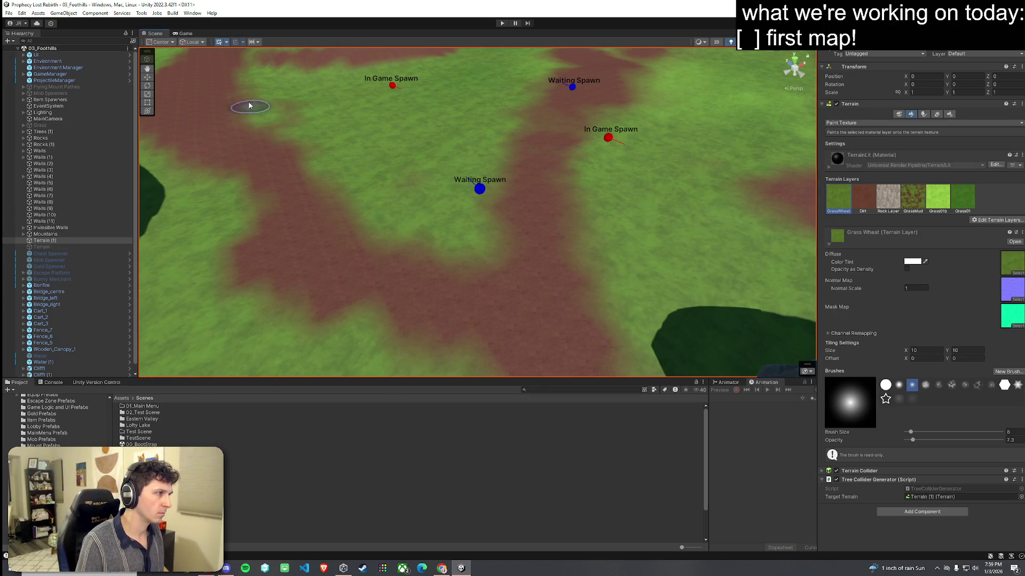
mouse_move(297, 163)
left_mouse_down()
mouse_move(293, 156)
mouse_move(369, 163)
left_mouse_up()
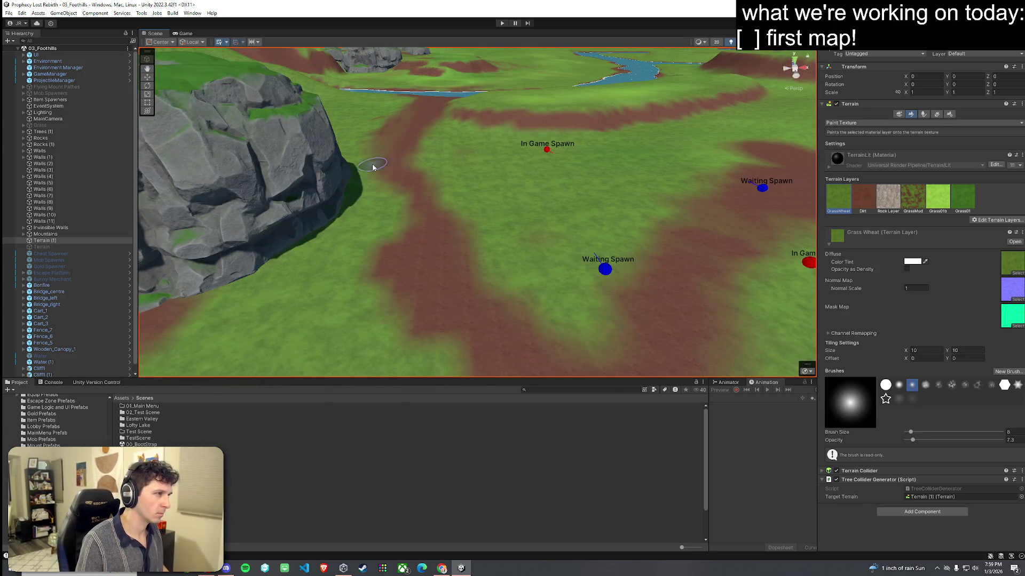
mouse_move(383, 245)
left_mouse_down()
mouse_move(630, 357)
mouse_move(555, 298)
mouse_move(494, 271)
left_mouse_up()
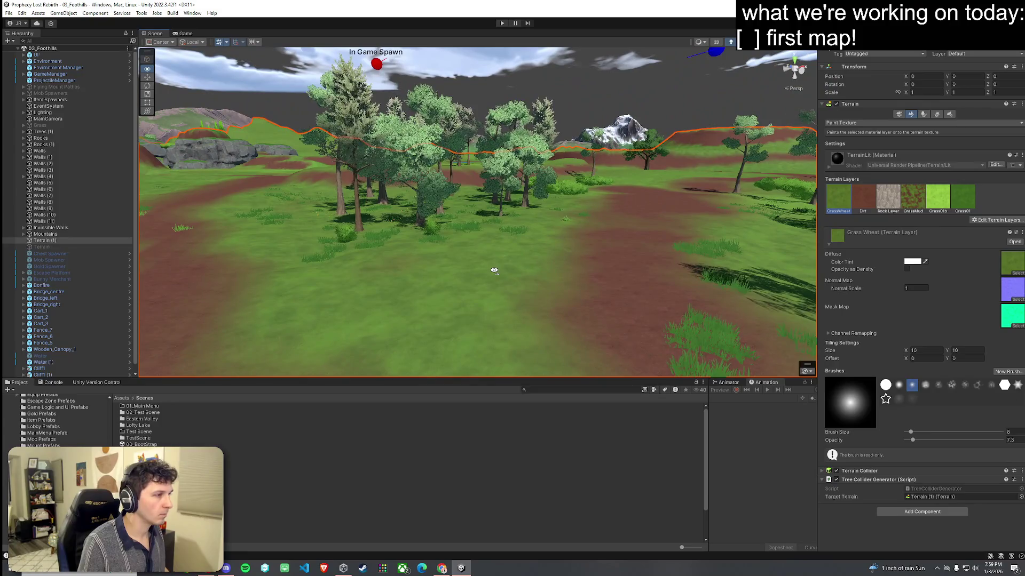
left_click(924, 114)
left_click(937, 114)
left_click_drag(533, 251, 445, 319)
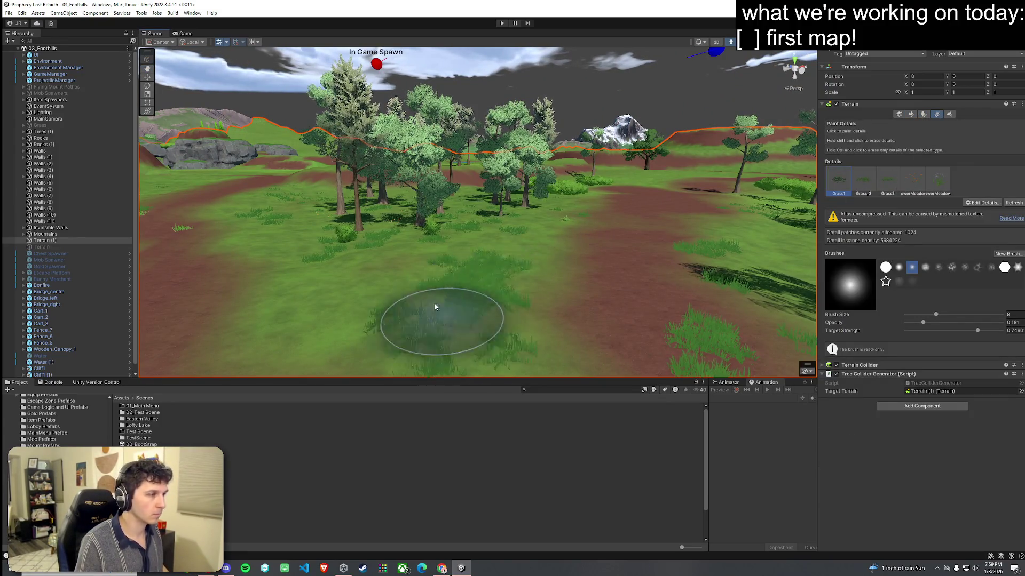
Step: Brush Grass_3 and FlowerMeadow details around the rock and dirt path
mouse_move(416, 283)
left_mouse_down()
mouse_move(519, 257)
mouse_move(343, 238)
left_mouse_up()
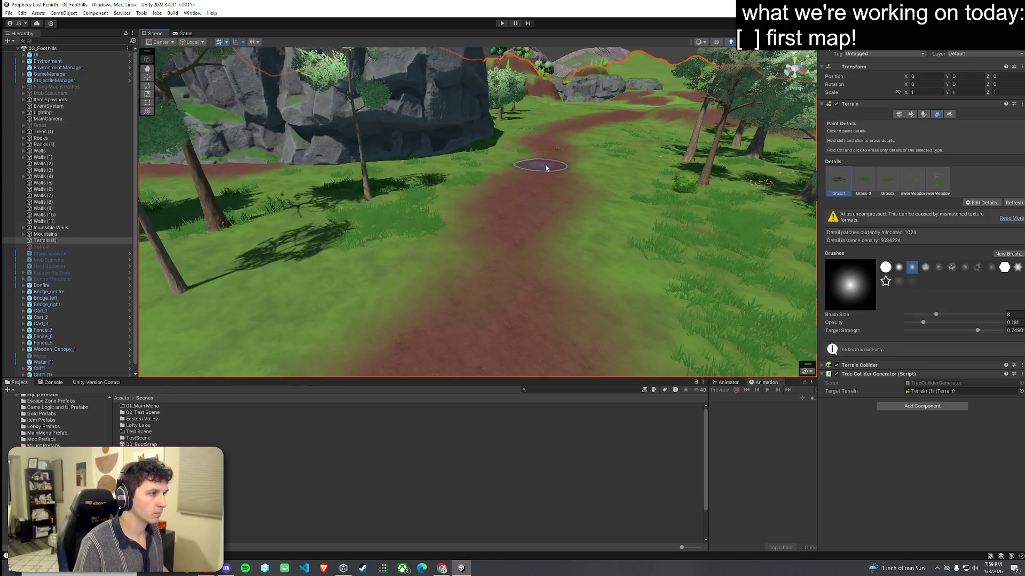
left_click_drag(584, 177, 679, 191)
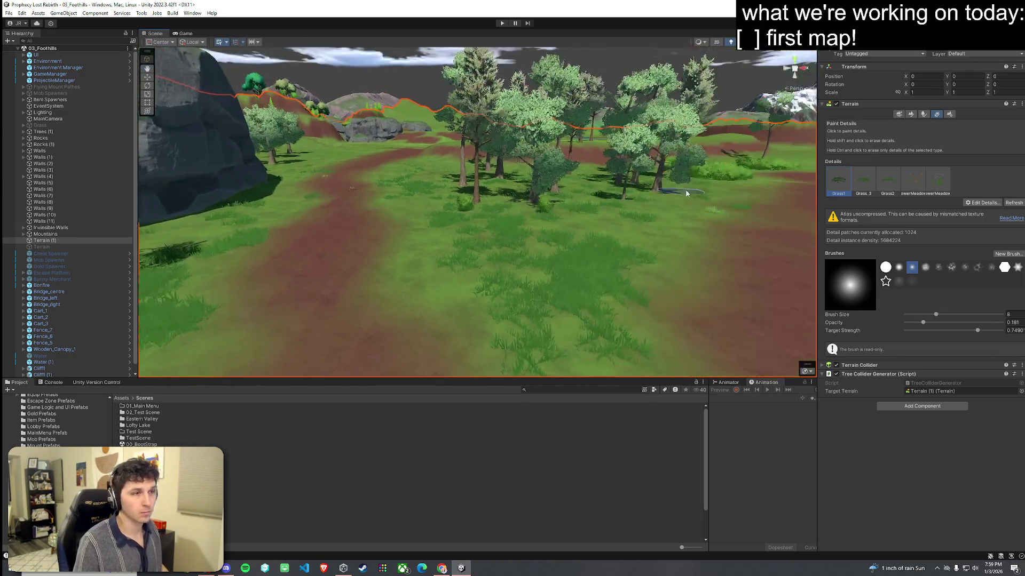
left_click(871, 187)
left_click_drag(491, 229, 595, 322)
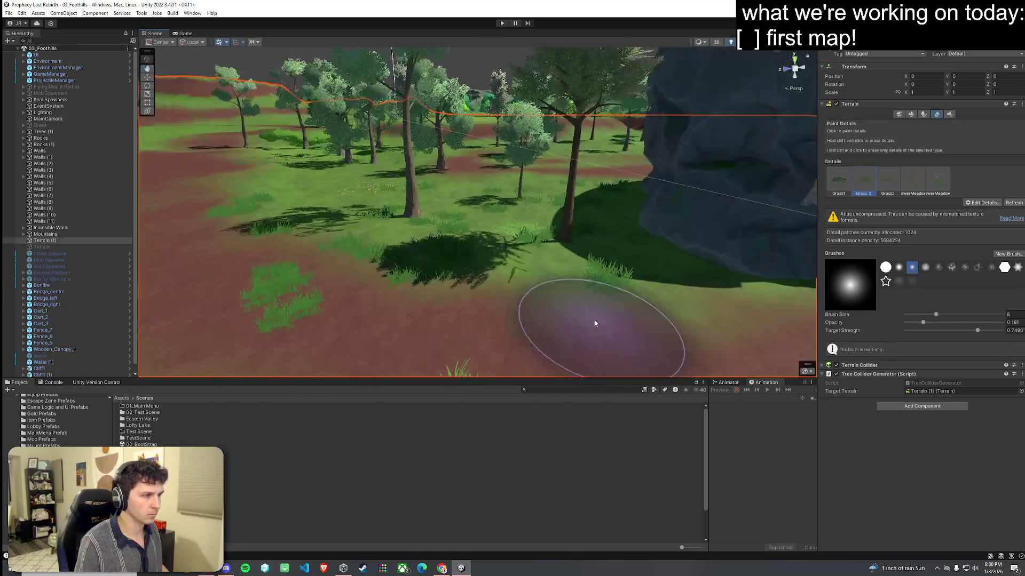
left_click_drag(475, 242, 409, 268)
mouse_move(435, 228)
left_mouse_down()
mouse_move(627, 225)
mouse_move(400, 183)
mouse_move(366, 199)
mouse_move(372, 213)
left_mouse_up()
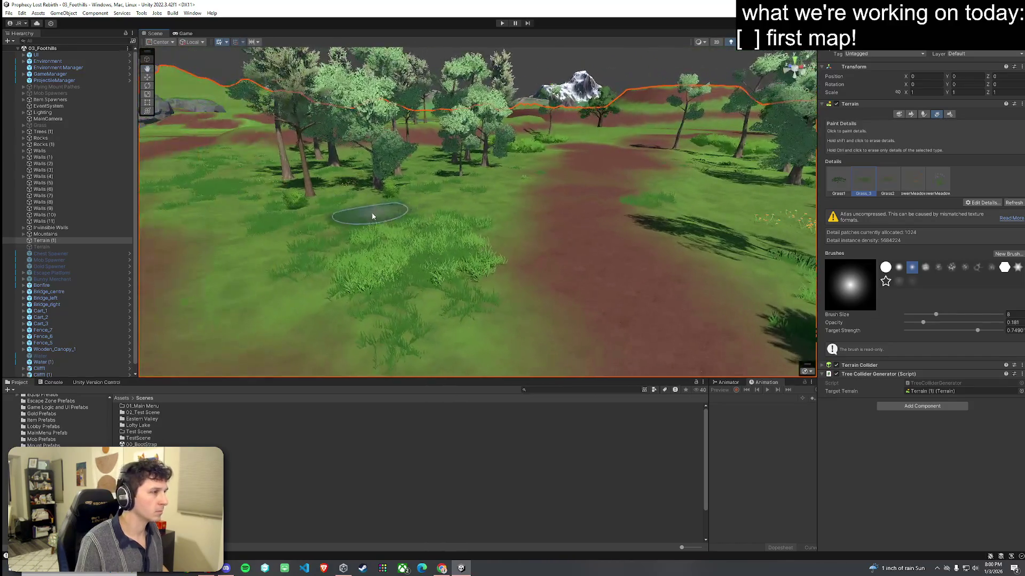
left_click(912, 186)
mouse_move(377, 256)
left_mouse_down()
mouse_move(411, 263)
mouse_move(307, 247)
left_mouse_up()
left_click_drag(367, 254, 663, 263)
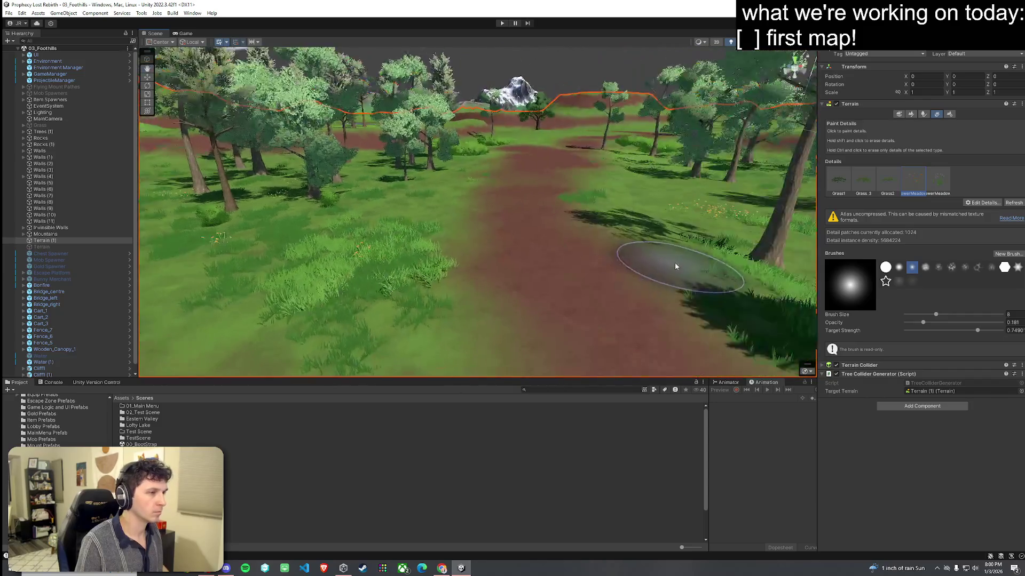
Step: Paint light Grass2 beside the dirt path, then more Grass_3 in a grassy clearing
left_click(888, 182)
left_click_drag(377, 224, 402, 206)
left_click(863, 182)
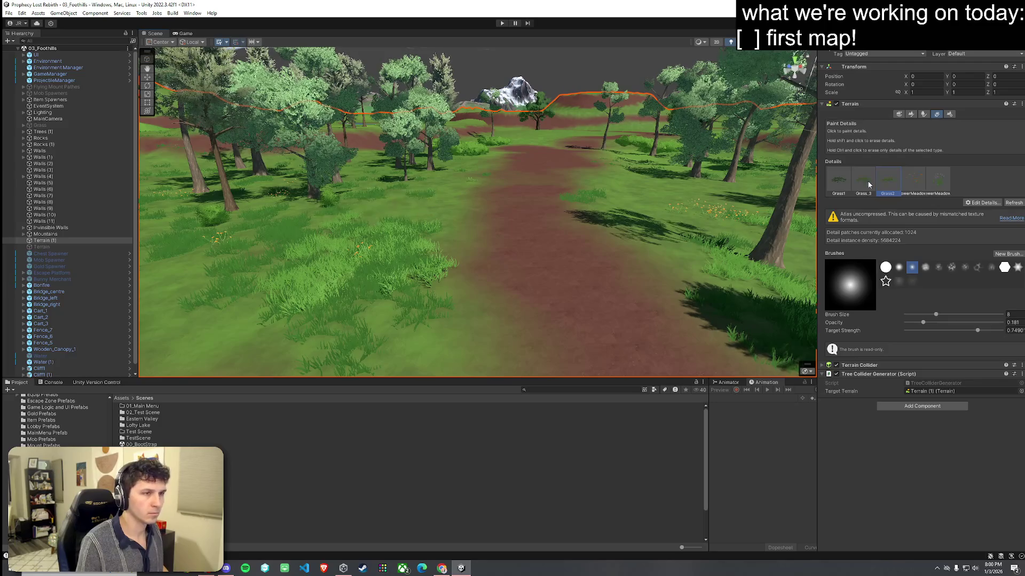
mouse_move(338, 254)
left_mouse_down()
mouse_move(304, 244)
mouse_move(359, 175)
mouse_move(510, 213)
mouse_move(572, 183)
mouse_move(705, 275)
mouse_move(539, 229)
mouse_move(506, 198)
mouse_move(512, 224)
left_mouse_up()
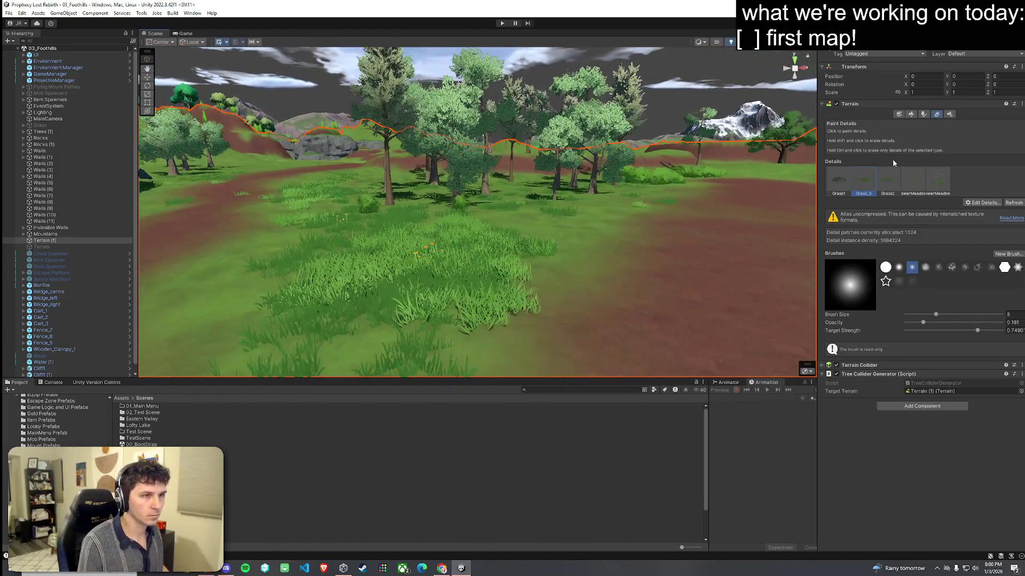
left_click(978, 203)
left_click(920, 118)
left_click(923, 114)
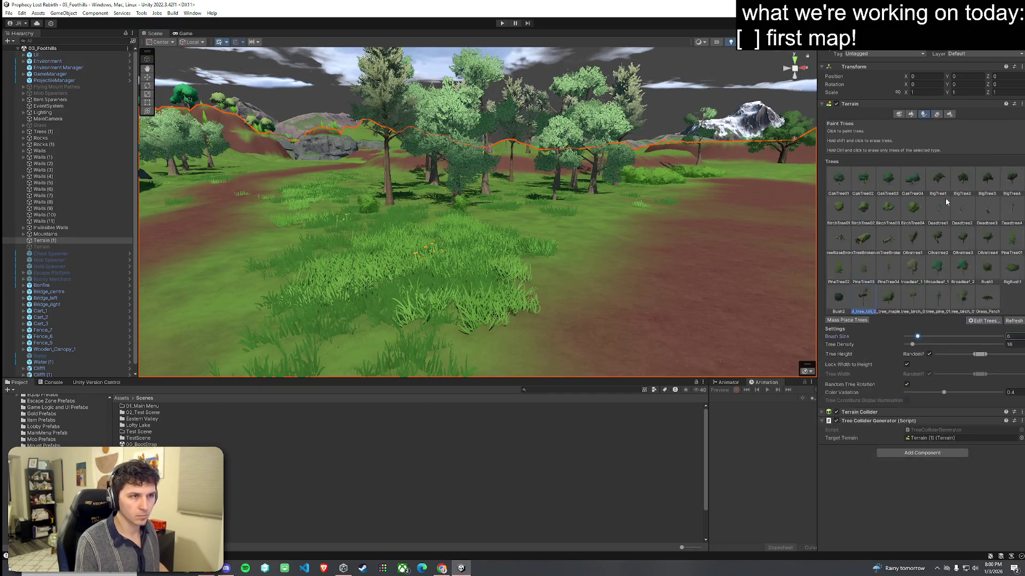
Step: Paint Bush1 bushes across the grassy clearing beside the dirt path, then preview the Game view
left_click(987, 269)
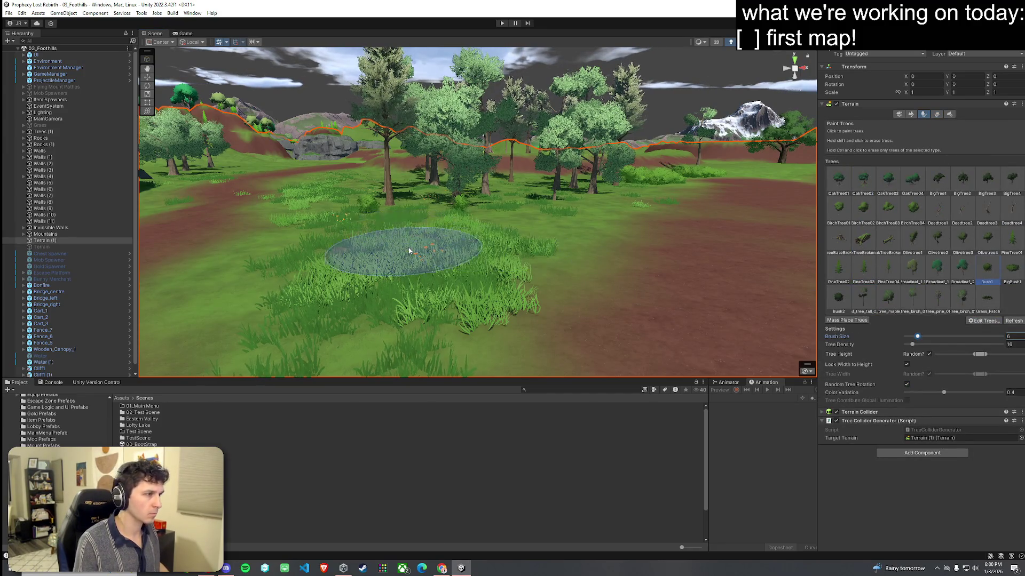
mouse_move(426, 305)
left_mouse_down()
mouse_move(364, 283)
mouse_move(346, 210)
left_mouse_up()
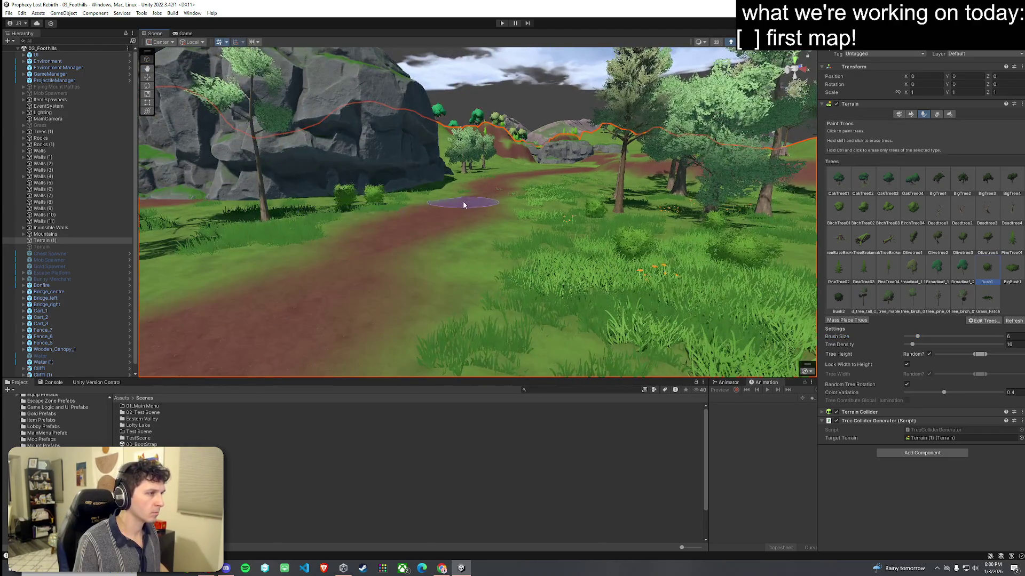
left_click_drag(559, 225, 739, 243)
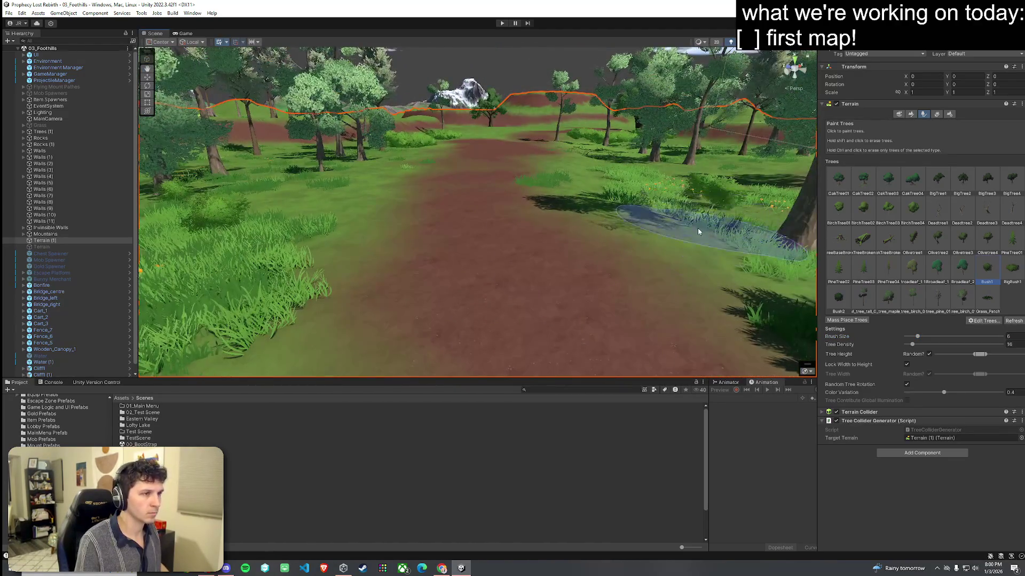
scroll(696, 225, "up", 3)
left_click_drag(694, 208, 315, 245)
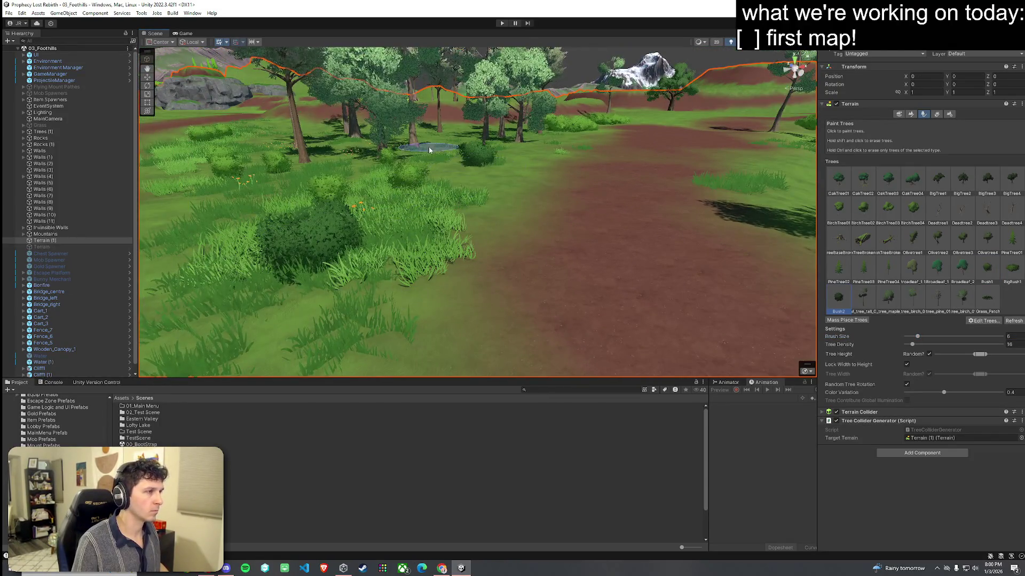
scroll(429, 150, "down", 5)
mouse_move(698, 339)
left_mouse_down()
mouse_move(514, 268)
mouse_move(467, 315)
mouse_move(636, 275)
mouse_move(670, 277)
mouse_move(678, 266)
mouse_move(667, 274)
left_mouse_up()
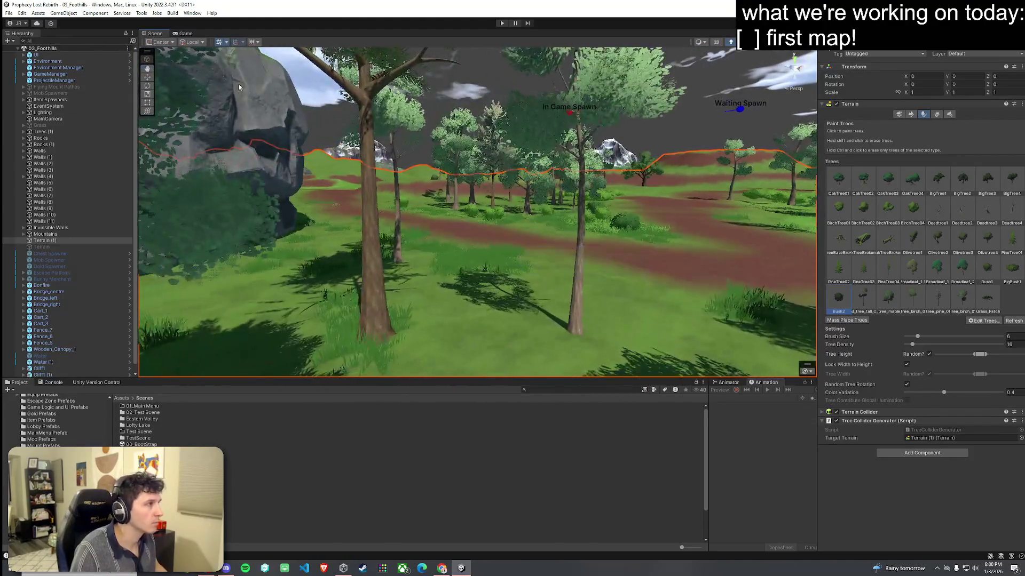
key("ctrl+2")
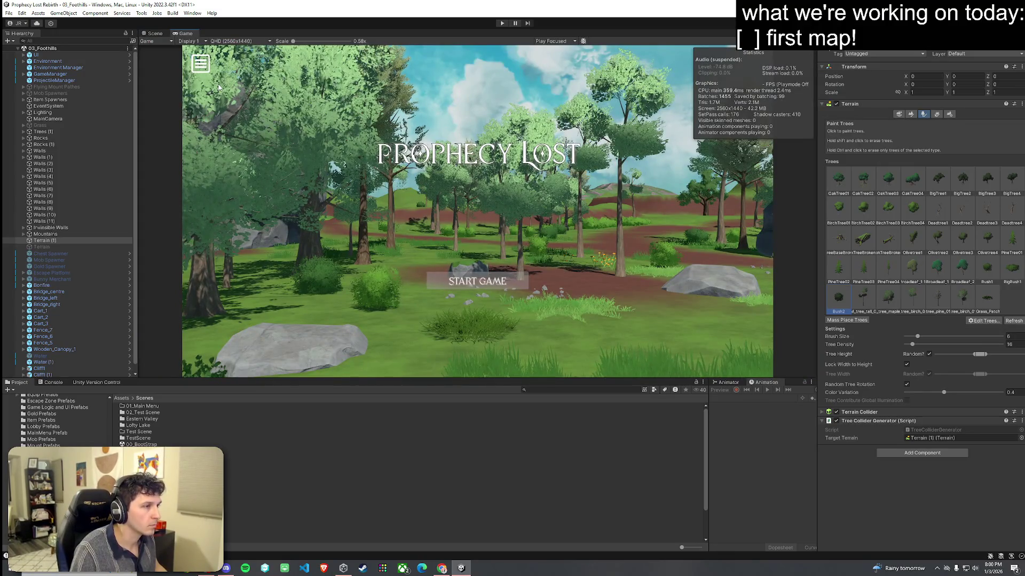
Step: Save the 03_Foothills scene with File > Save and return to the Scene view among the trees
left_click(8, 13)
left_click(22, 51)
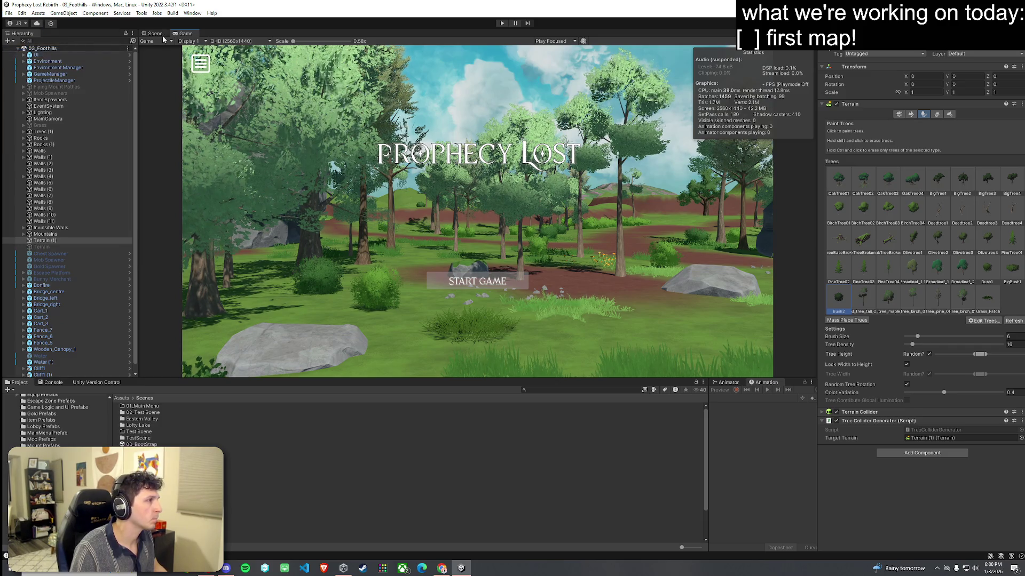
key("ctrl+1")
mouse_move(454, 240)
left_mouse_down()
mouse_move(402, 296)
mouse_move(601, 297)
mouse_move(404, 254)
left_mouse_up()
Step: Place trees in the grass beside the dirt path, switching tree prototype, then fly up for an overhead view
left_click(368, 233)
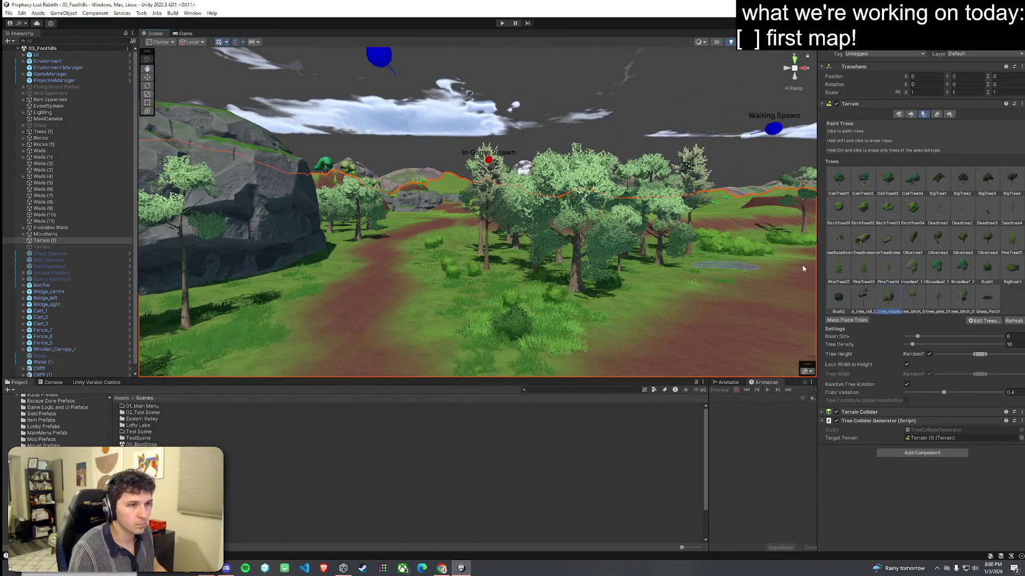
key("comma")
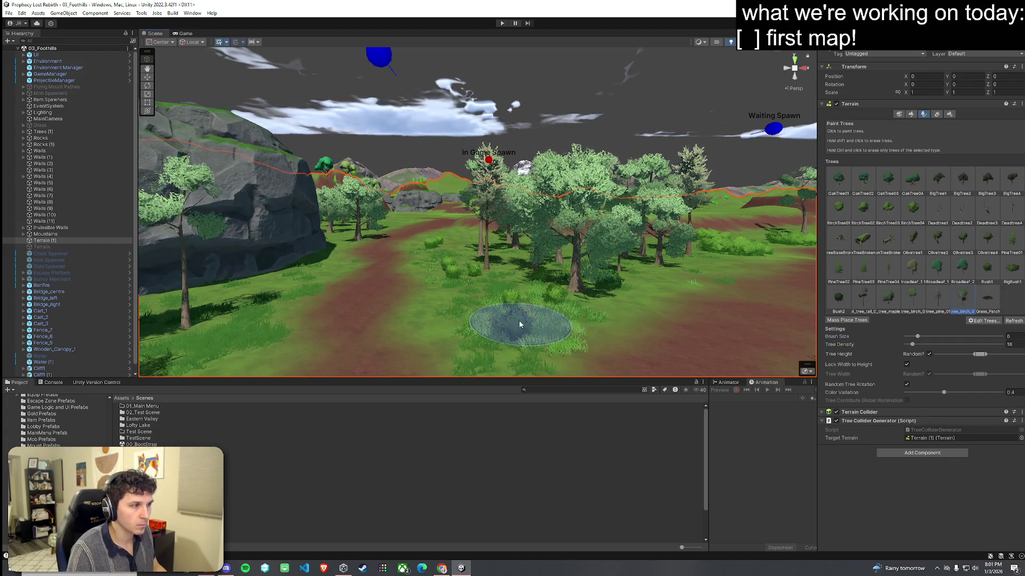
left_click_drag(462, 339, 385, 337)
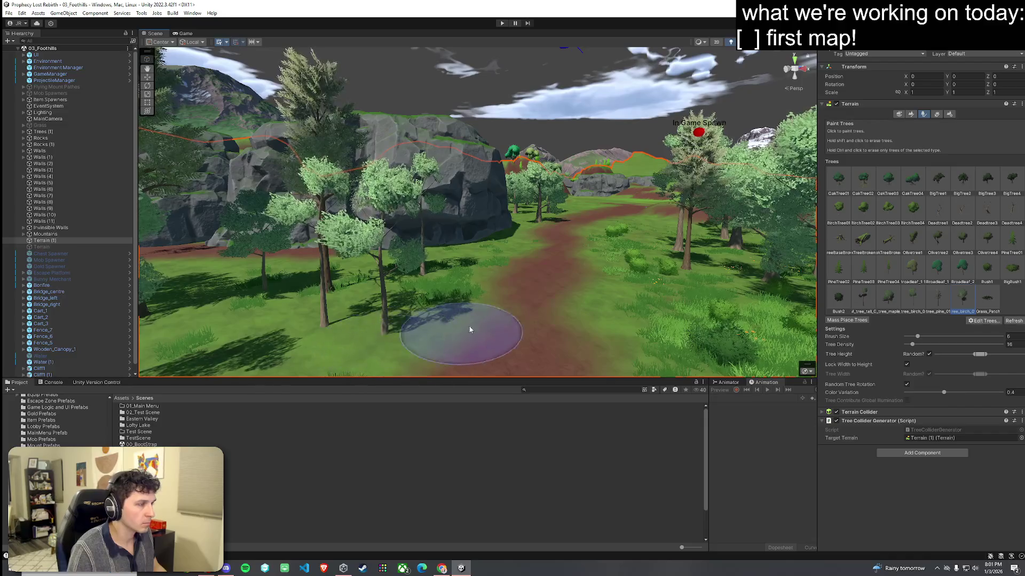
mouse_move(580, 212)
left_mouse_down()
mouse_move(726, 271)
mouse_move(676, 320)
mouse_move(595, 325)
mouse_move(670, 308)
left_mouse_up()
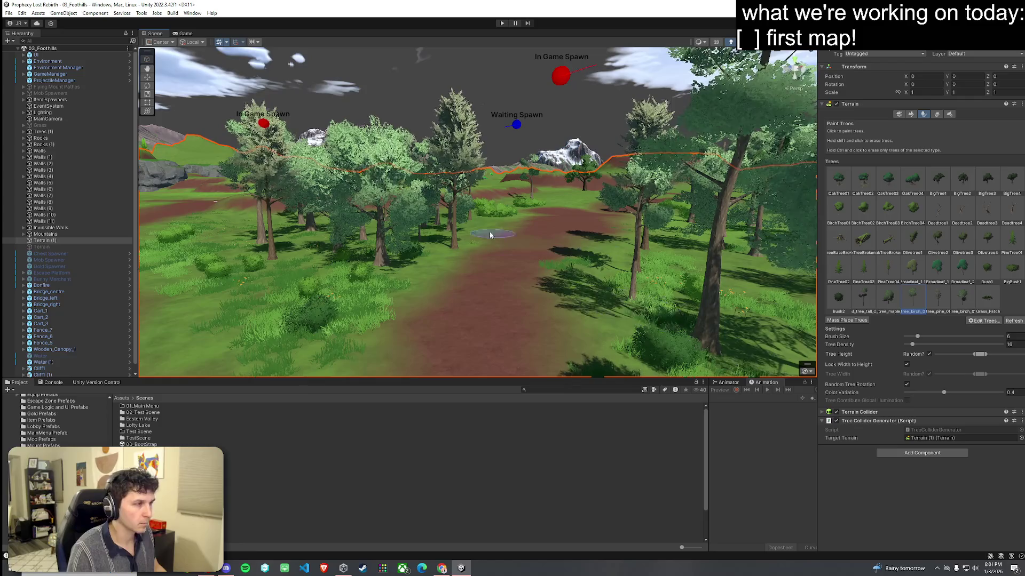
mouse_move(540, 206)
left_mouse_down()
mouse_move(491, 268)
mouse_move(697, 345)
mouse_move(758, 339)
left_mouse_up()
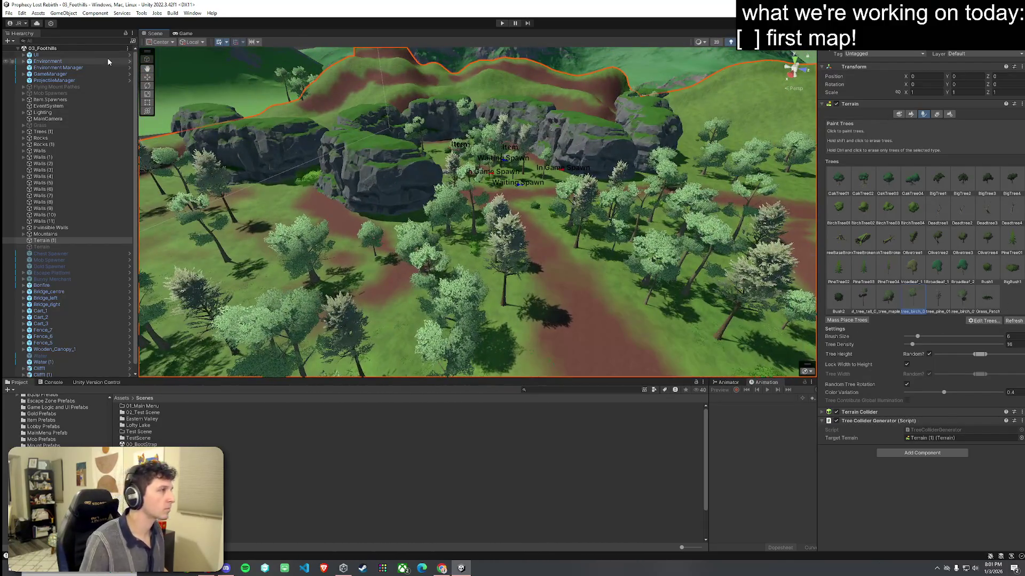
left_click(21, 13)
left_click(133, 20)
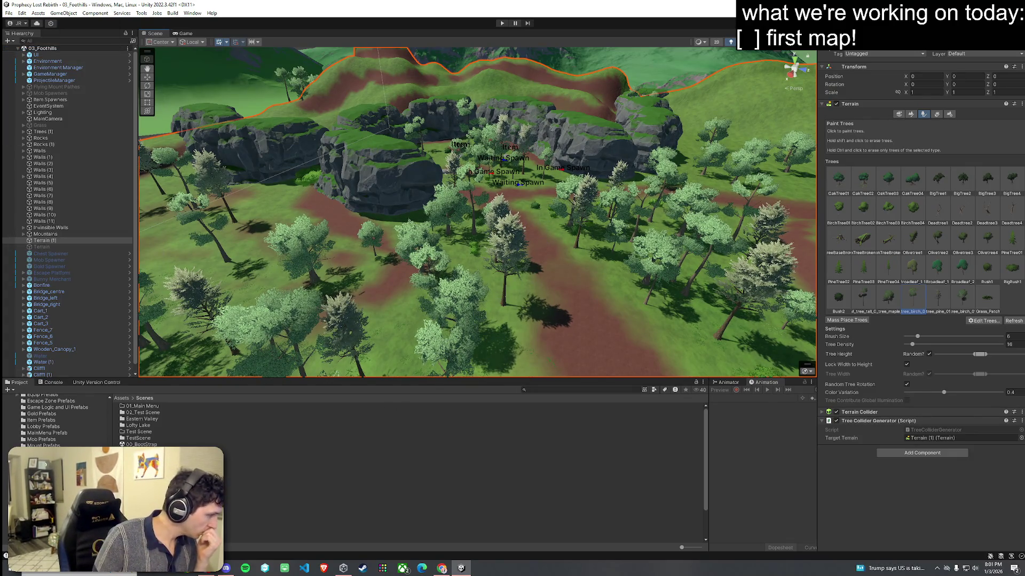
left_click(144, 488)
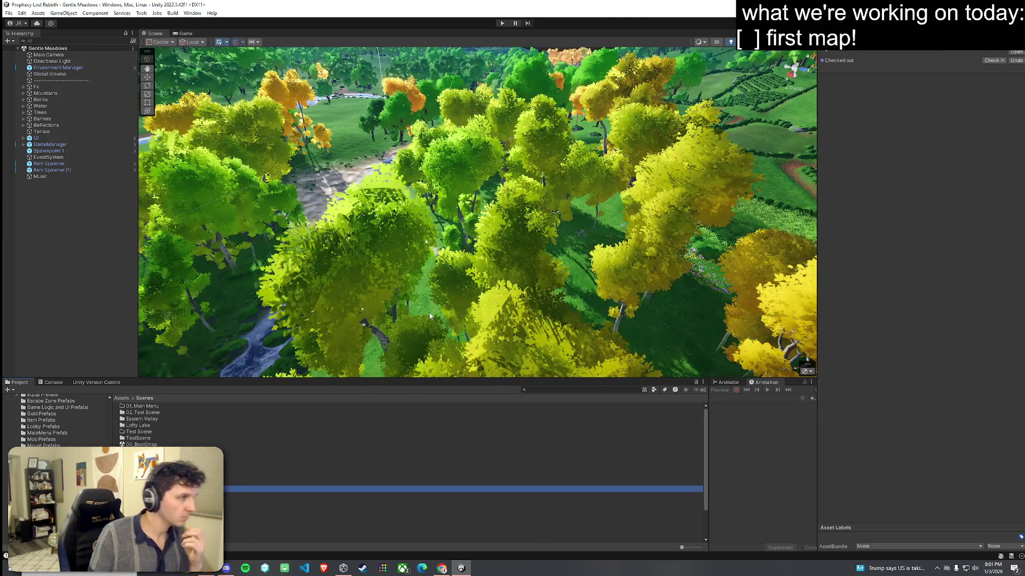
Step: Fly out over the Gentle Meadows terrain and select a grey cliff rock
mouse_move(430, 316)
left_mouse_down()
mouse_move(676, 205)
mouse_move(564, 234)
mouse_move(186, 288)
mouse_move(423, 251)
mouse_move(317, 245)
mouse_move(419, 242)
left_mouse_up()
left_click(613, 224)
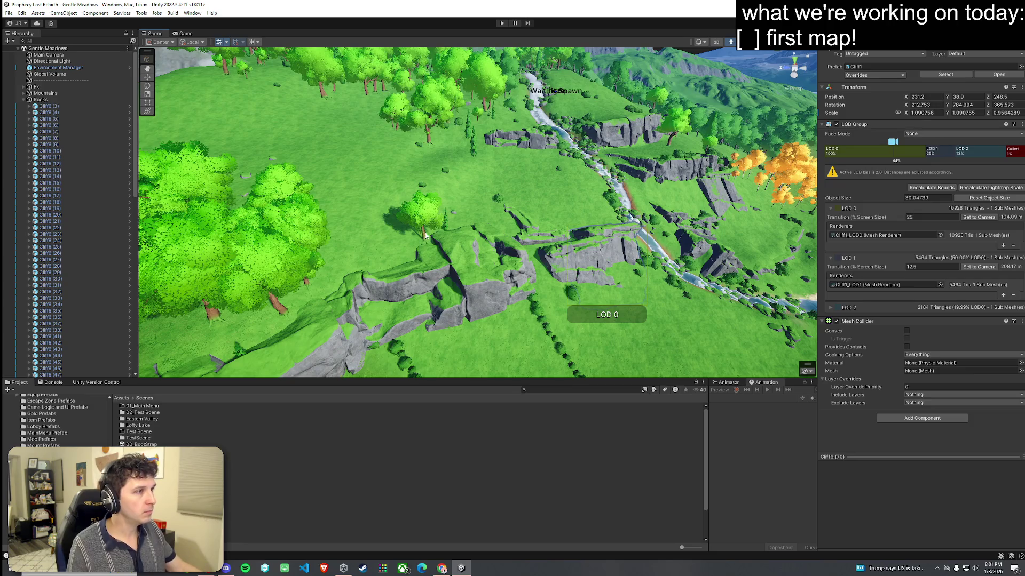
Step: Select the Eastern Valley folder in Scenes and step down the scene list toward Lofty Lake
scroll(594, 279, "down", 3)
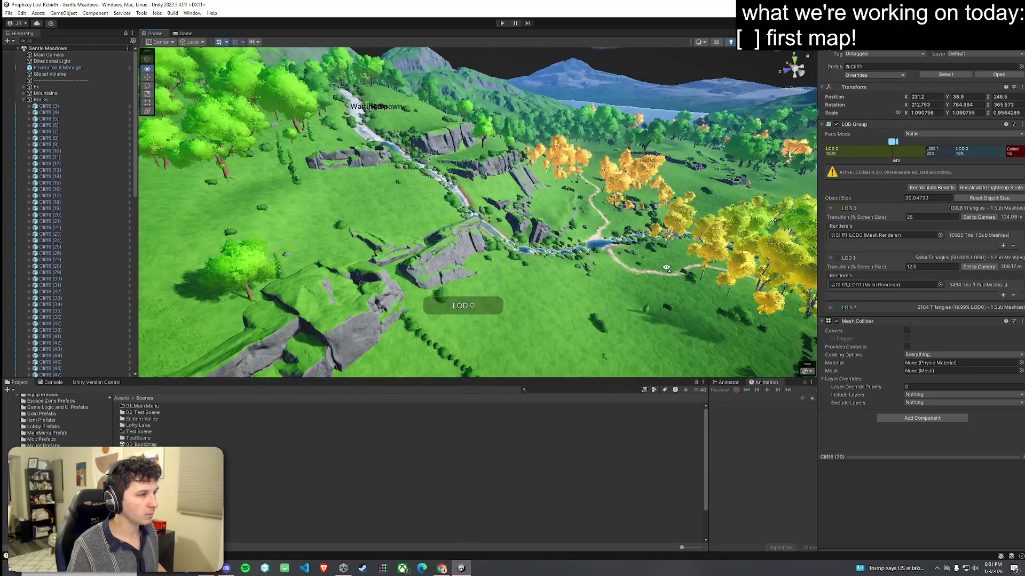
scroll(587, 277, "up", 3)
mouse_move(586, 277)
left_mouse_down()
mouse_move(575, 277)
mouse_move(467, 422)
mouse_move(586, 280)
mouse_move(721, 284)
mouse_move(433, 267)
mouse_move(421, 292)
mouse_move(445, 275)
mouse_move(368, 278)
mouse_move(242, 337)
left_mouse_up()
left_click(468, 422)
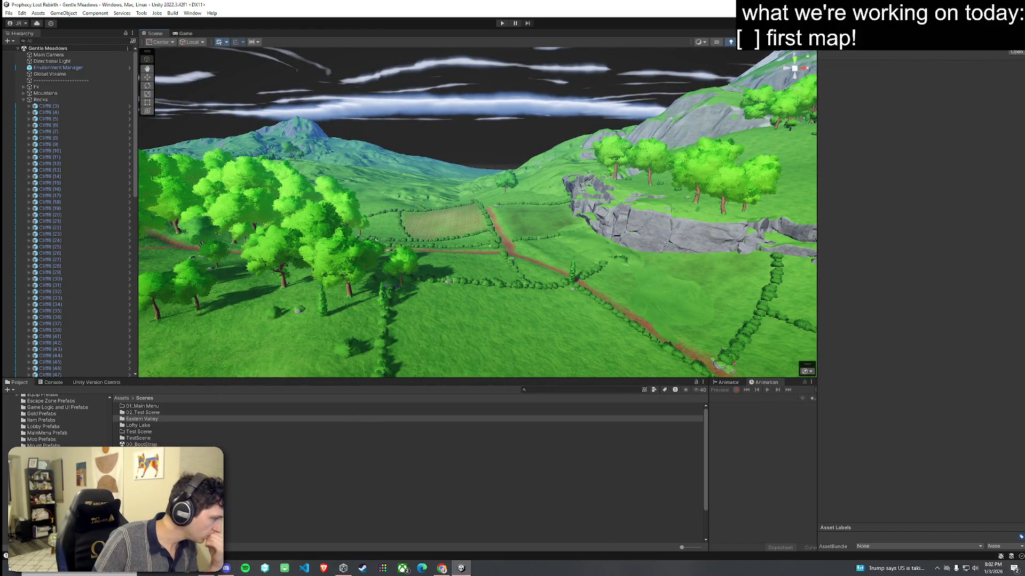
left_click(161, 470)
key("Down")
key("Down")
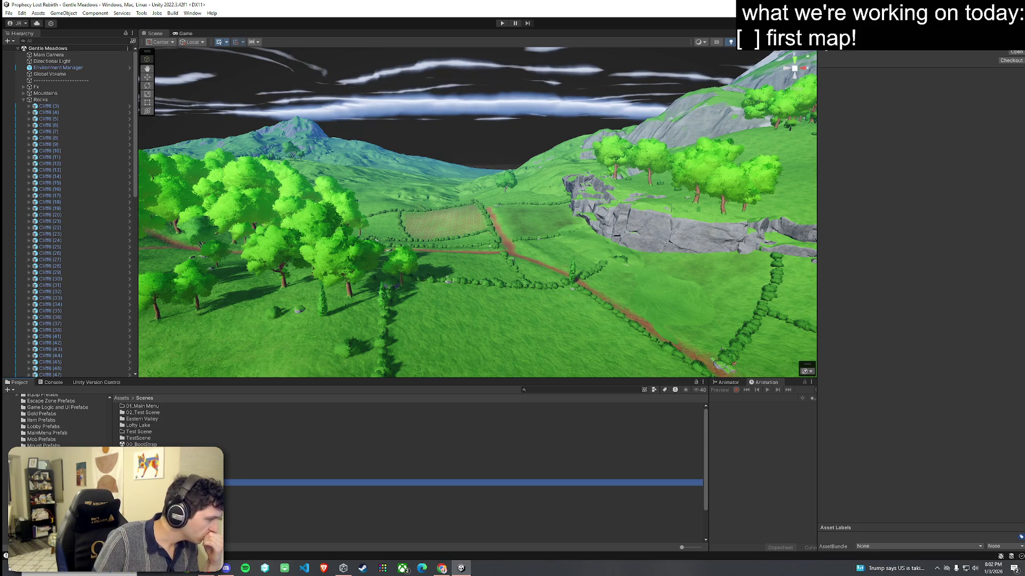
key("Down")
key("Down")
scroll(464, 474, "down", 3)
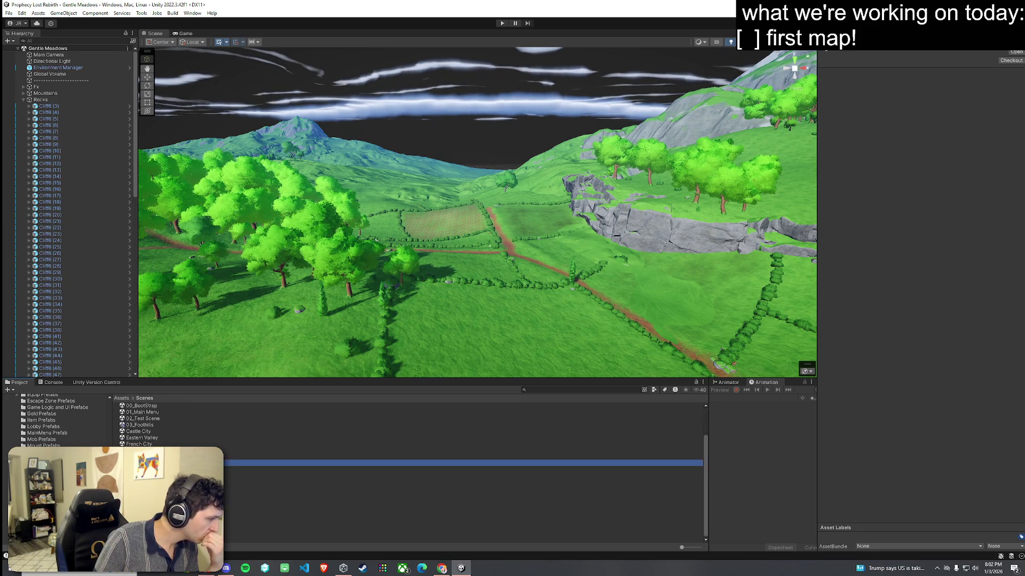
key("Down")
key("Down")
key("Down")
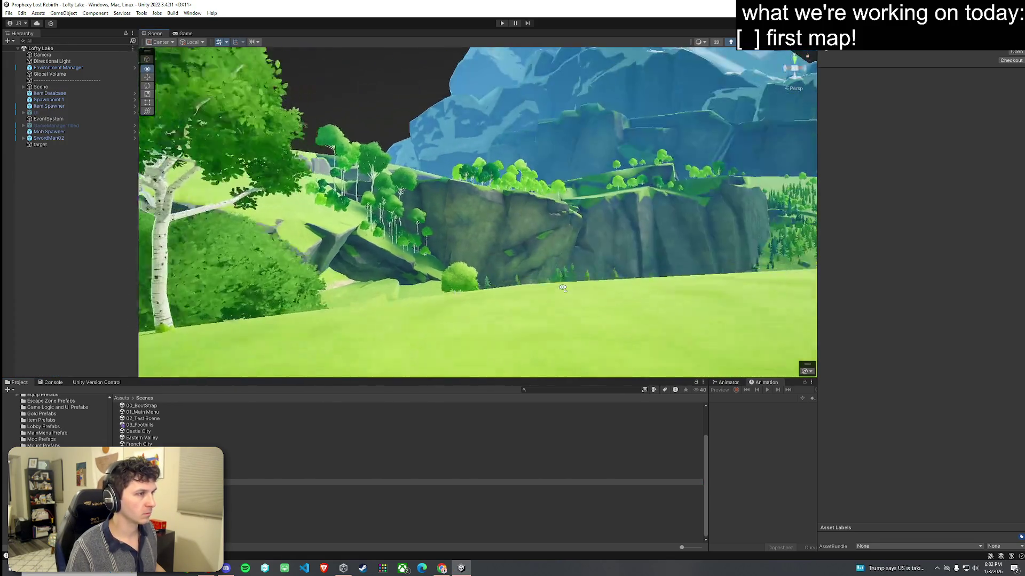
Step: Fly over the lake toward the Mob Spawner, waterfall and river, then into the pine forest
mouse_move(562, 288)
left_mouse_down()
mouse_move(833, 330)
mouse_move(775, 307)
mouse_move(1006, 297)
mouse_move(105, 302)
mouse_move(160, 300)
mouse_move(114, 298)
mouse_move(111, 264)
mouse_move(274, 320)
mouse_move(268, 348)
mouse_move(191, 365)
mouse_move(175, 387)
mouse_move(217, 393)
left_mouse_up()
key("w")
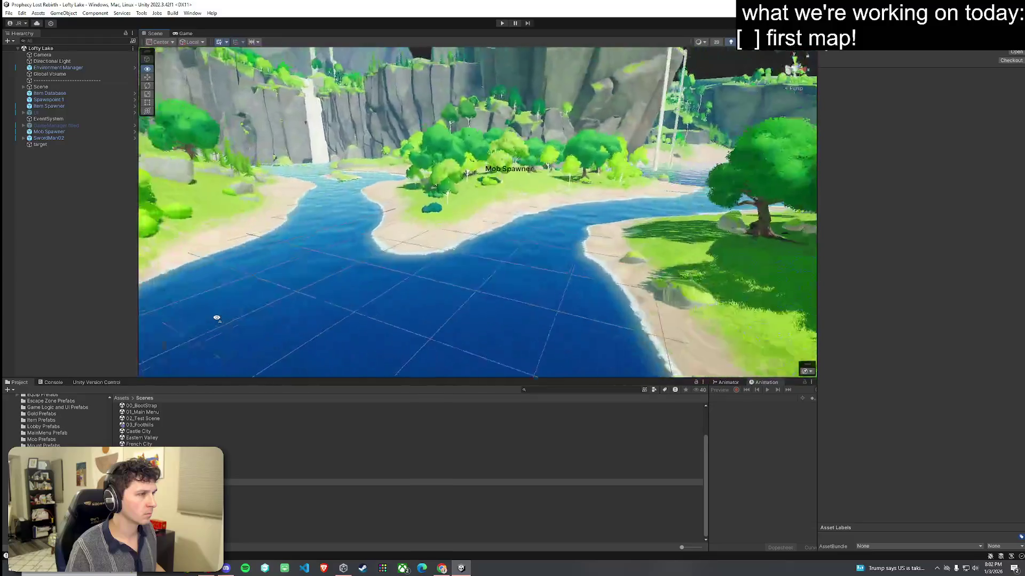
left_click_drag(217, 319, 217, 304)
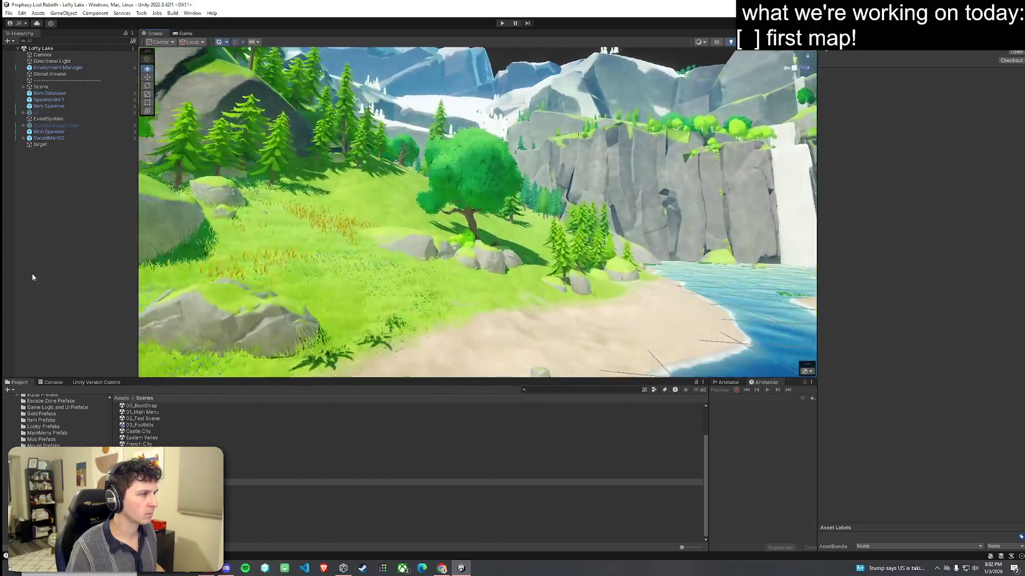
mouse_move(32, 277)
left_mouse_down()
mouse_move(892, 270)
mouse_move(640, 267)
mouse_move(630, 345)
mouse_move(613, 350)
mouse_move(332, 307)
mouse_move(144, 259)
mouse_move(70, 258)
mouse_move(880, 377)
mouse_move(1022, 377)
mouse_move(18, 389)
left_mouse_up()
key("w")
Step: Select a waterfall, frame it, and lower its material's Foam Power from 1 to about 0.2
left_click(11, 14)
left_click(138, 33)
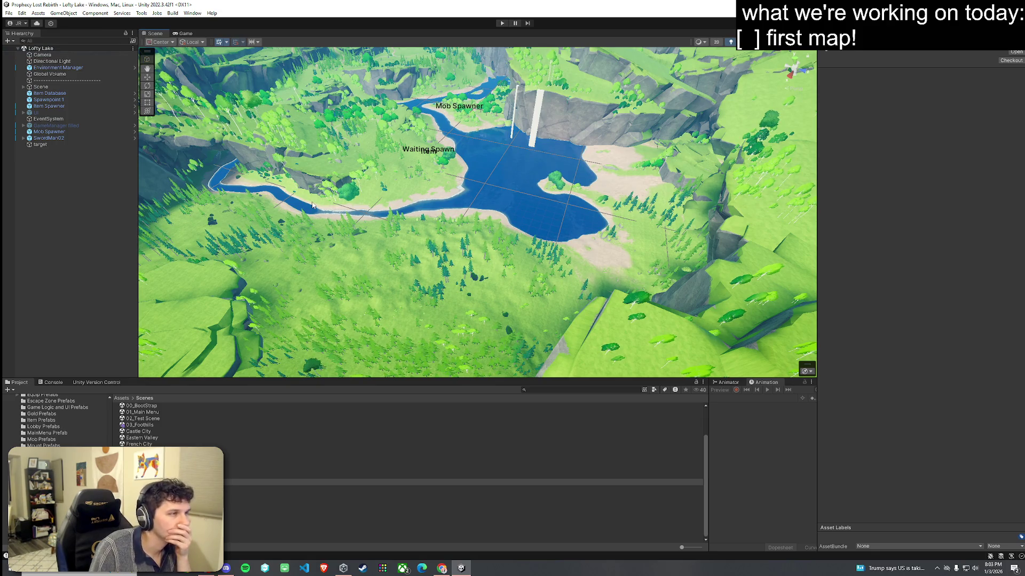
left_click(537, 127)
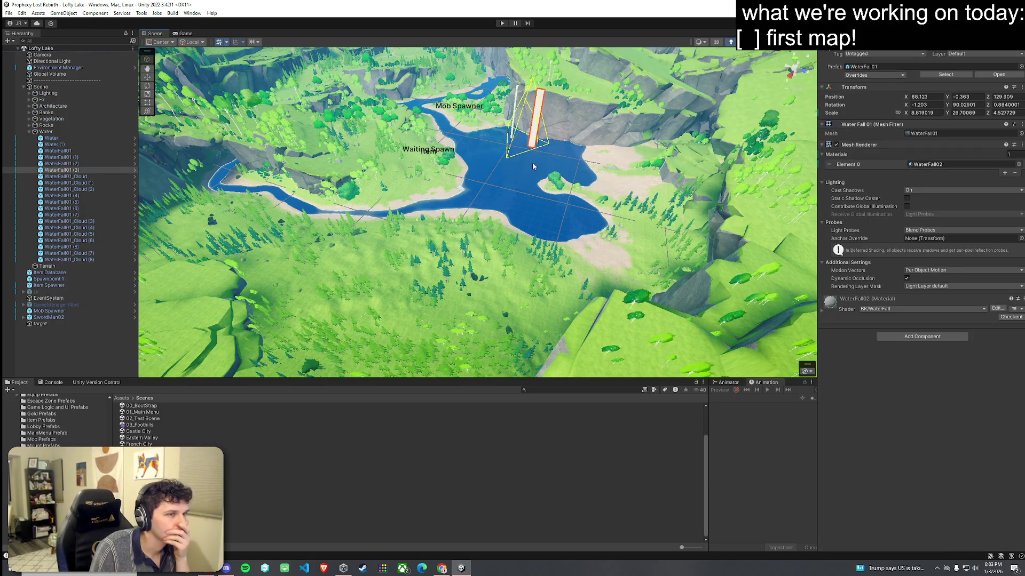
left_click(829, 315)
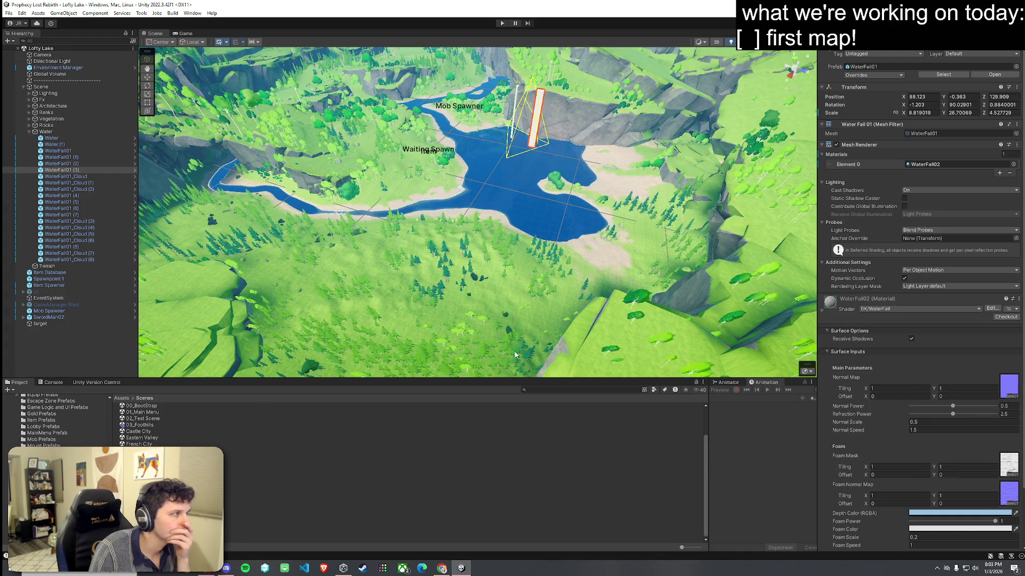
double_click(80, 170)
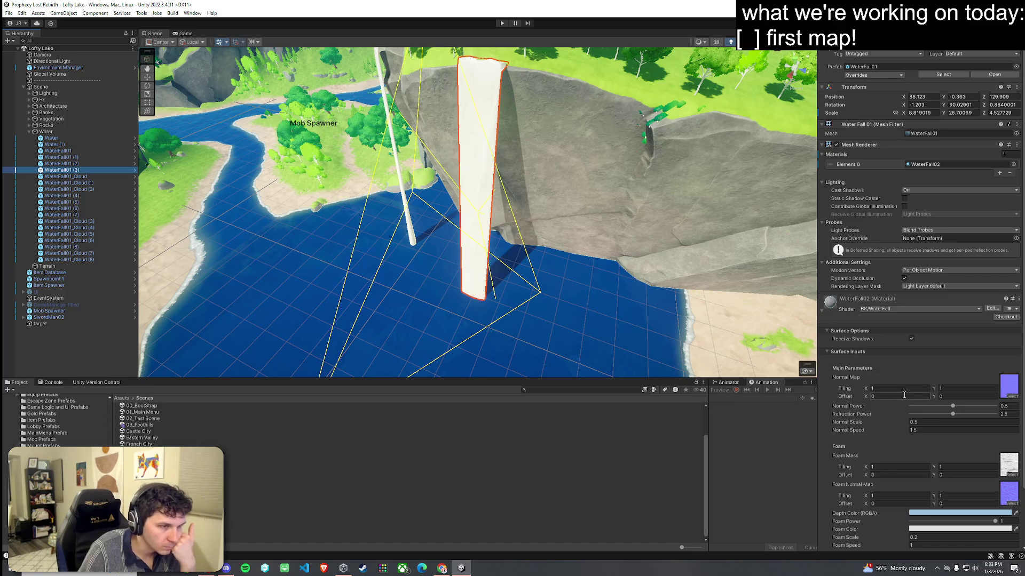
left_click_drag(931, 523, 927, 523)
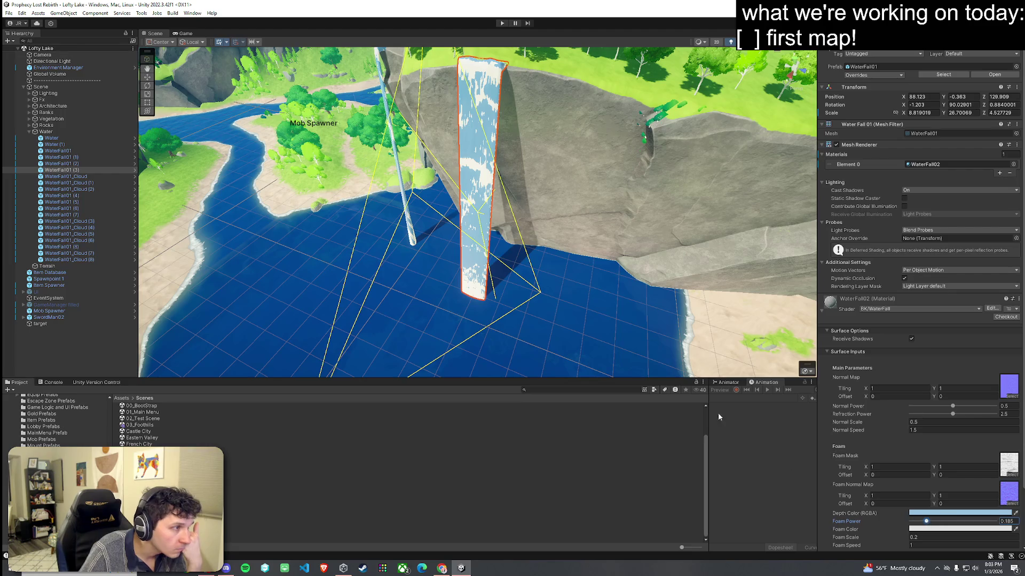
Step: Pull back to see both waterfalls and preview them through the game camera
left_click(619, 364)
mouse_move(555, 338)
left_mouse_down()
mouse_move(570, 291)
mouse_move(577, 298)
left_mouse_up()
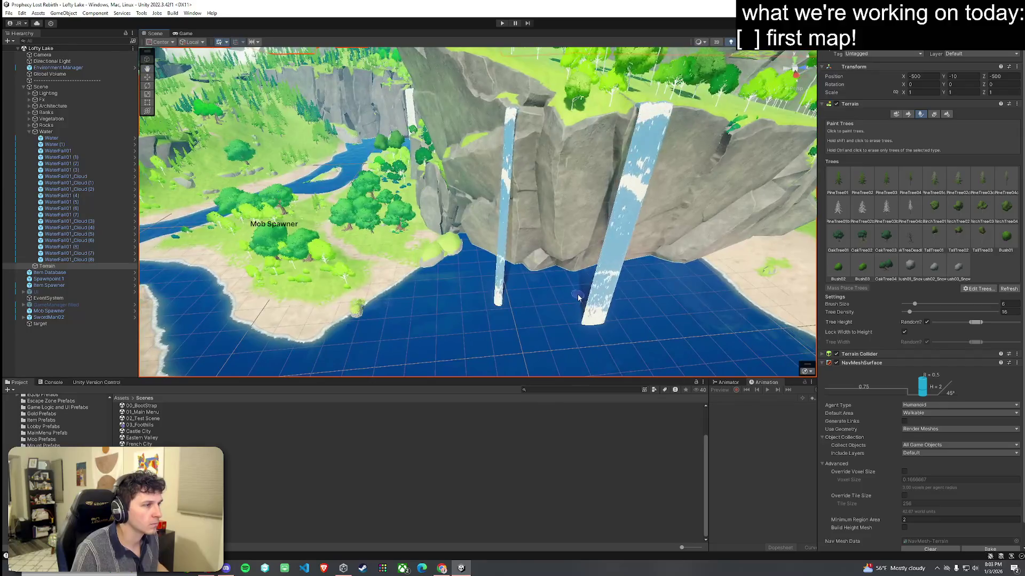
left_click(182, 34)
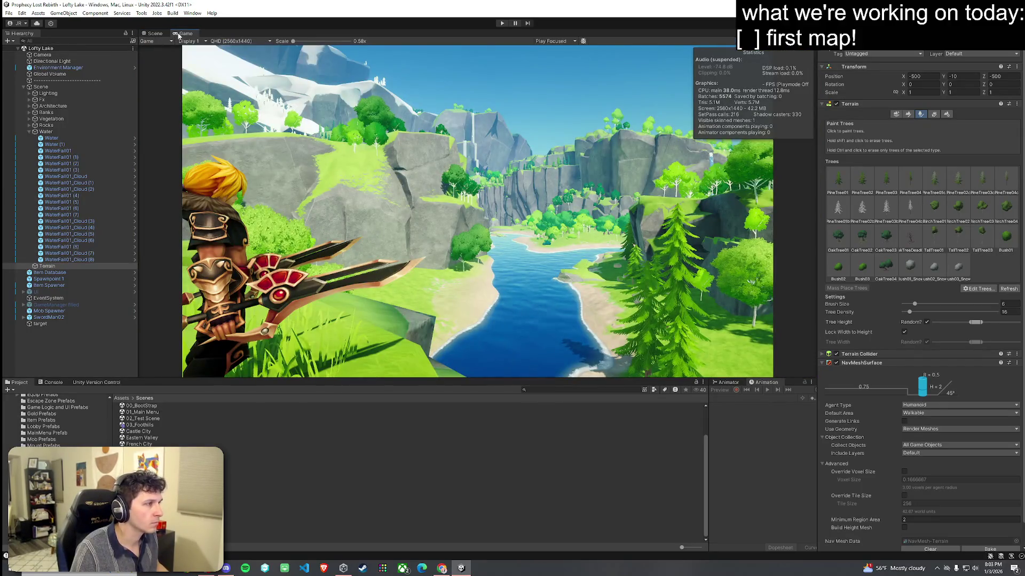
left_click(155, 33)
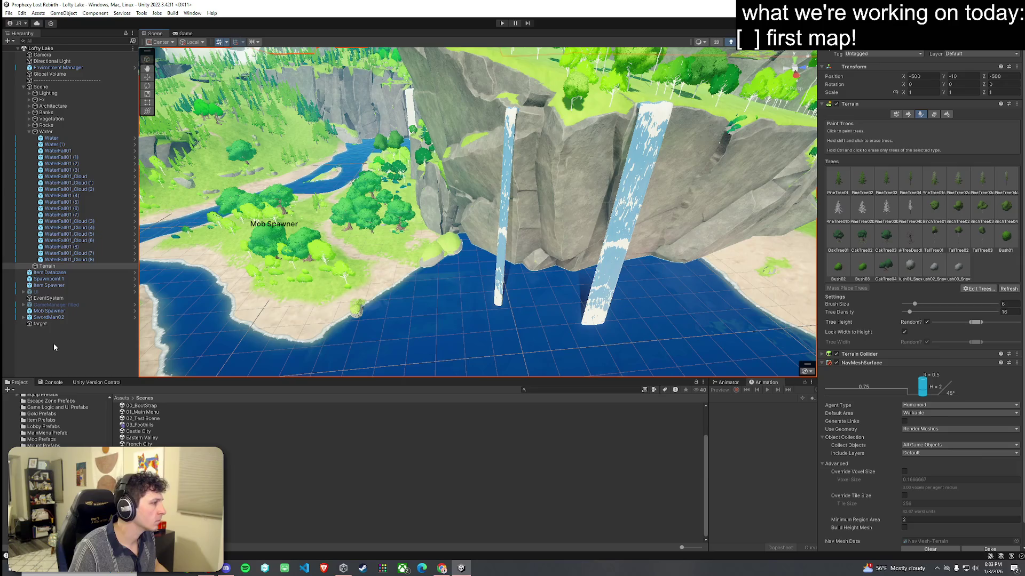
Step: Delete the SwordMan02 character and check the wide river view in the game camera
double_click(54, 318)
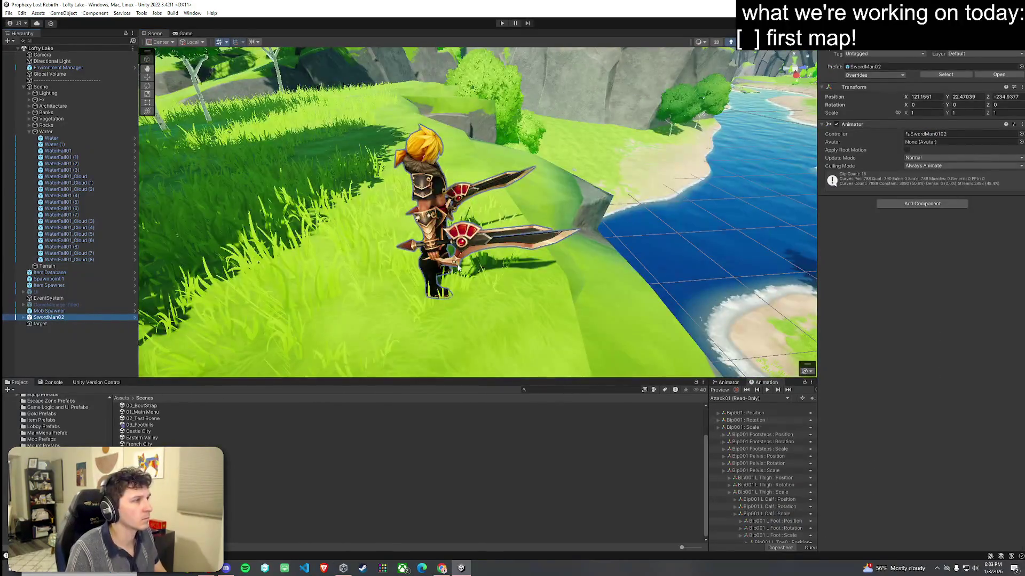
key("Delete")
mouse_move(340, 274)
left_mouse_down()
mouse_move(474, 197)
mouse_move(404, 285)
mouse_move(373, 283)
mouse_move(380, 294)
left_mouse_up()
left_click(190, 34)
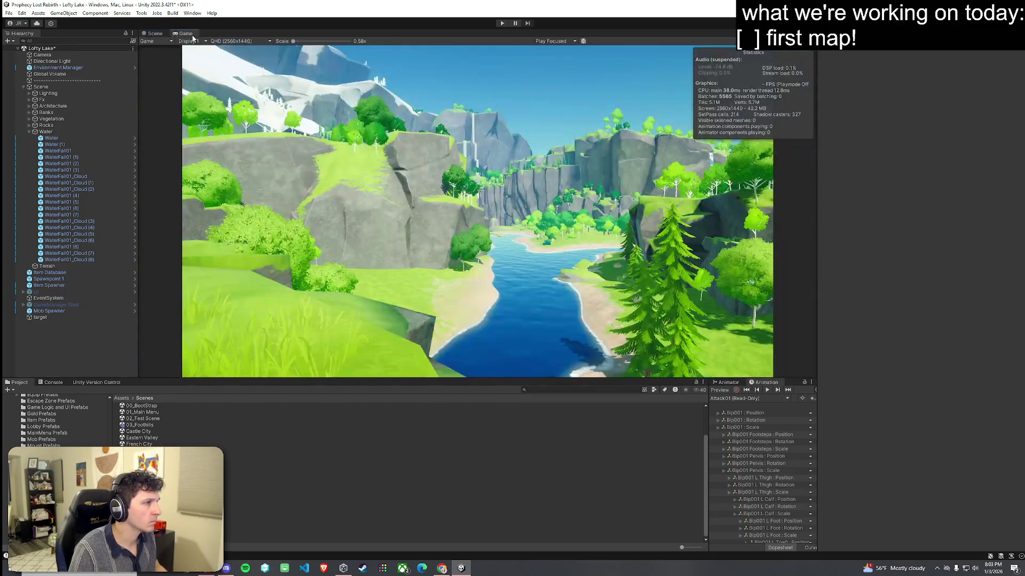
Step: Save the Lofty Lake scene and dismiss the Version Control error message
left_click(160, 34)
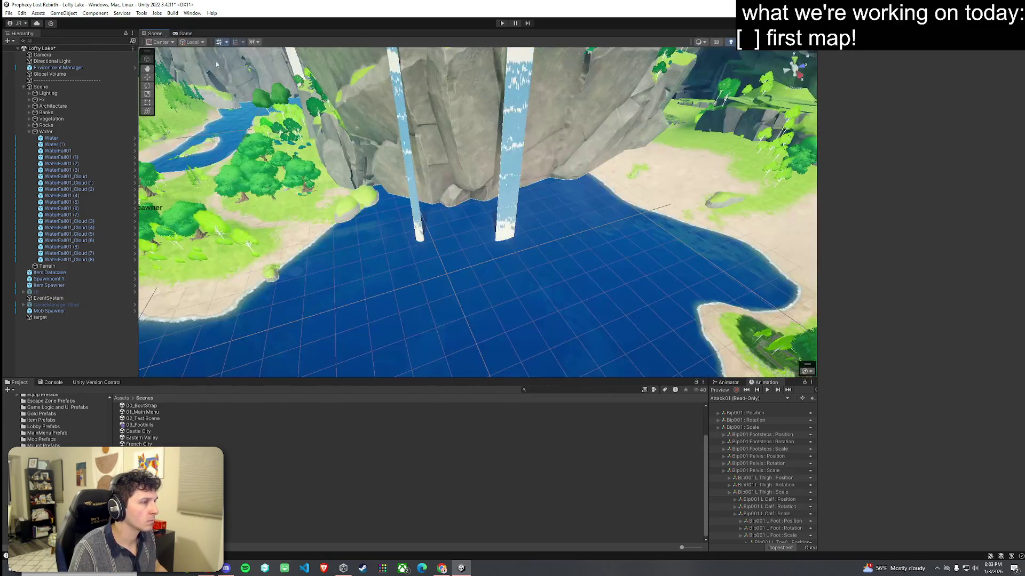
left_click(9, 13)
left_click(31, 51)
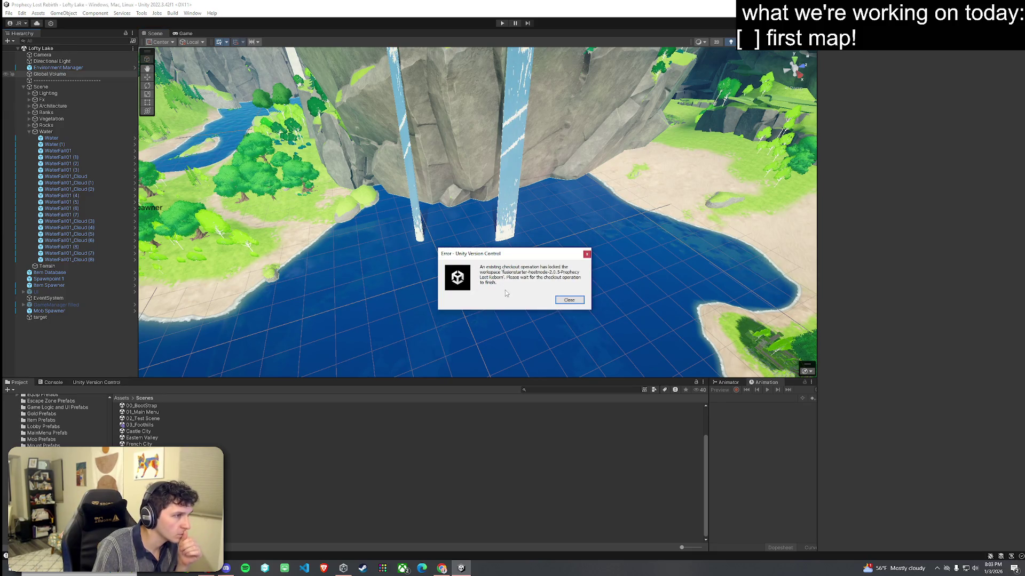
left_click(571, 301)
Step: Inspect the GameManager filled, Environment Manager and UI objects and their children in the Hierarchy
left_click(24, 88)
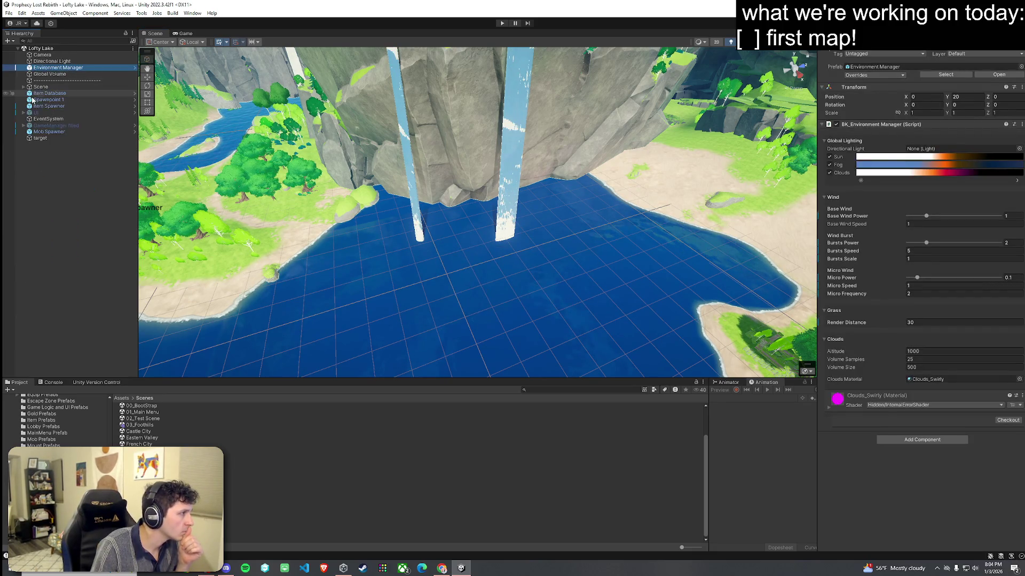
left_click(65, 127)
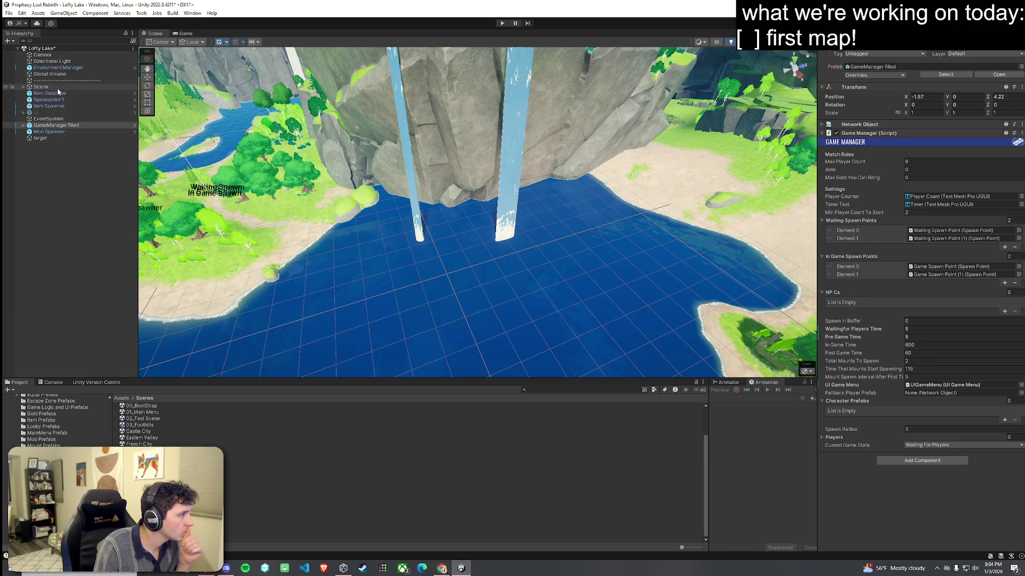
left_click(57, 68)
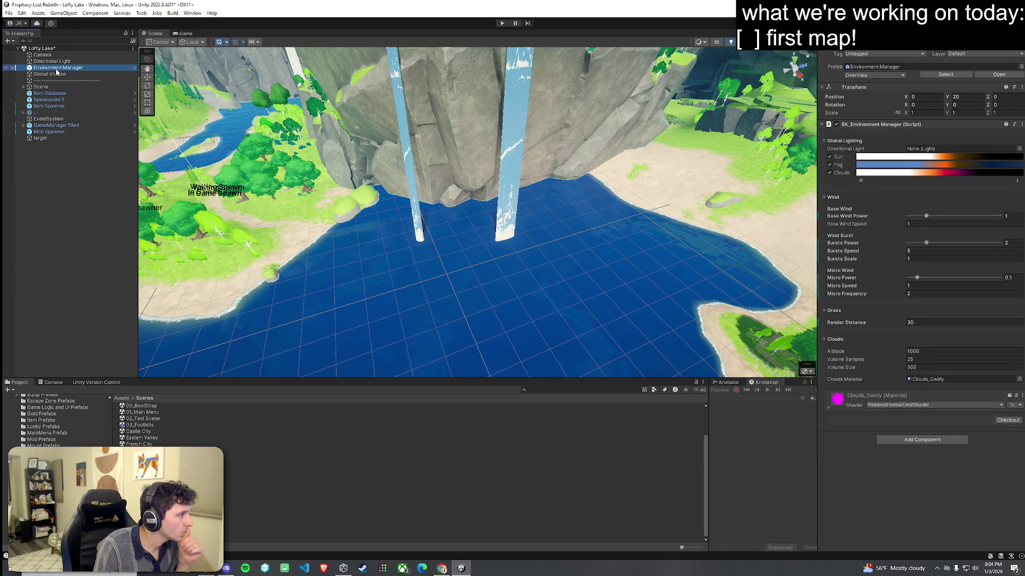
left_click(39, 113)
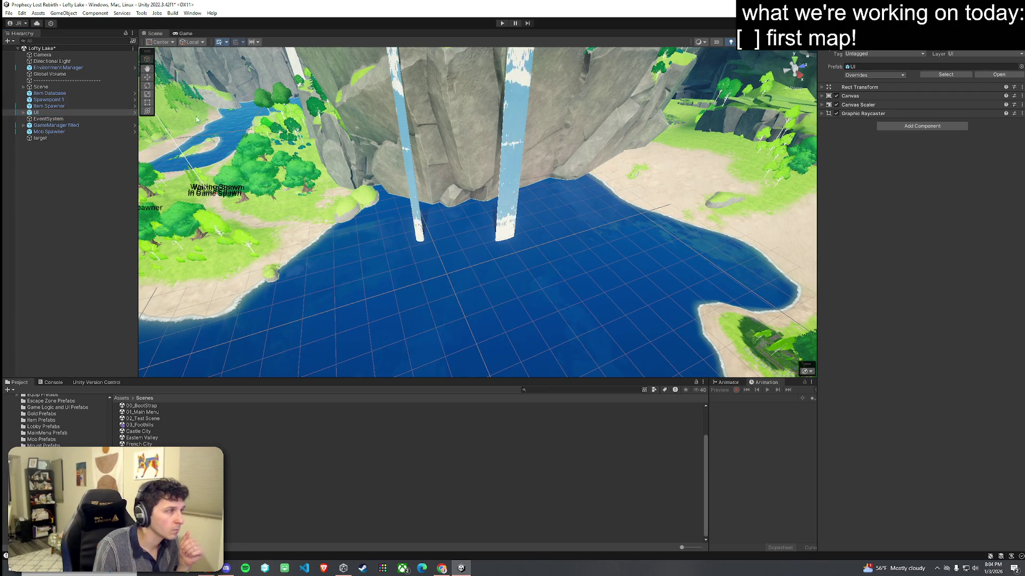
left_click(23, 113)
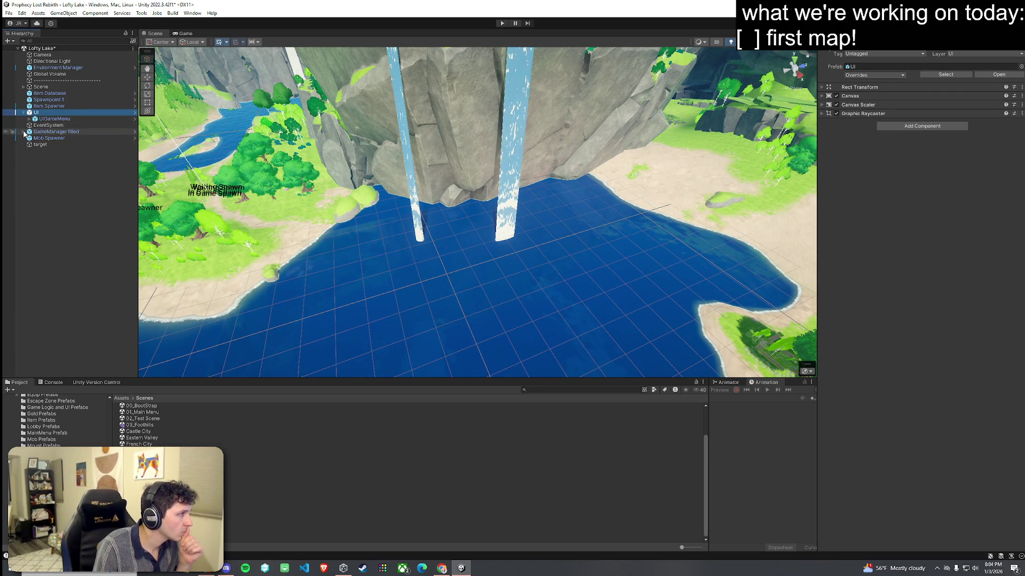
left_click(22, 132)
left_click(44, 133)
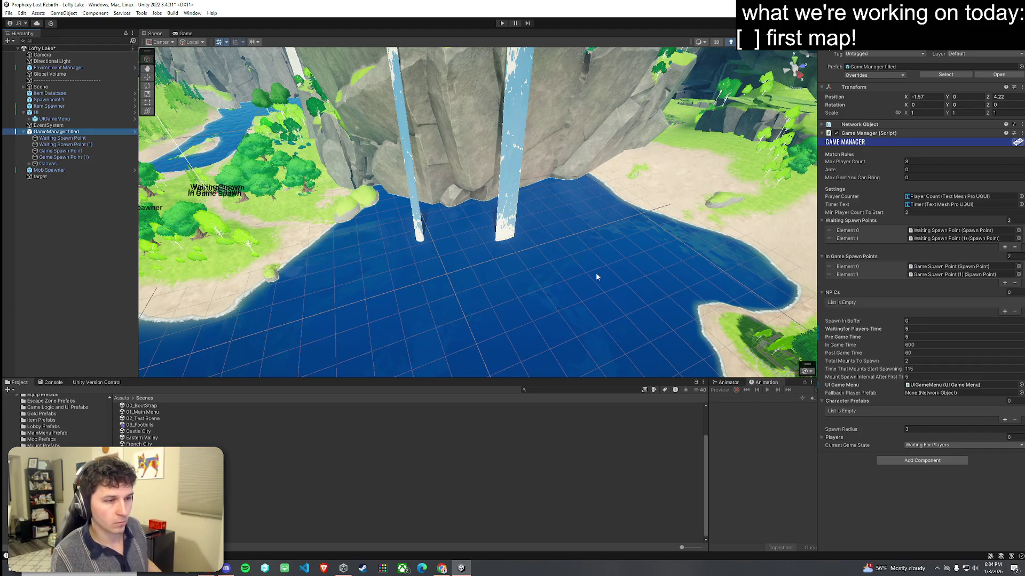
Step: Save the Lofty Lake scene again and run it in Play mode
left_click(10, 13)
left_click(36, 51)
left_click(184, 35)
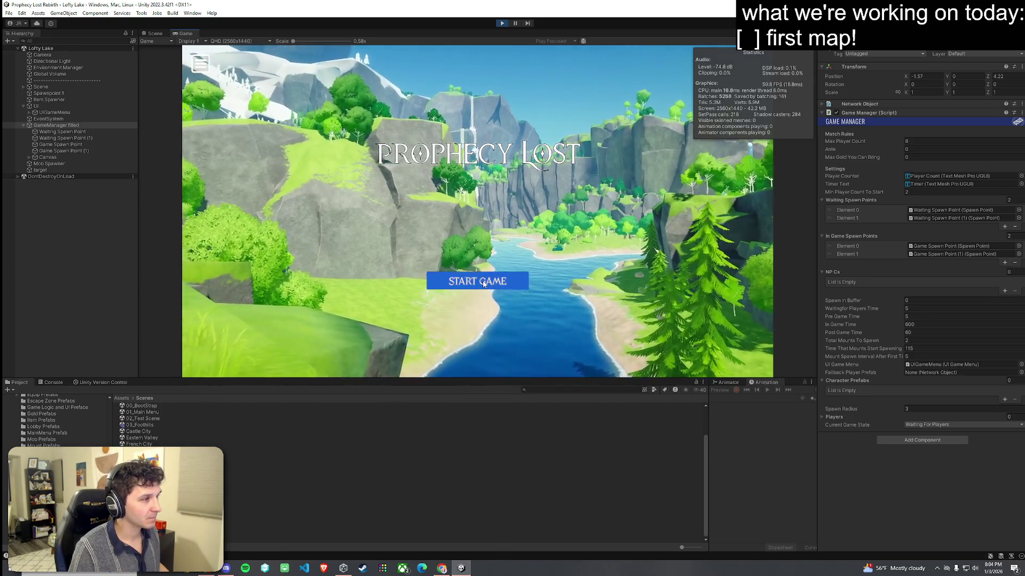
Step: Start a game from the Prophecy Lost title screen, stop Play mode with Ctrl+P, and return to the Scene view
left_click(483, 284)
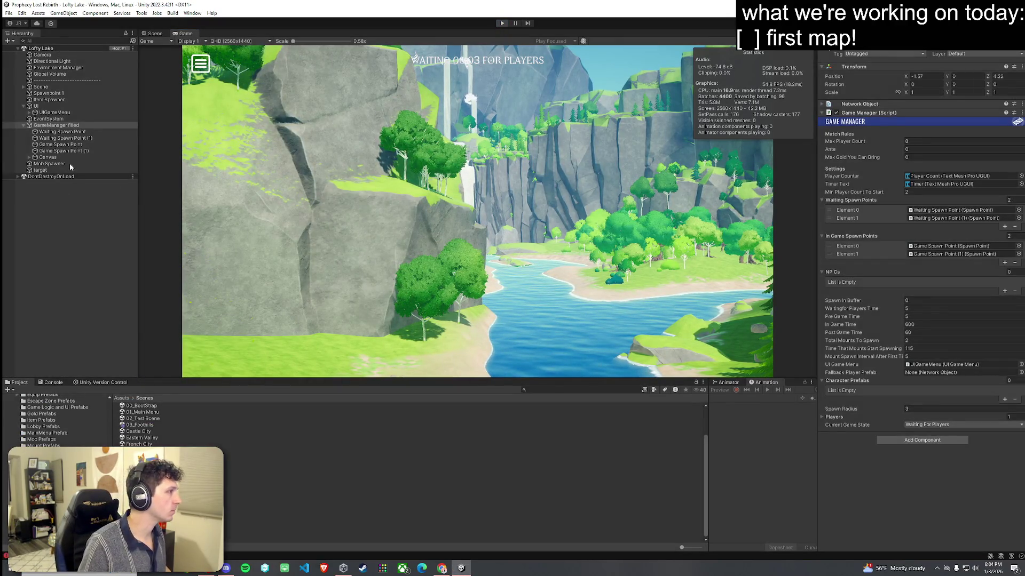
key("ctrl+p")
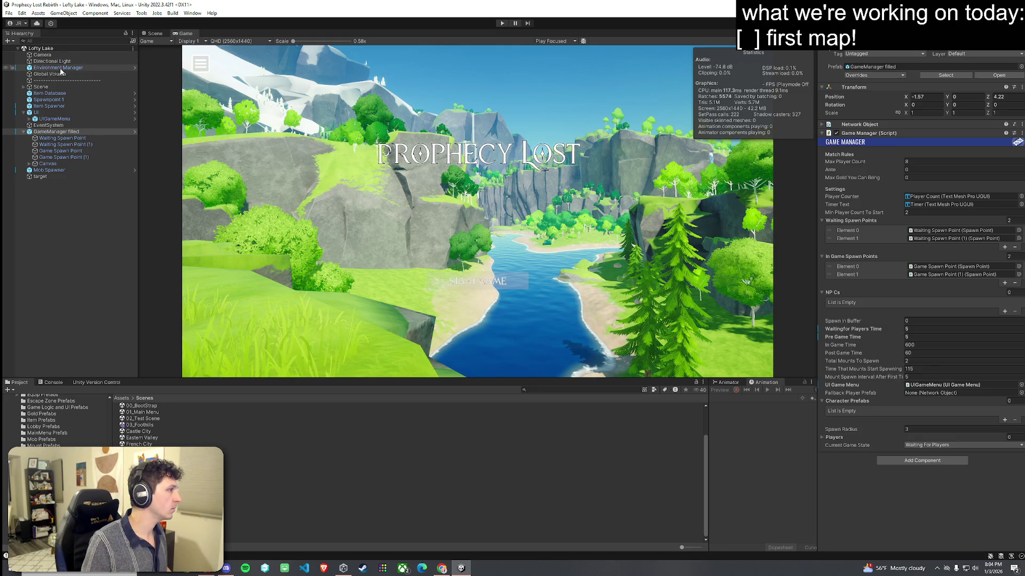
left_click(23, 132)
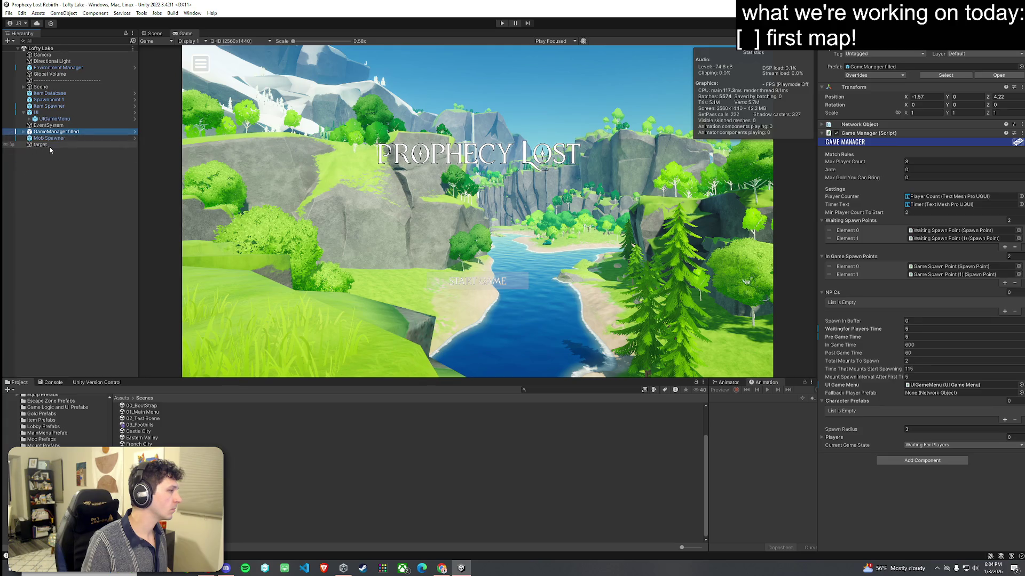
left_click(47, 151)
left_click(155, 34)
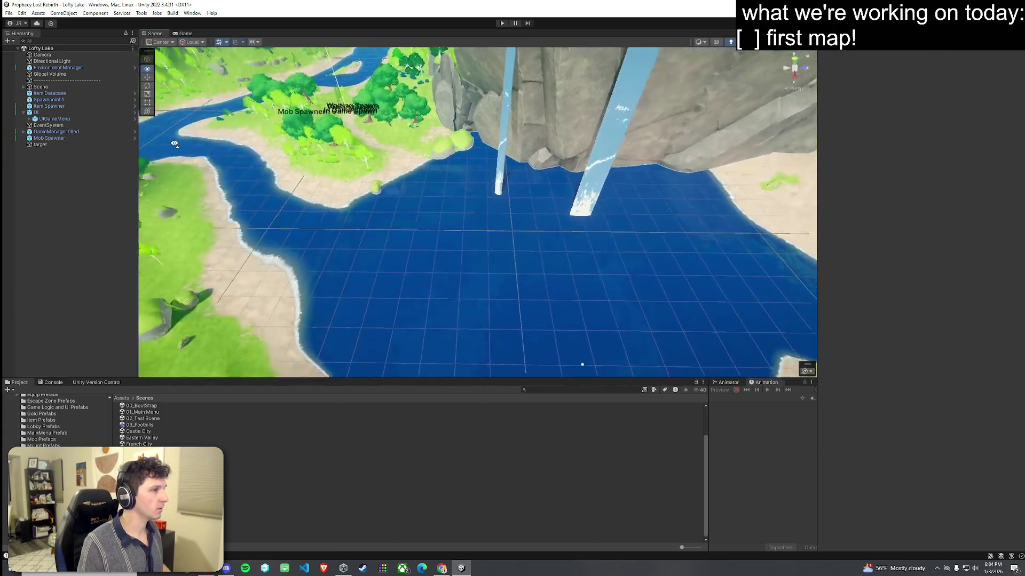
Step: Filter the Hierarchy by 'ca', select the Camera object, and enter Play mode with Ctrl+P
left_click(56, 42)
type("ca")
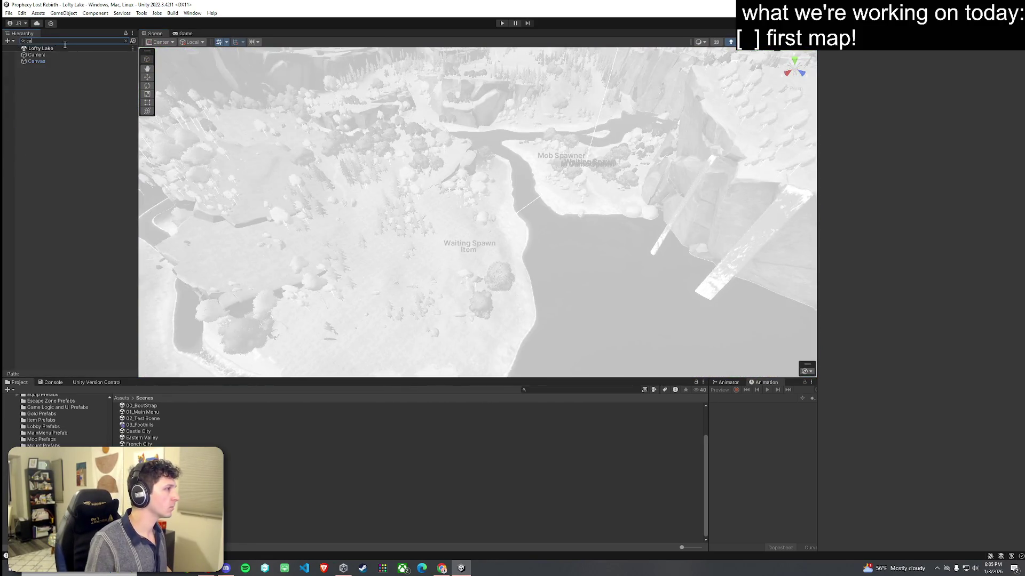
left_click(57, 56)
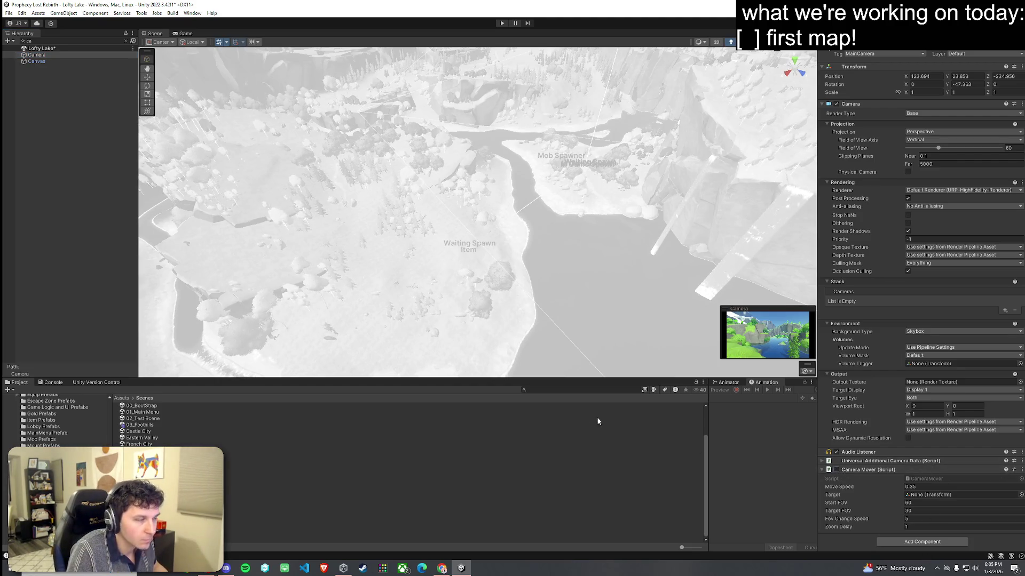
key("ctrl+p")
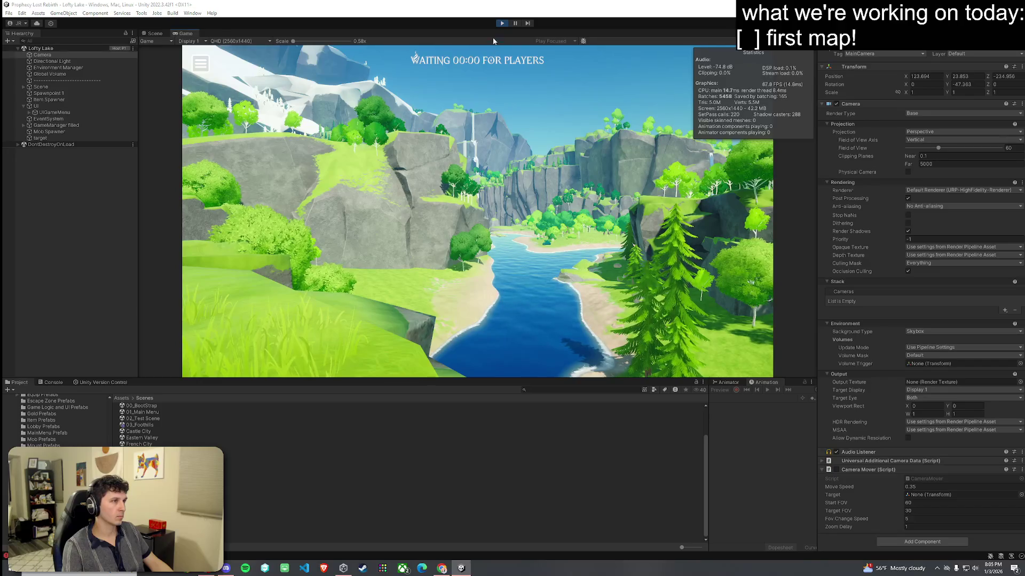
Step: Inspect GameManager filled and expand its spawn point children and the Scene group
key("super")
left_click(384, 145)
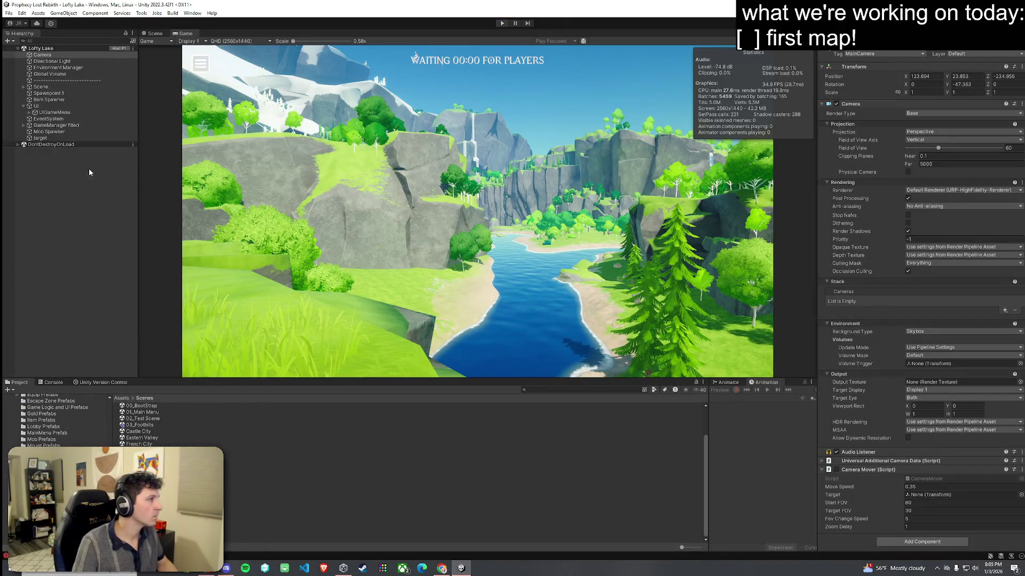
left_click(50, 144)
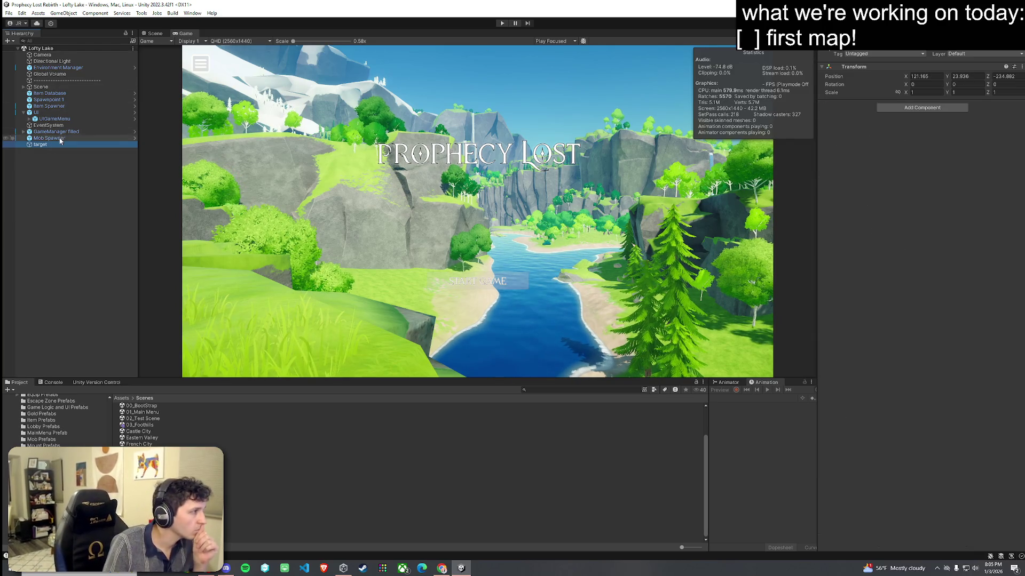
left_click(75, 132)
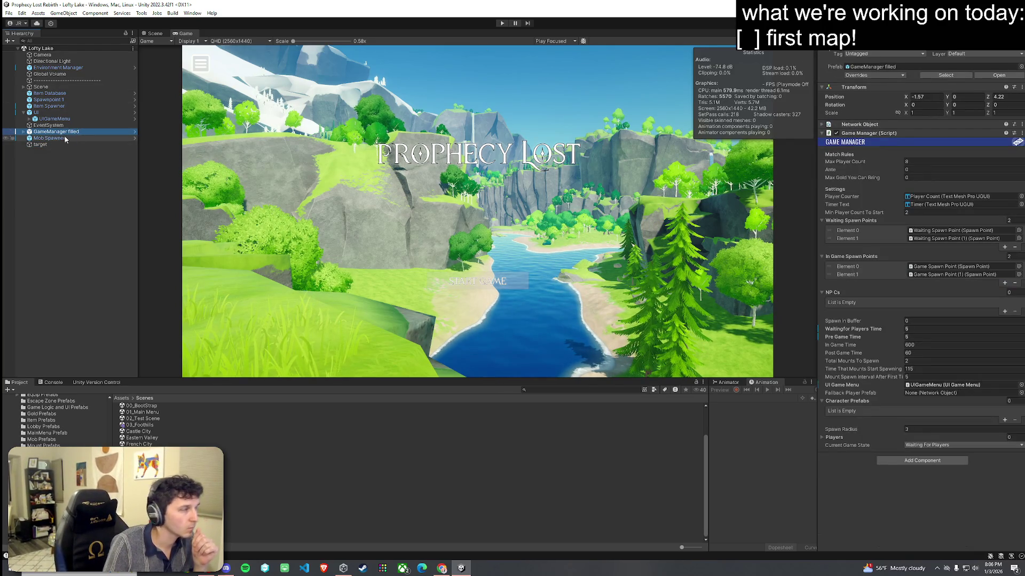
left_click(22, 132)
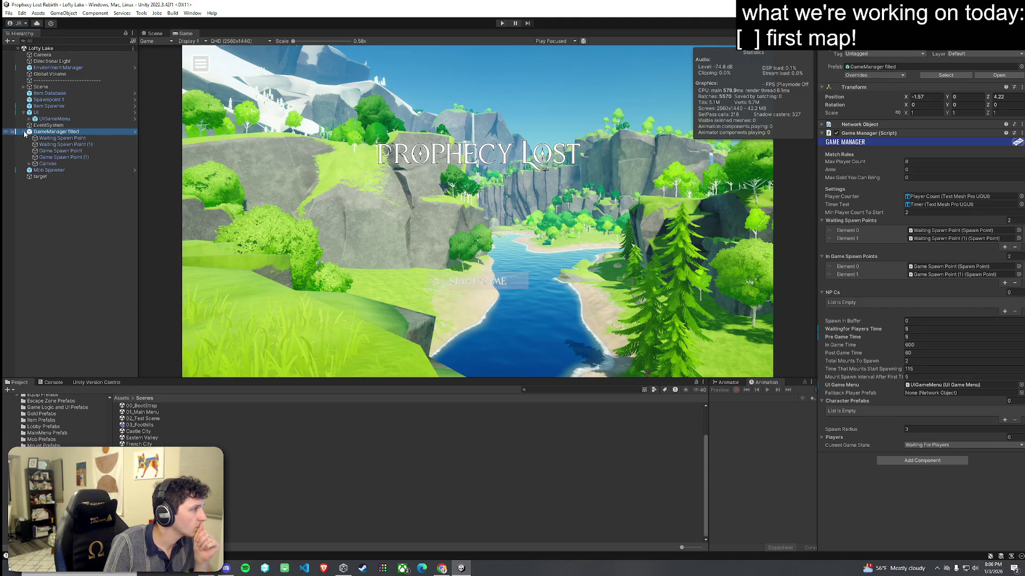
left_click(23, 87)
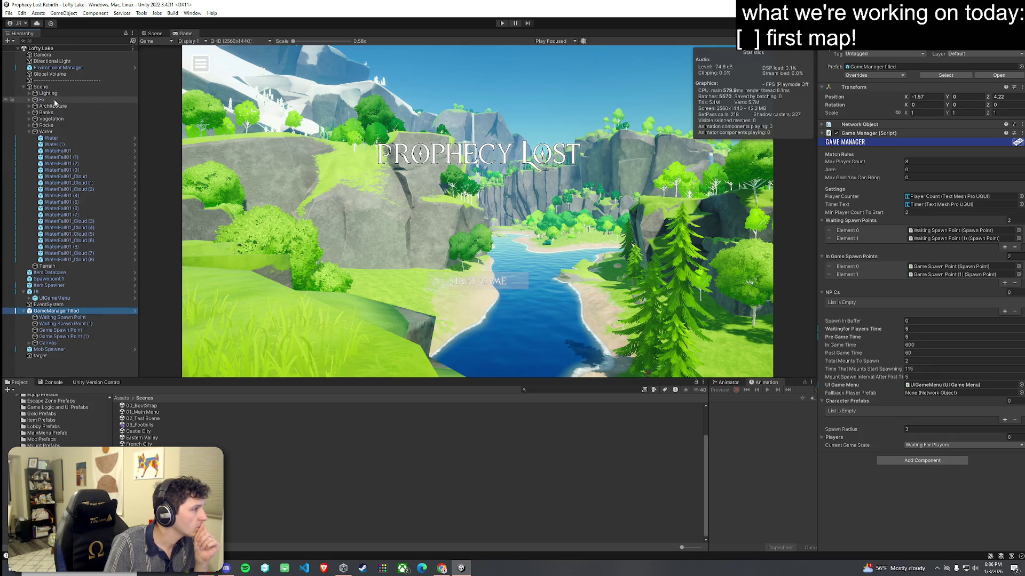
Step: Search the Hierarchy for 'camera', inspect the Camera, then clear the search and collapse Scene
left_click(67, 40)
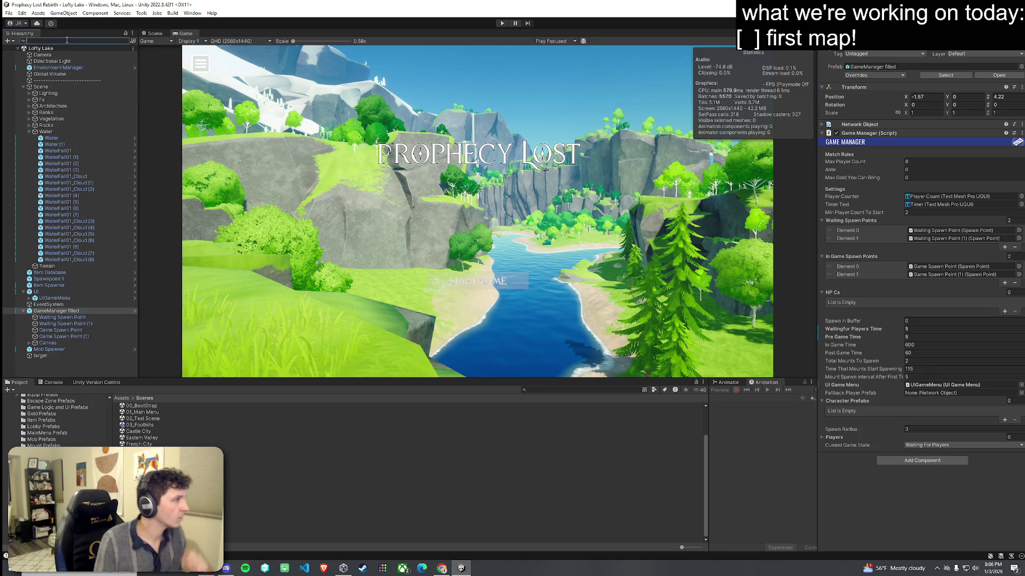
type("camera")
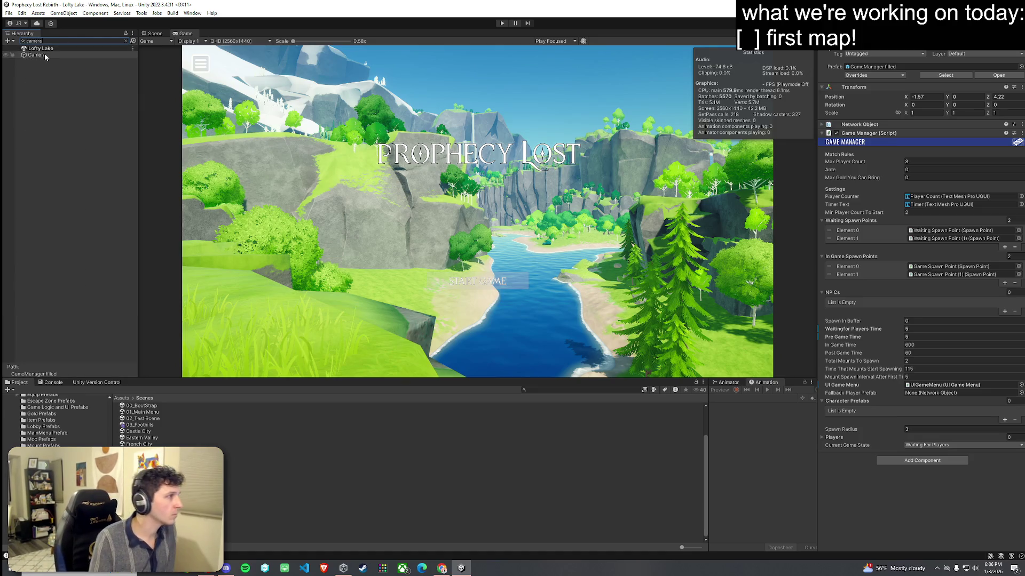
left_click(44, 55)
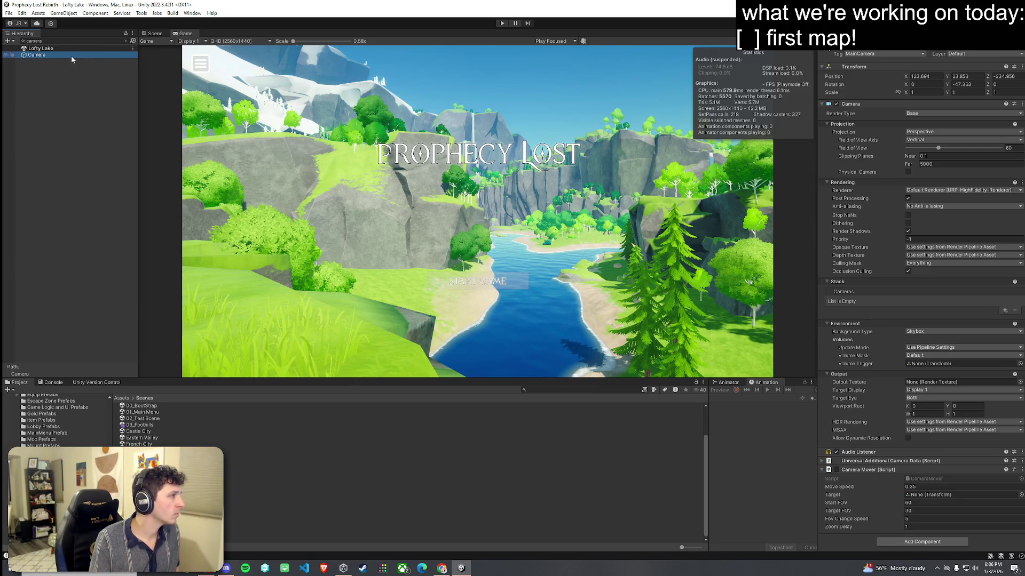
left_click(125, 40)
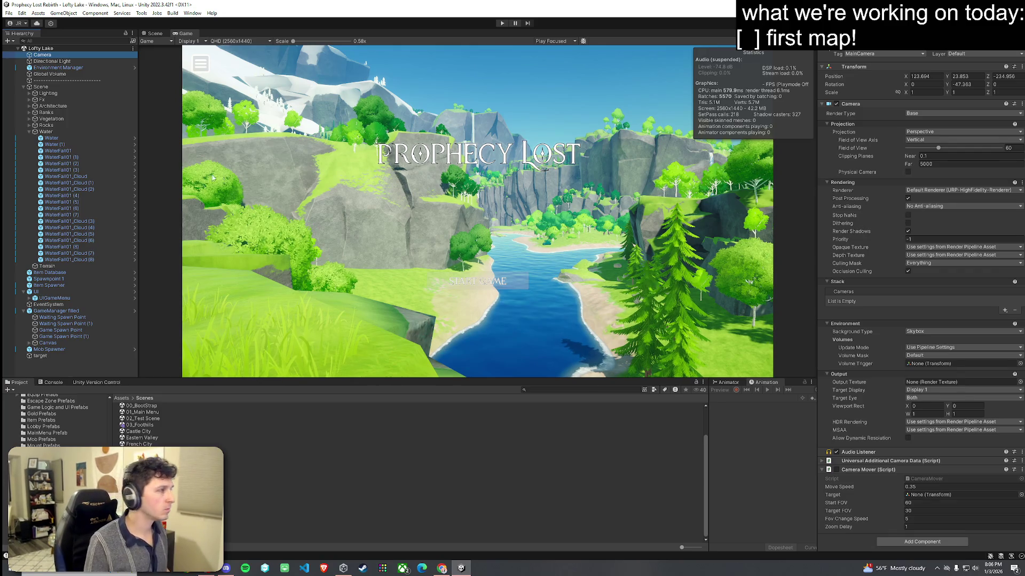
left_click(22, 88)
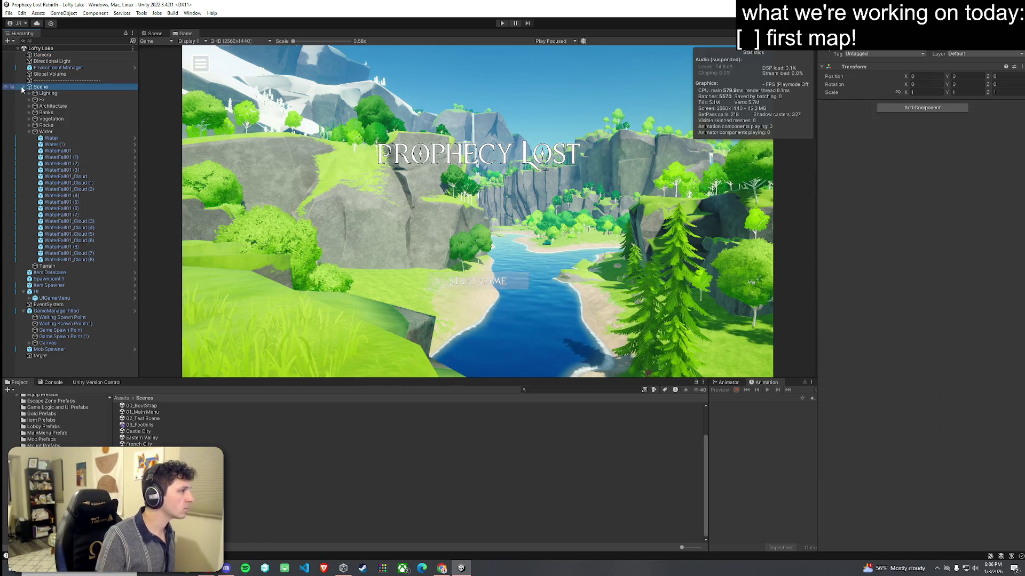
left_click(23, 87)
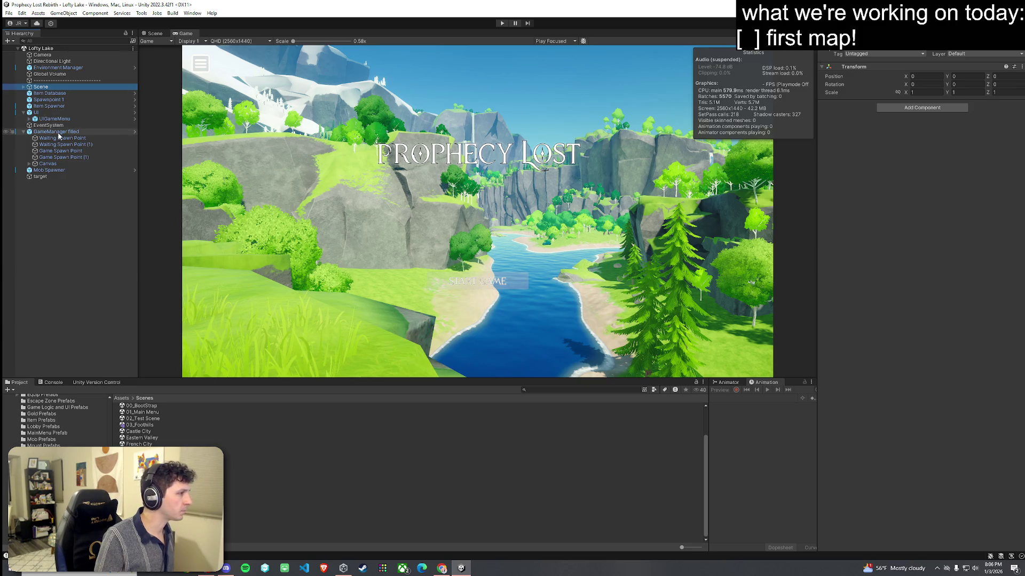
Step: Clear the ArgumentNullException errors in the Console and select GameManager filled
left_click(53, 382)
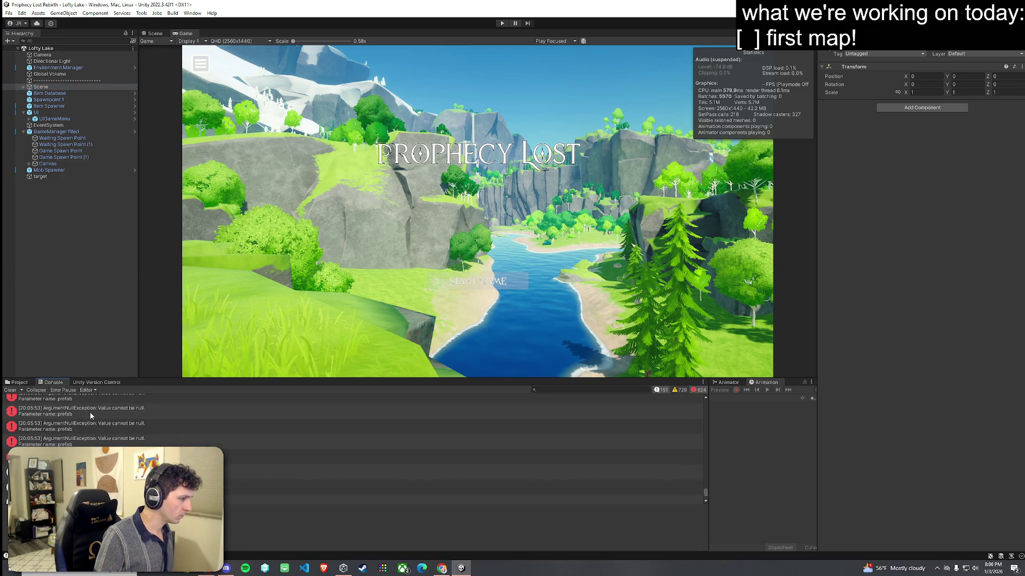
scroll(90, 414, "down", 1)
left_click(9, 391)
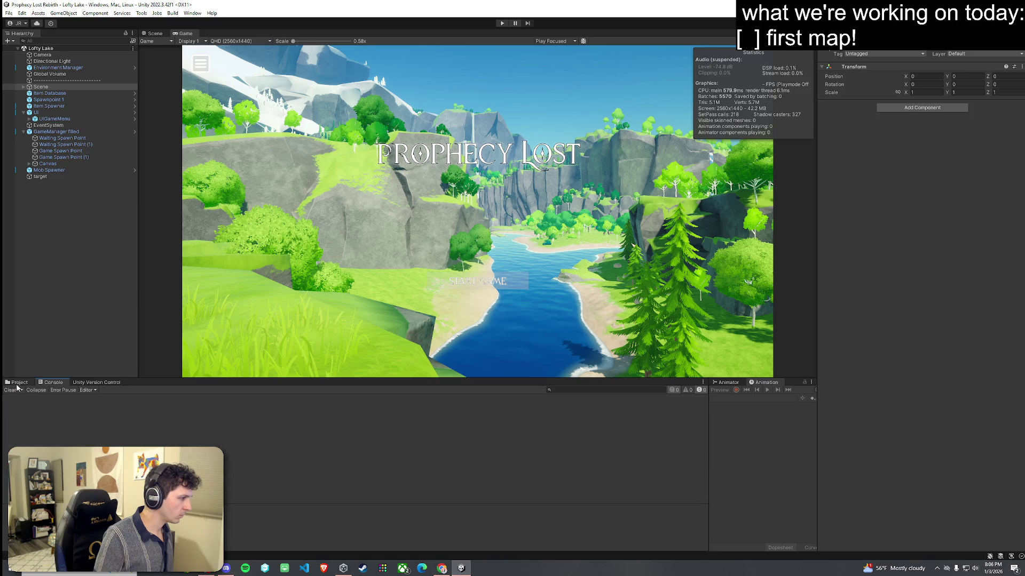
left_click(72, 132)
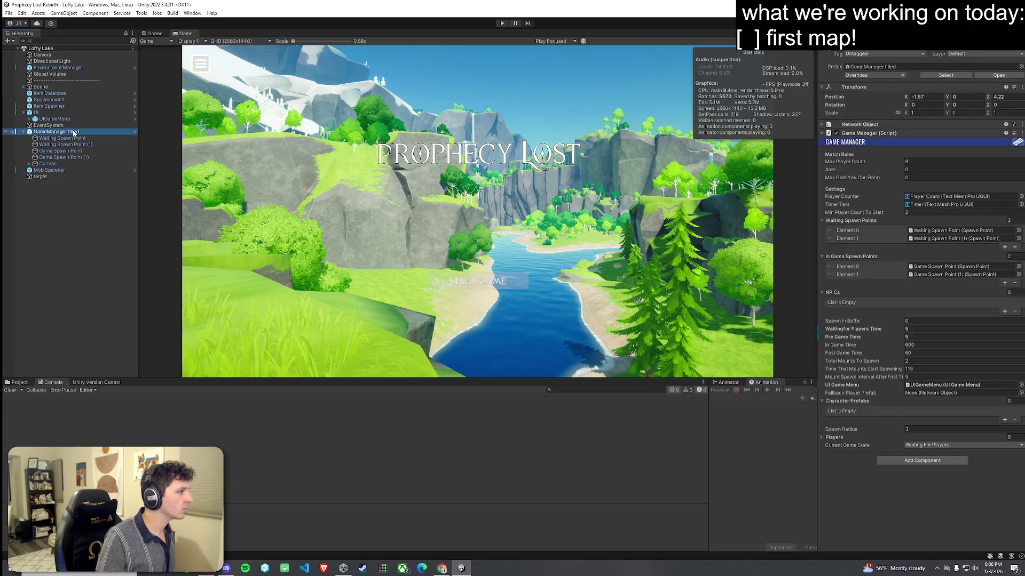
Step: Search the project for 'player' and set GameManager's Fallback Player Prefab to Player
left_click(918, 336)
left_click(916, 361)
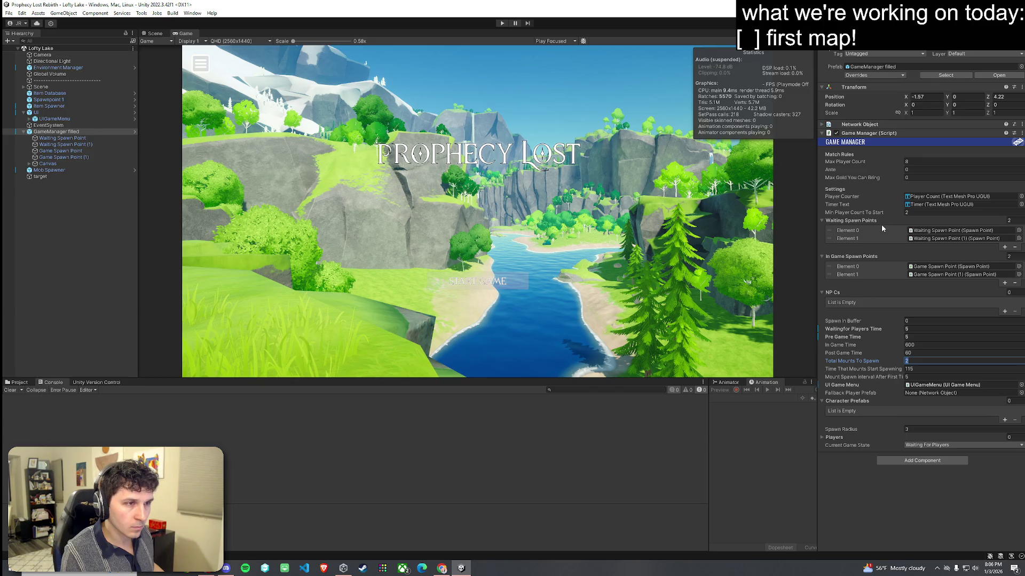
left_click(926, 394)
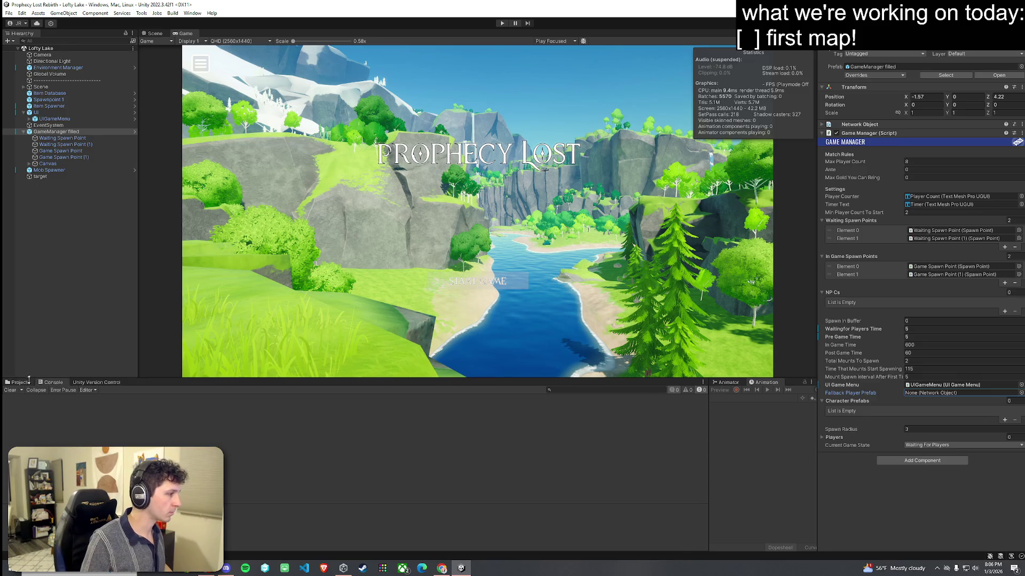
key("ctrl+5")
left_click(121, 398)
left_click(533, 390)
type("player")
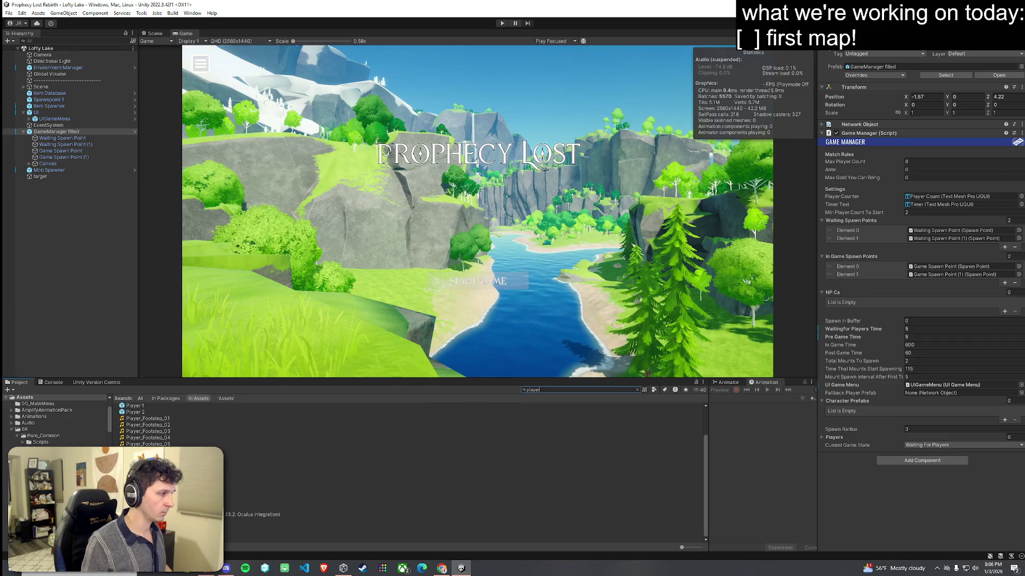
left_click(164, 424)
mouse_move(164, 427)
left_mouse_down()
mouse_move(880, 408)
mouse_move(942, 394)
left_mouse_up()
Step: Add three Character Prefabs slots and fill them with Player, Player 1 and Player 2
left_click(1009, 421)
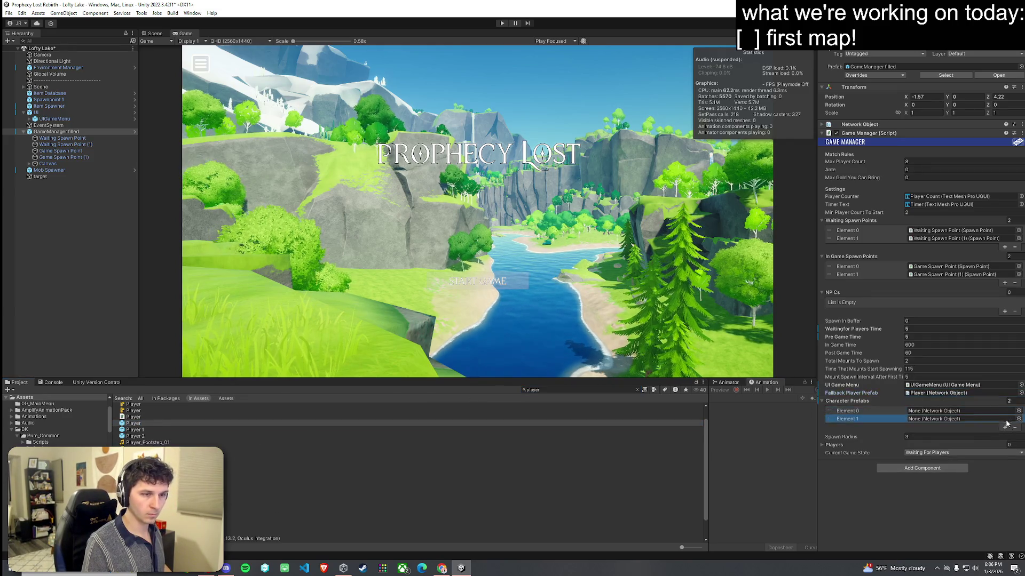
left_click(1008, 428)
left_click(1008, 435)
left_click_drag(143, 424, 940, 411)
left_click_drag(136, 430, 939, 419)
left_click_drag(135, 436, 939, 427)
Step: Save the scene and start Play mode to test it
left_click(9, 13)
left_click(21, 49)
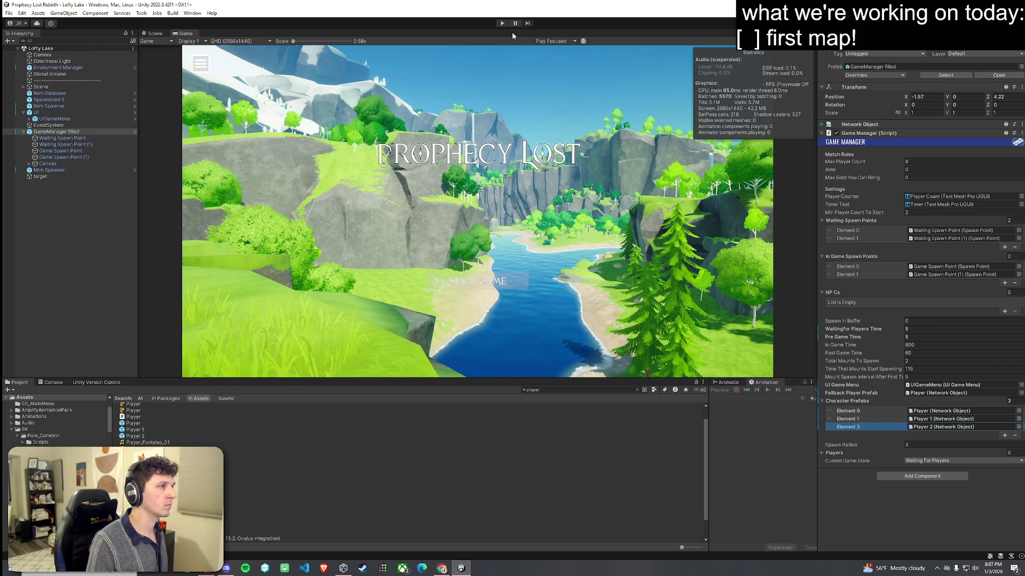
left_click(500, 24)
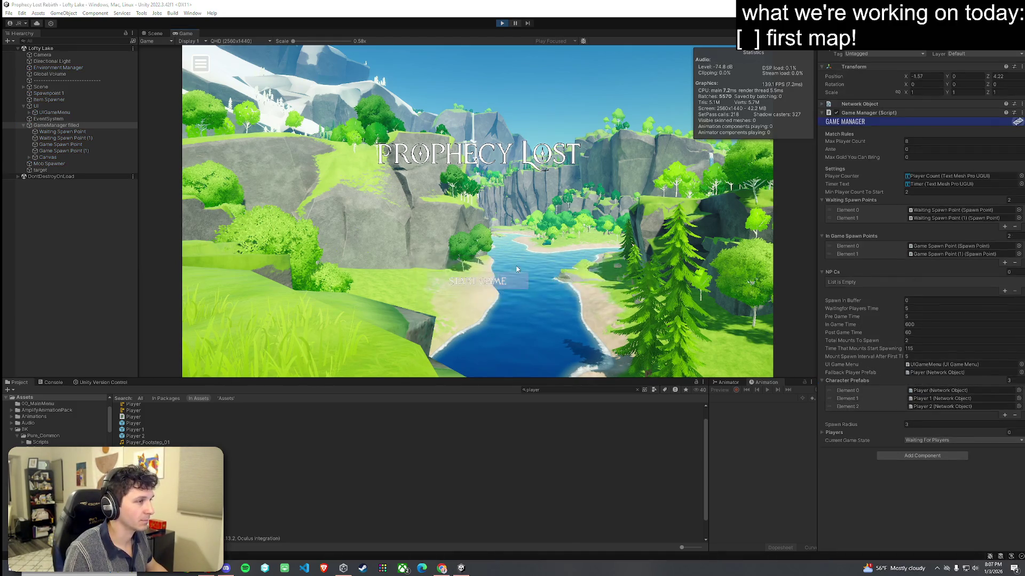
Step: Start the game, run the character forward, then bring up the Lighting window's Environment settings
left_click(483, 281)
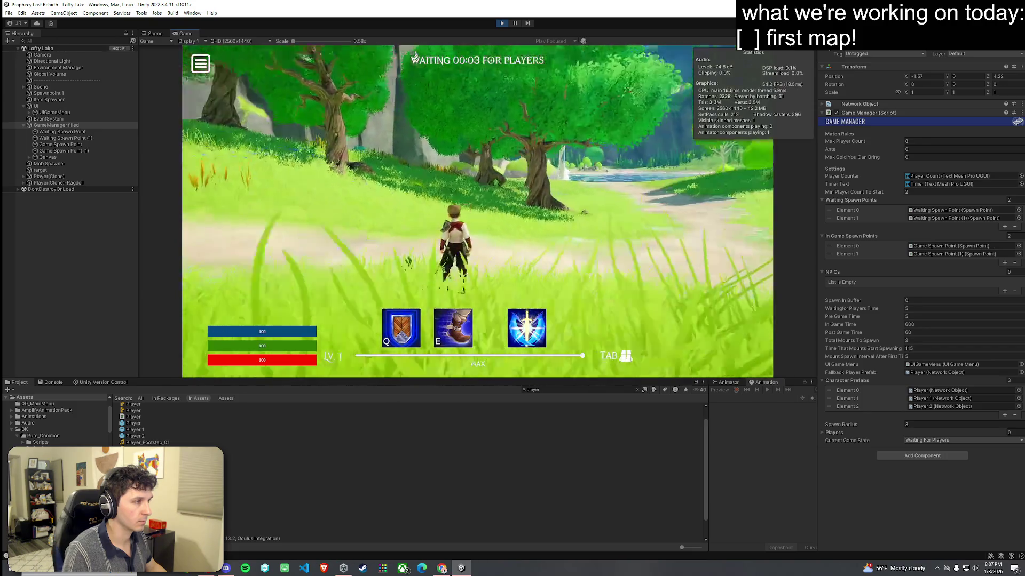
key("w")
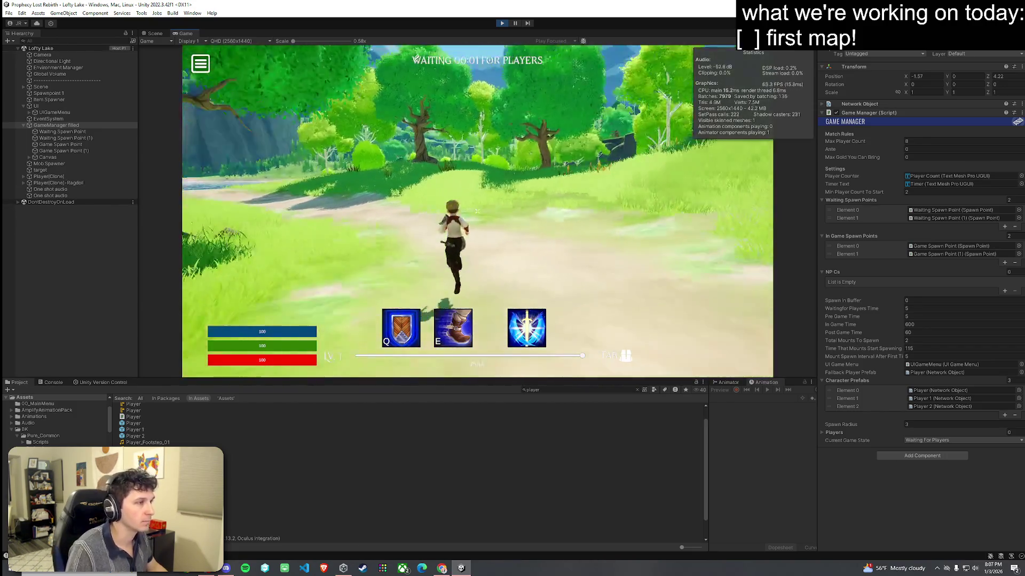
key("super")
left_click(911, 119)
left_click(875, 53)
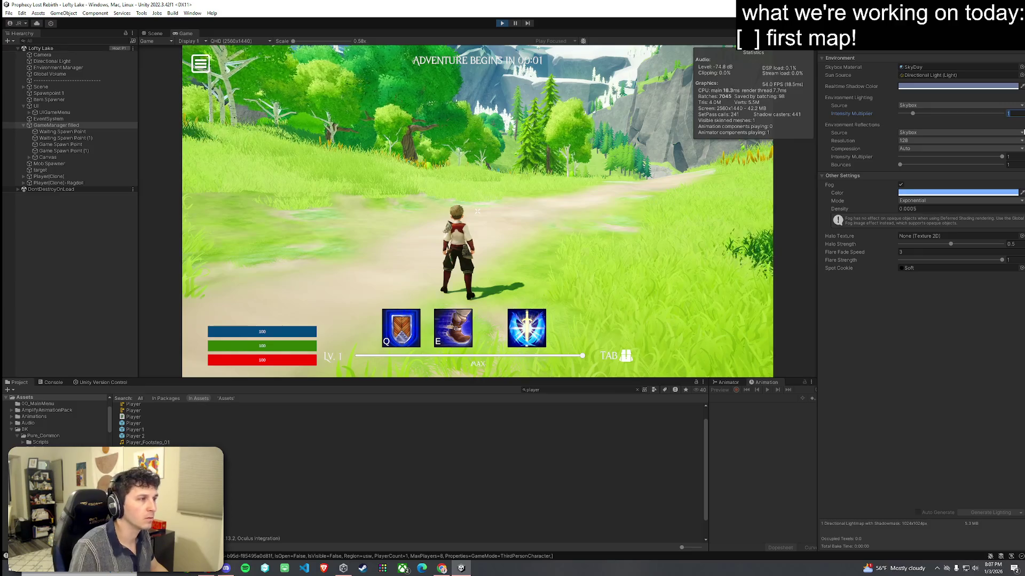
Step: Try environment intensity multiplier 0.7 and lower, settle on 1, then select the Directional Light sun source
type("0.7")
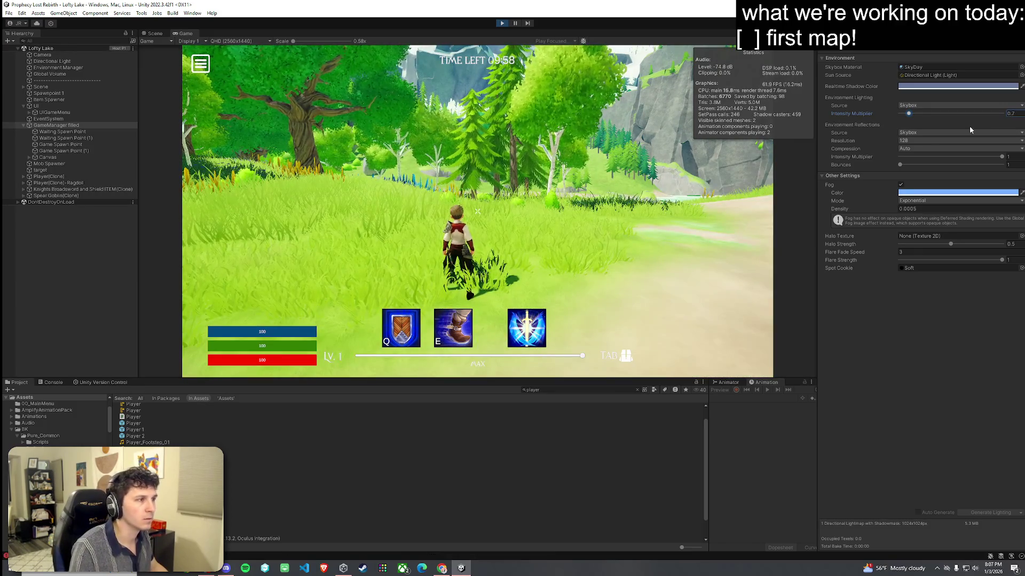
key("super")
left_click(909, 115)
left_click_drag(905, 114, 905, 115)
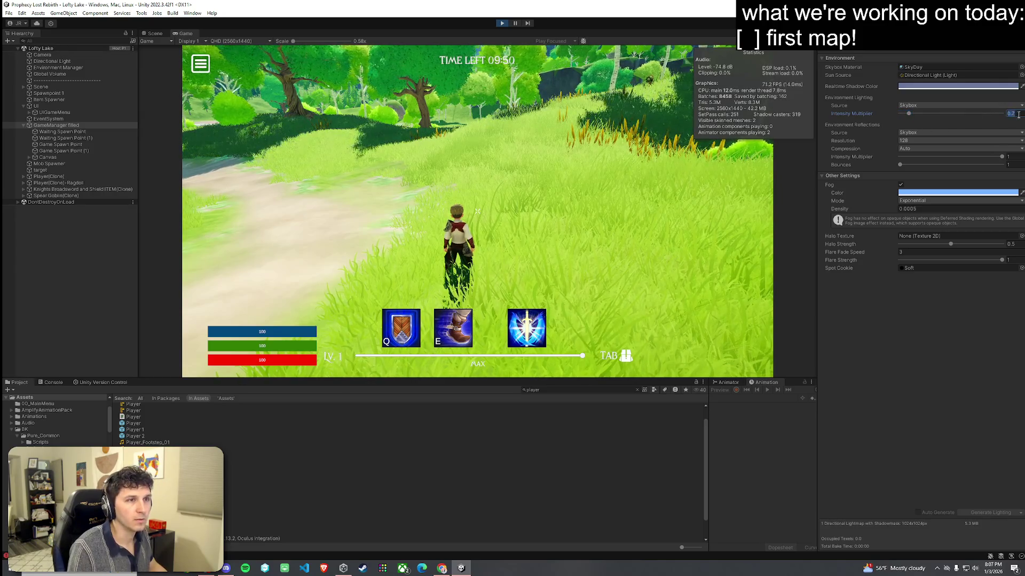
type("1")
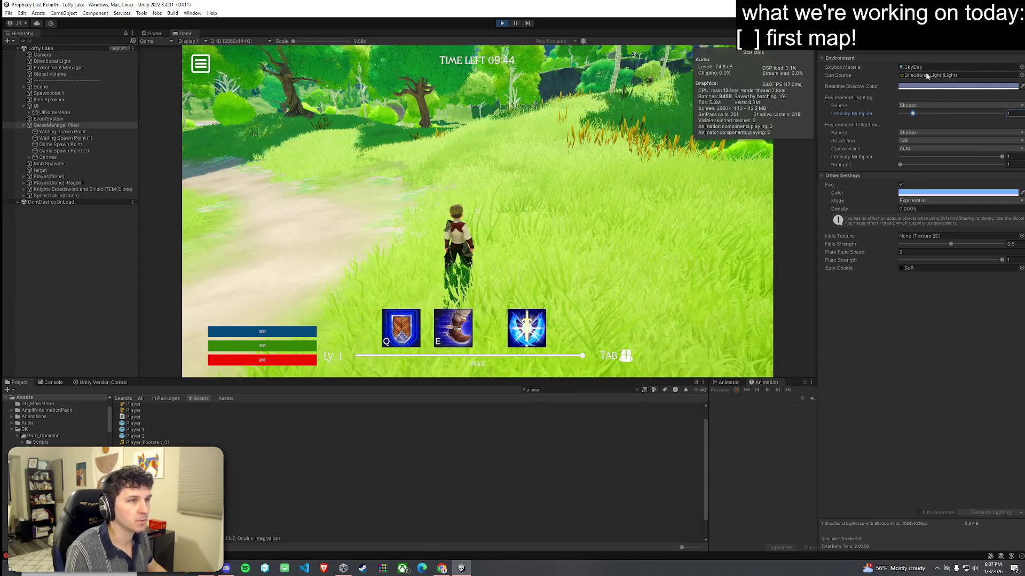
left_click(926, 77)
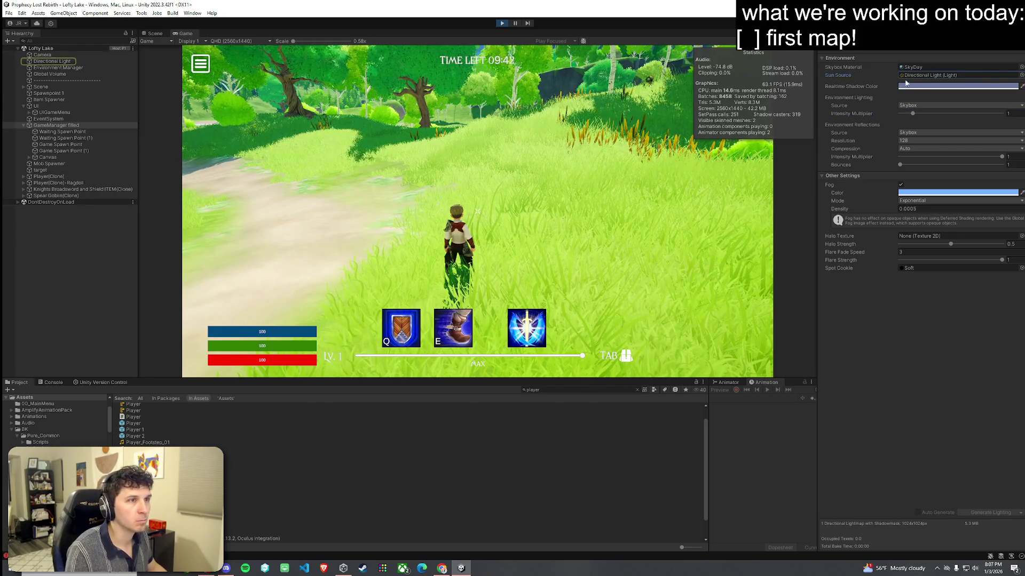
left_click(73, 62)
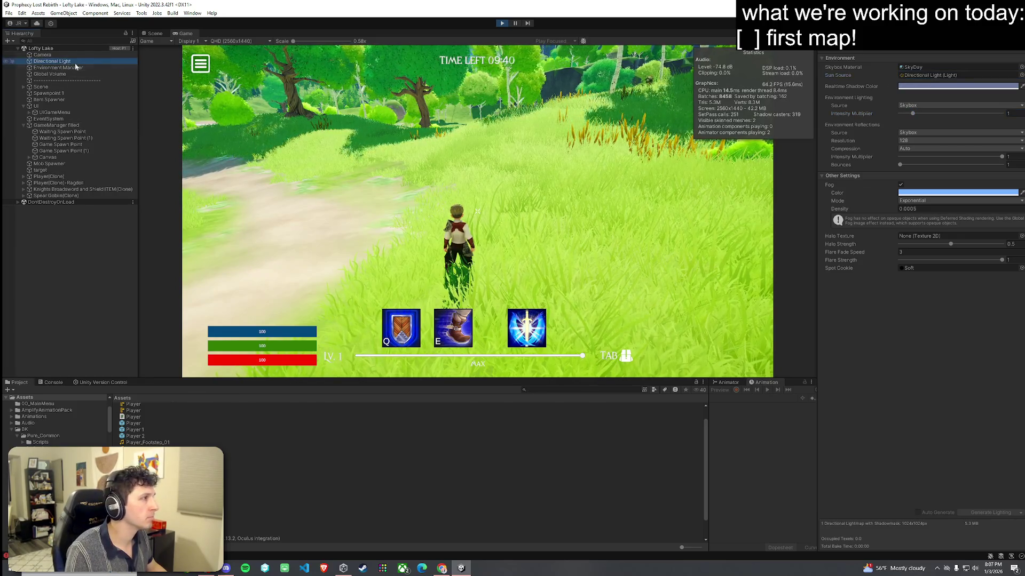
Step: Lower the Directional Light's intensity, trying values 1 and then 0.6
left_click(853, 47)
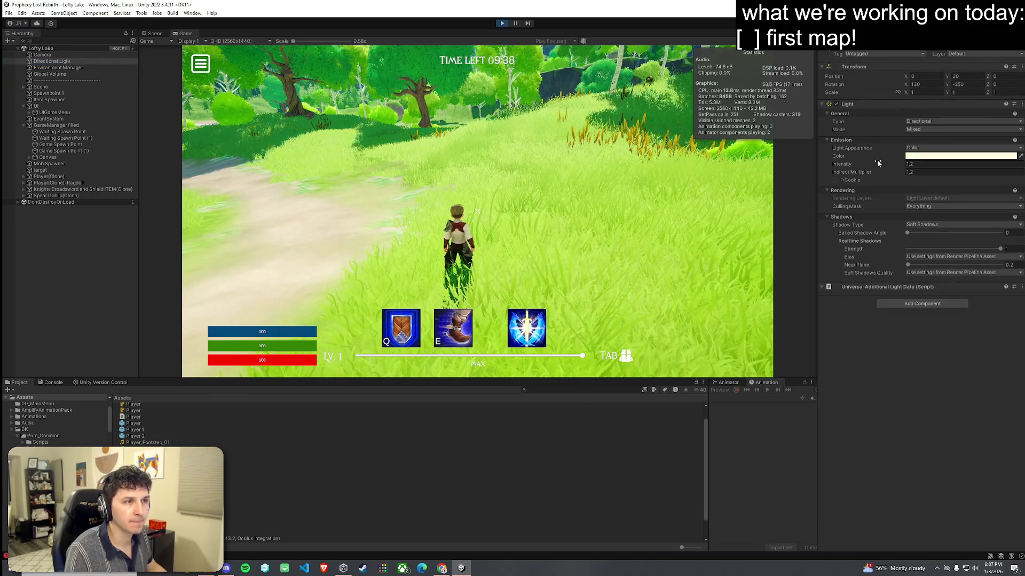
left_click_drag(884, 167, 875, 163)
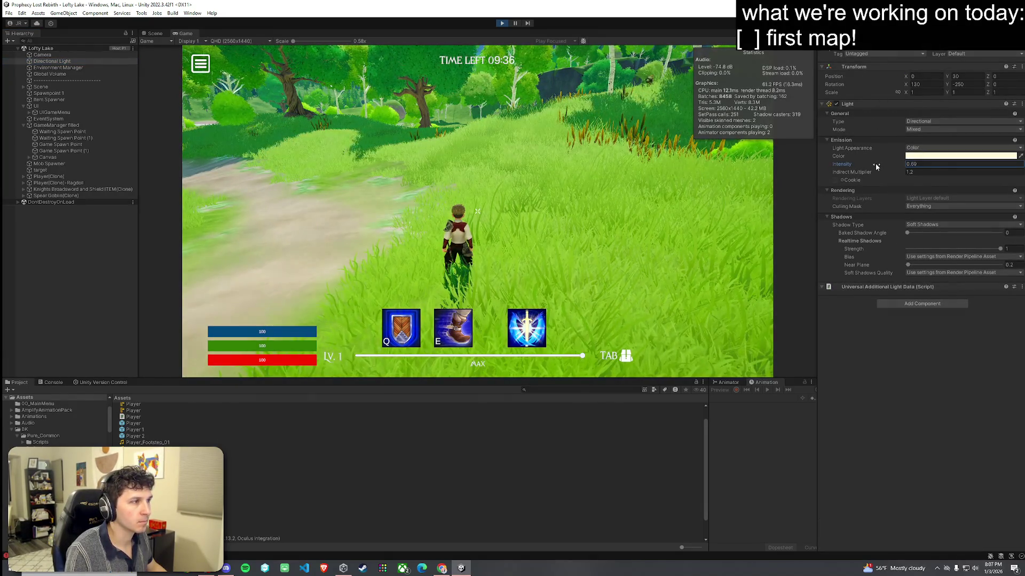
double_click(945, 165)
type("1")
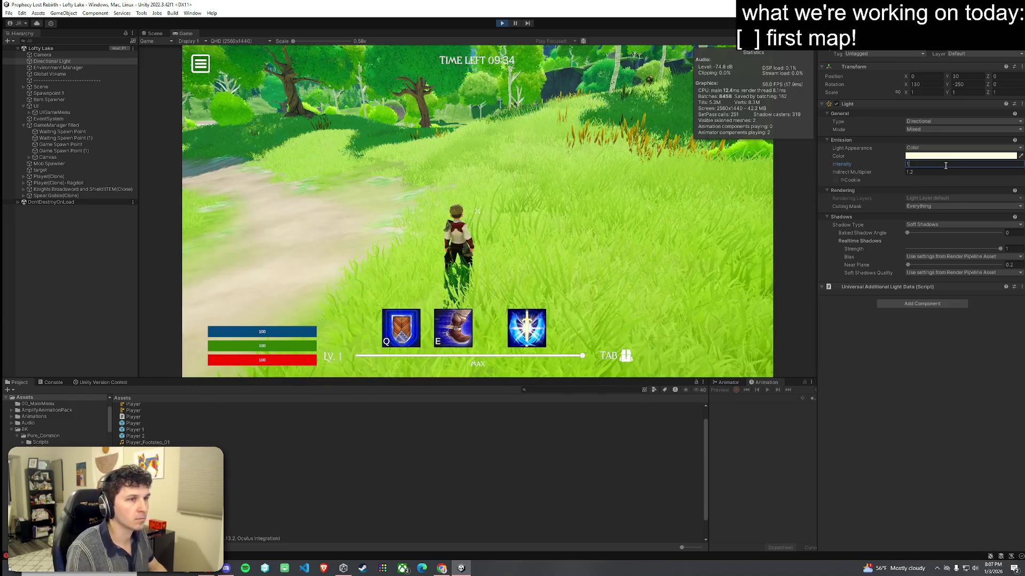
key("BackSpace")
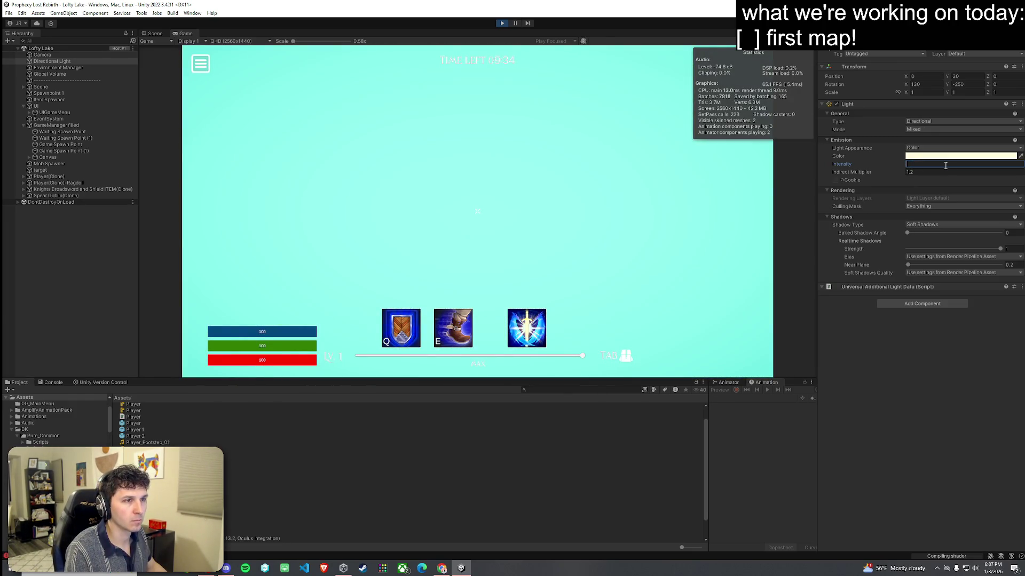
type("0.6")
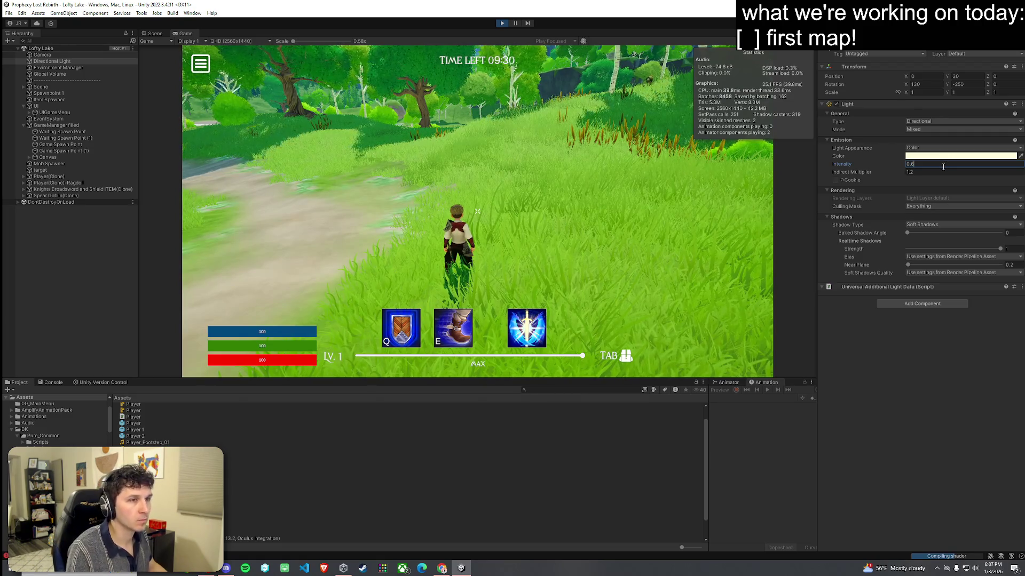
left_click(601, 206)
Step: Run the character to judge the lighting, then set the light intensity to 0.8
key("w")
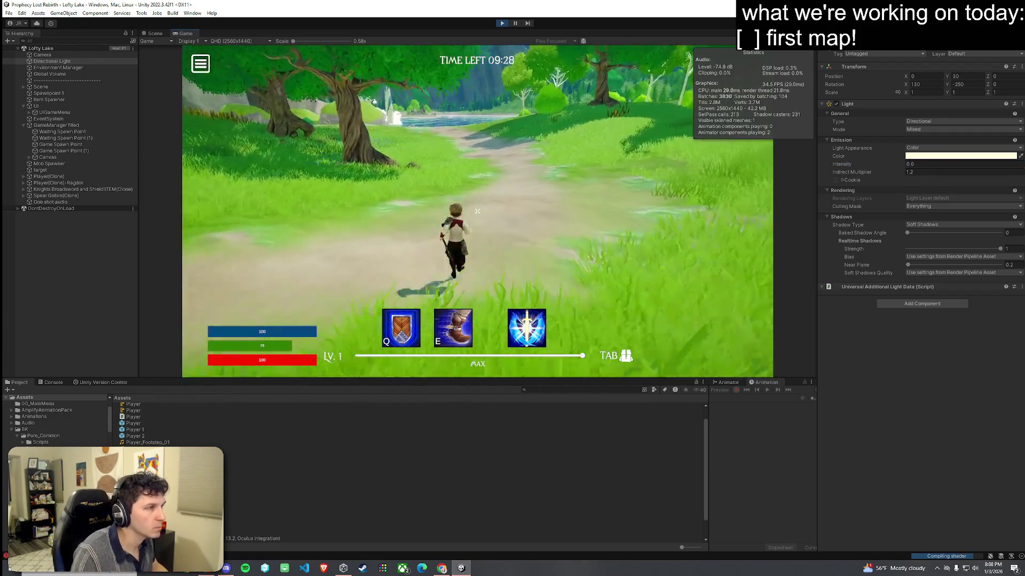
key("w")
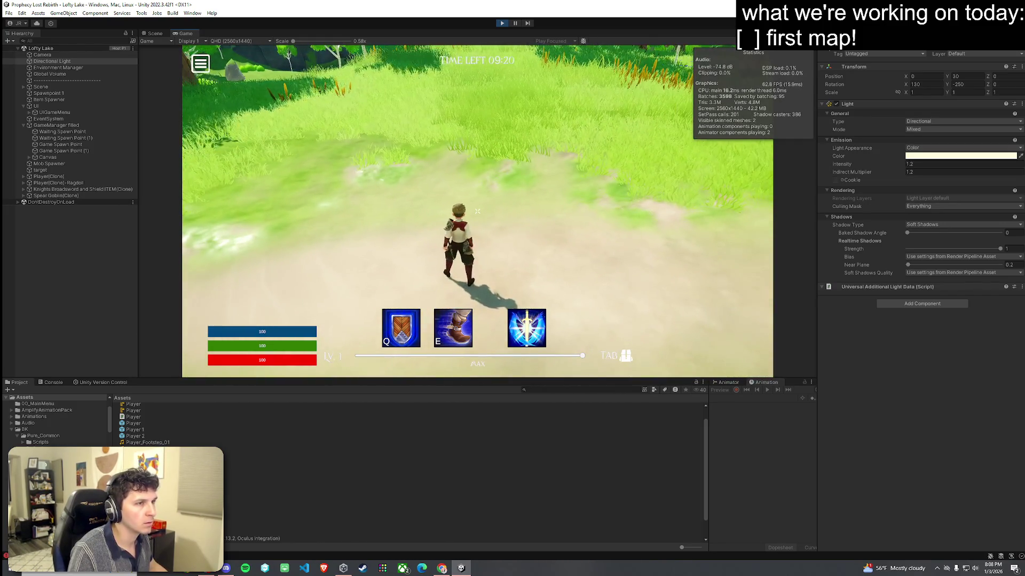
key("super")
left_click_drag(899, 167, 888, 167)
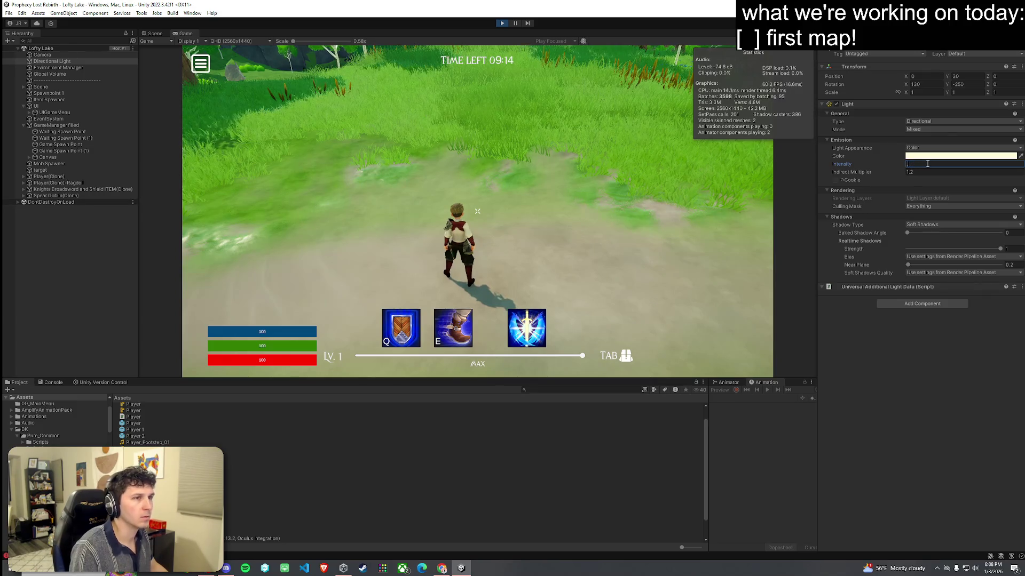
type("0.8")
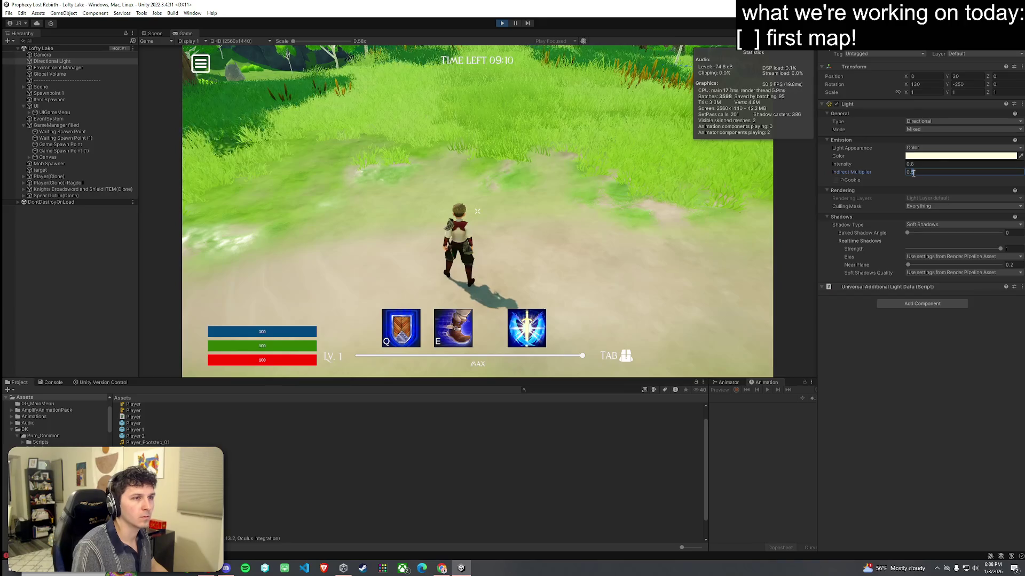
Step: Run the character through the grass past the waterfall onto the lake beach, then maximize the Game view
left_click(638, 228)
key("w")
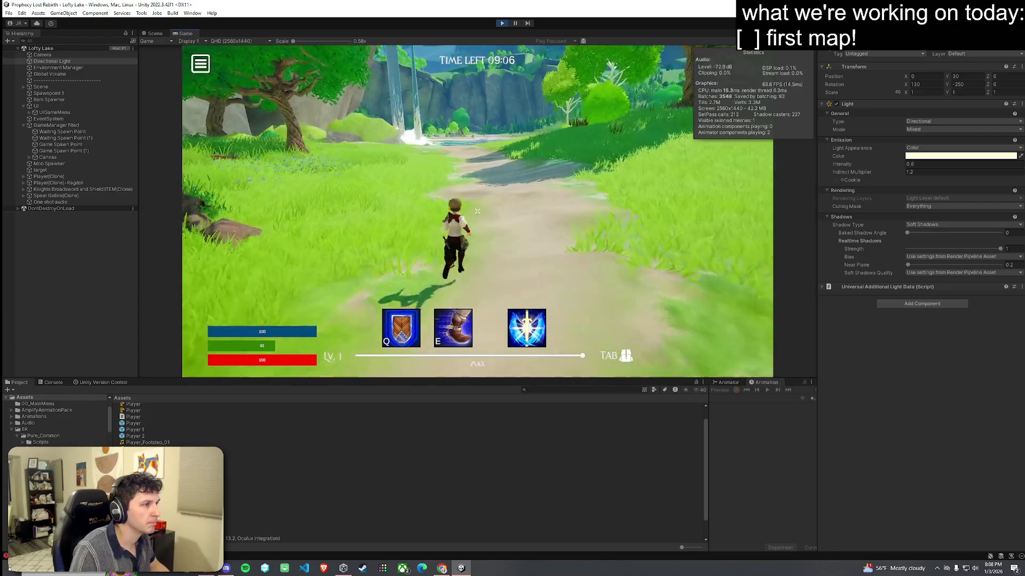
key("w")
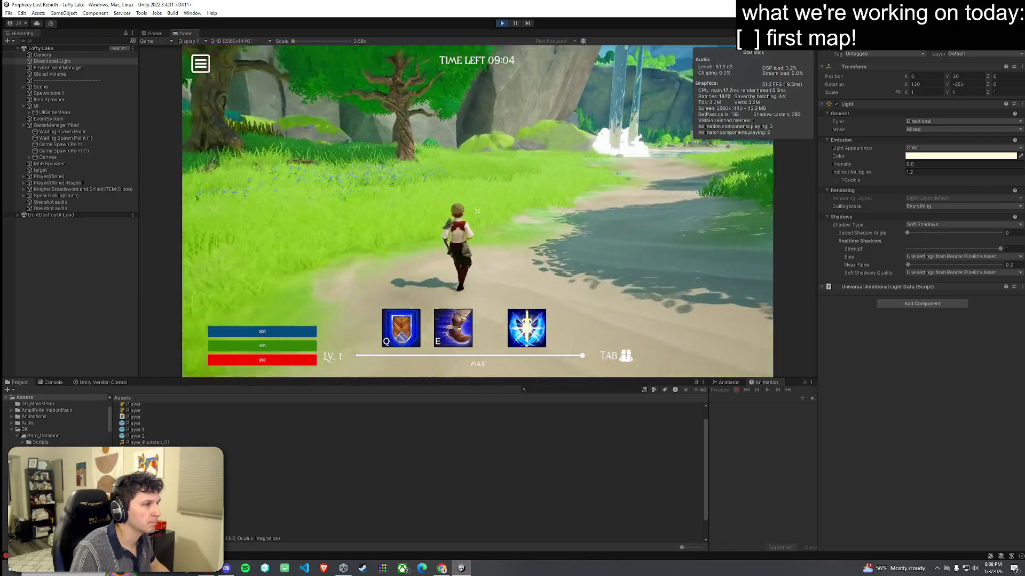
key("w")
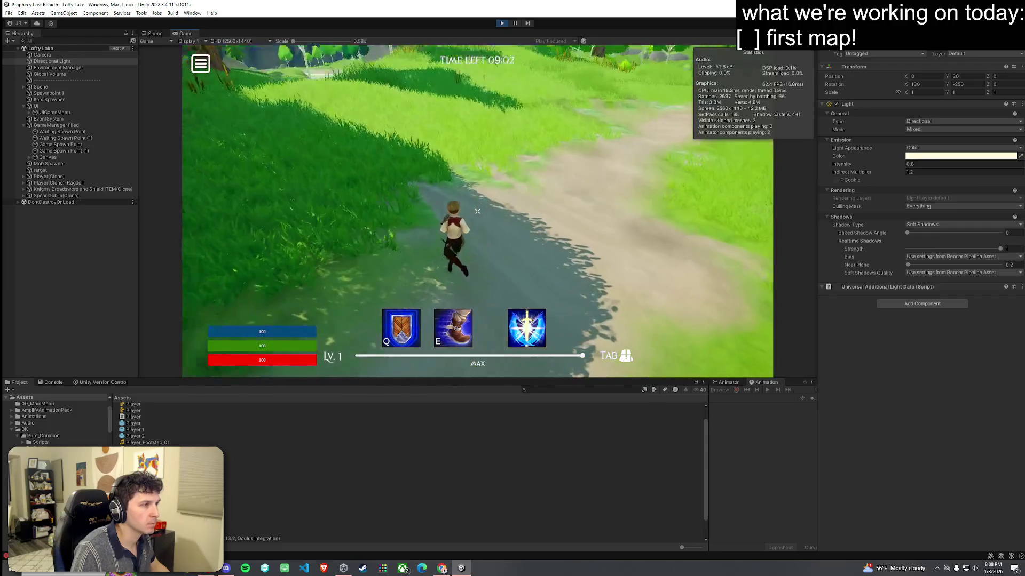
key("w")
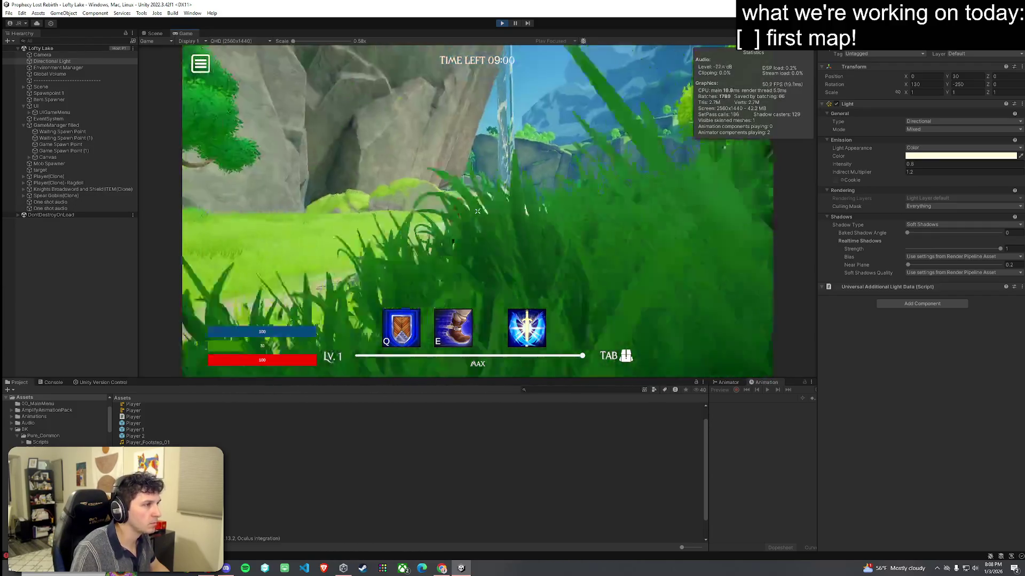
key("w")
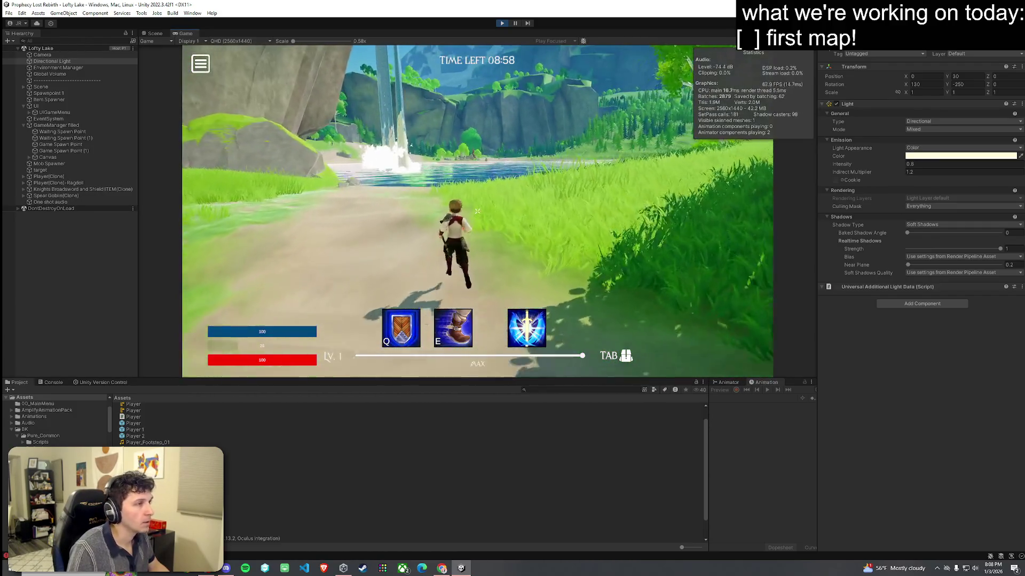
key("w")
key("w")
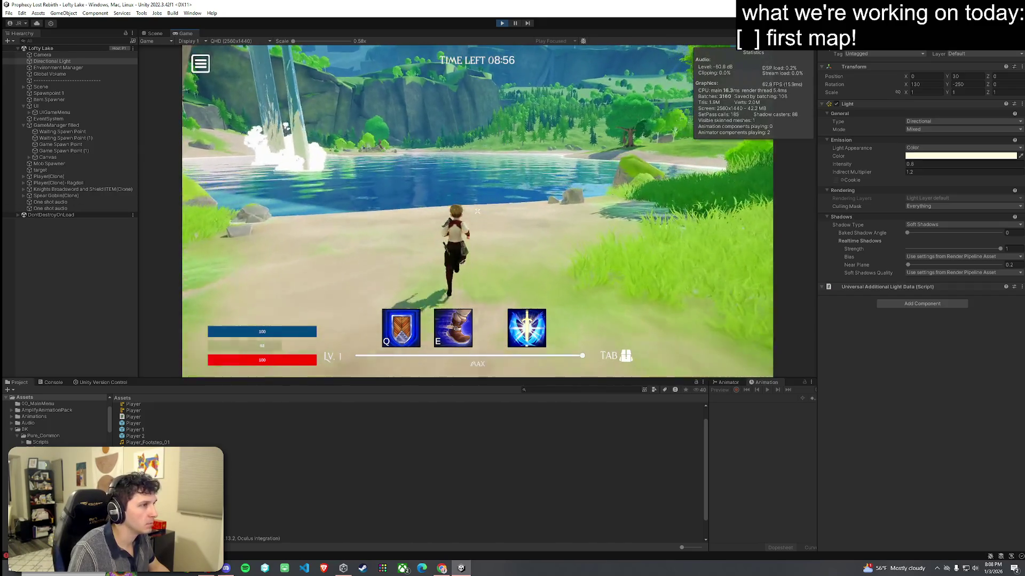
key("w")
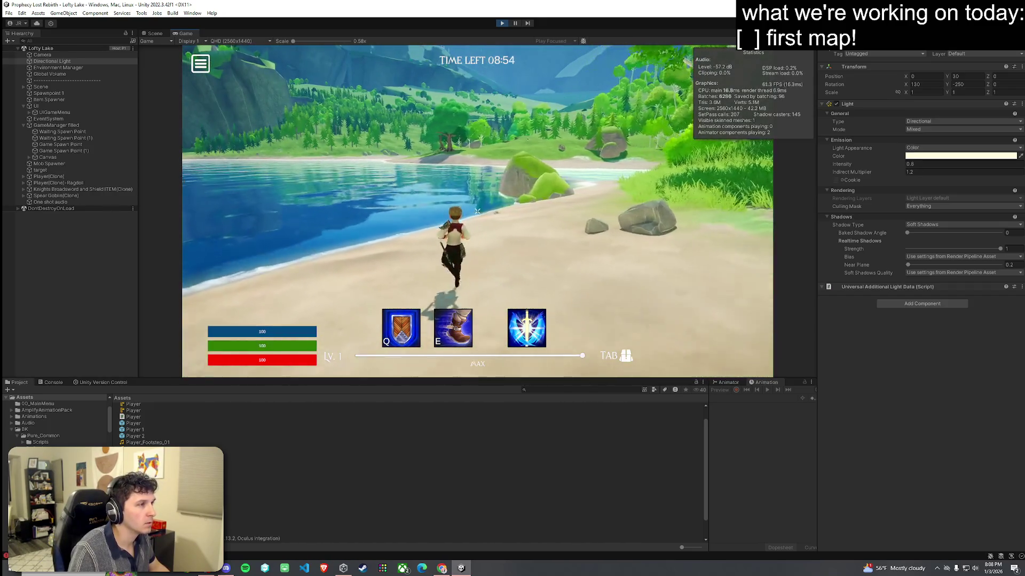
key("super")
left_click(185, 34)
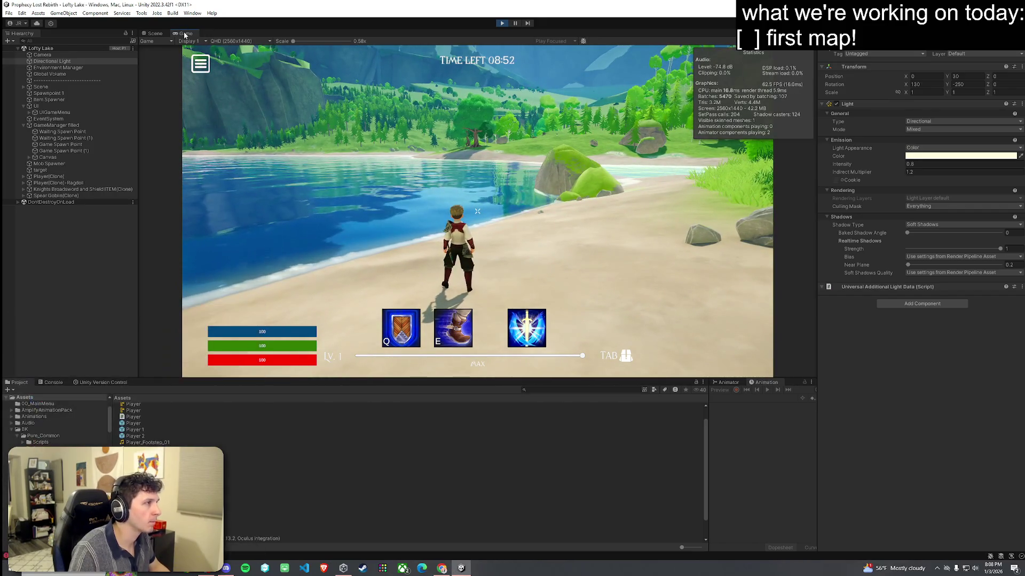
key("shift+space")
Step: Run along the lakeshore looking across the lake and toward the waterfall, then exit Play mode
key("w")
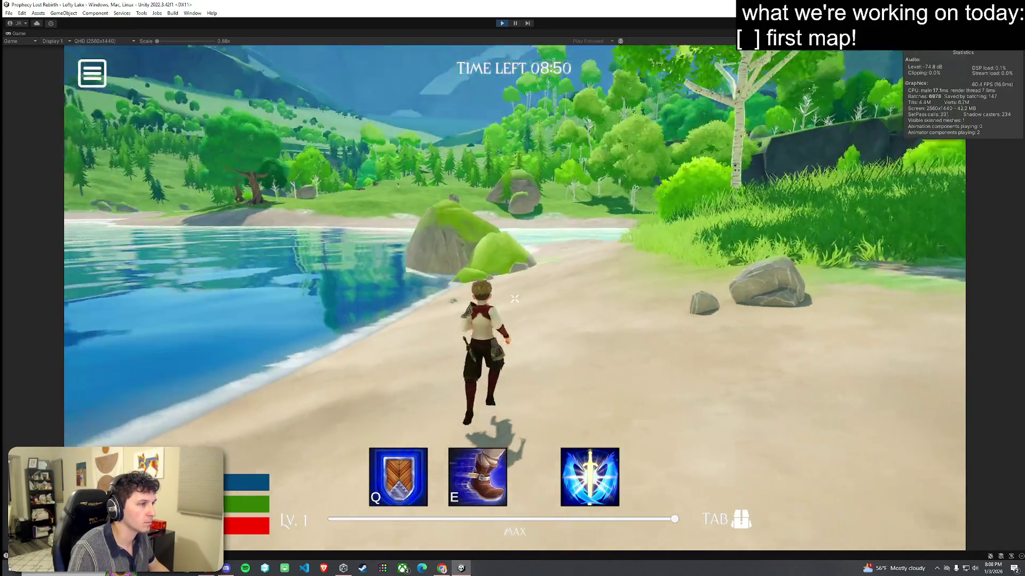
key("w")
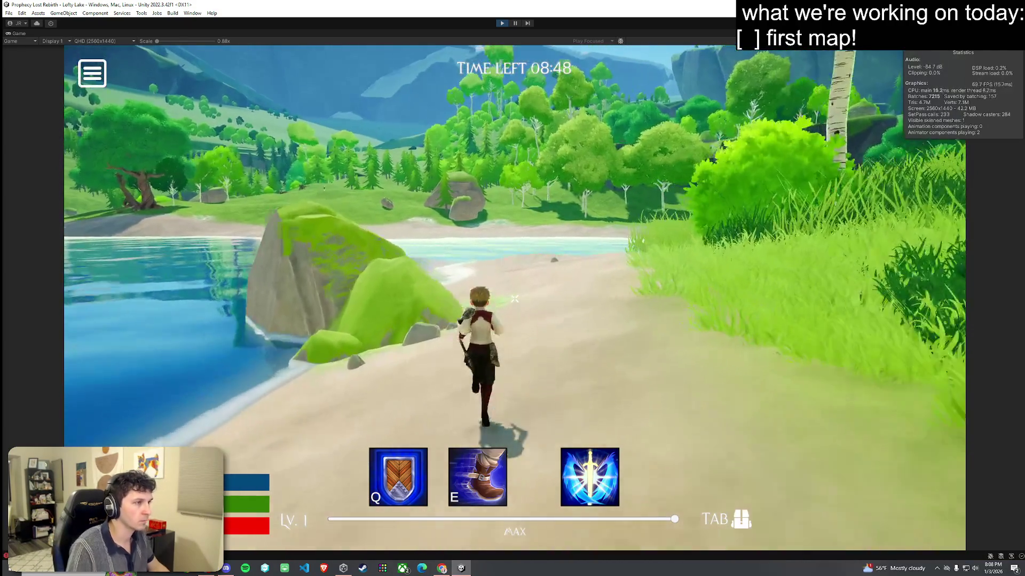
key("w")
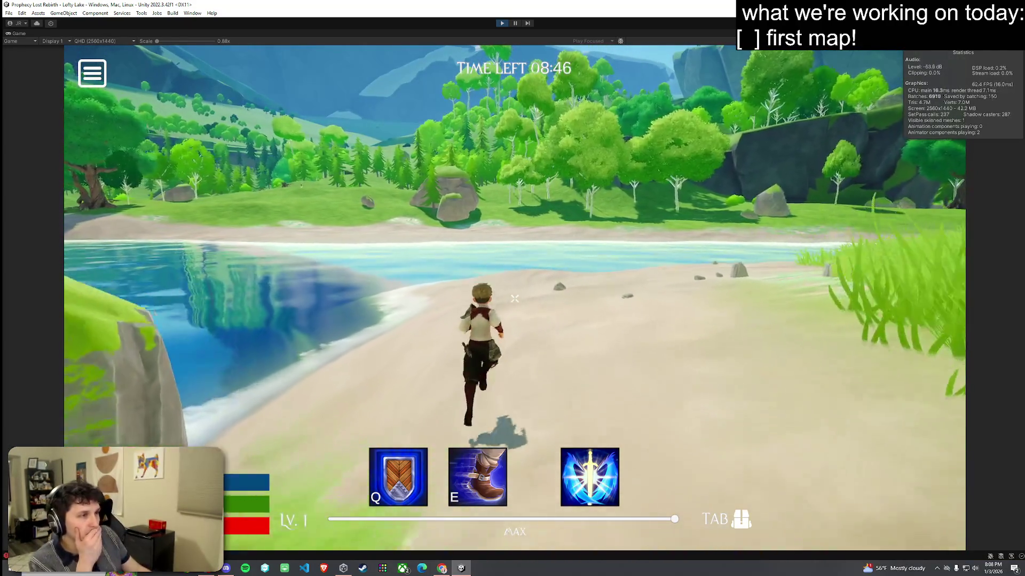
key("w")
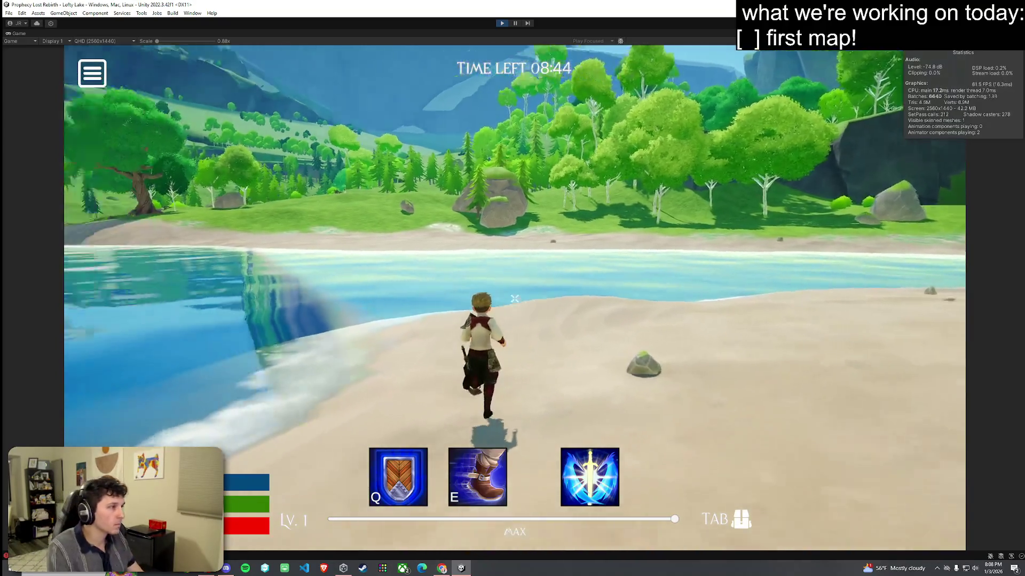
key("w")
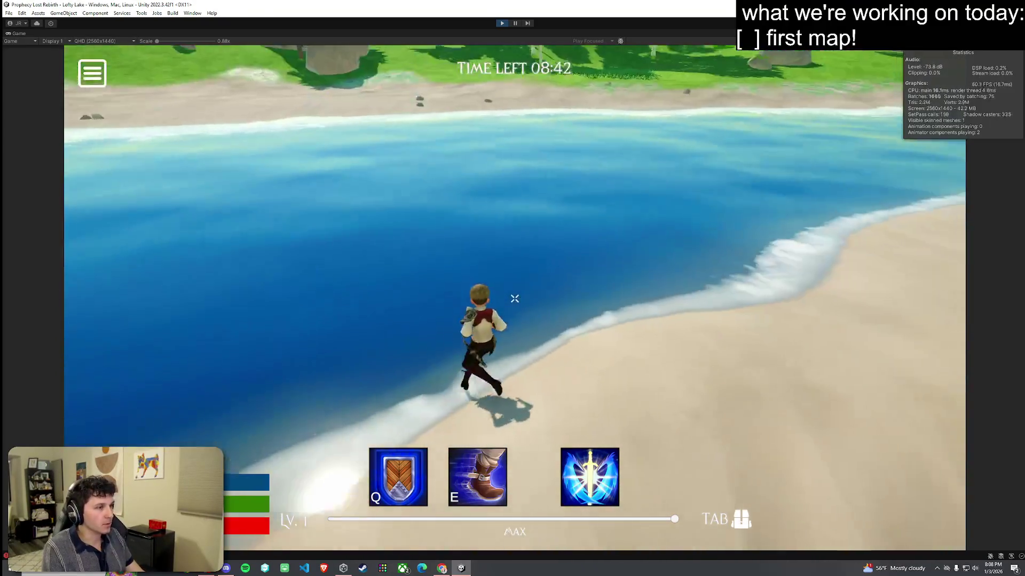
key("w")
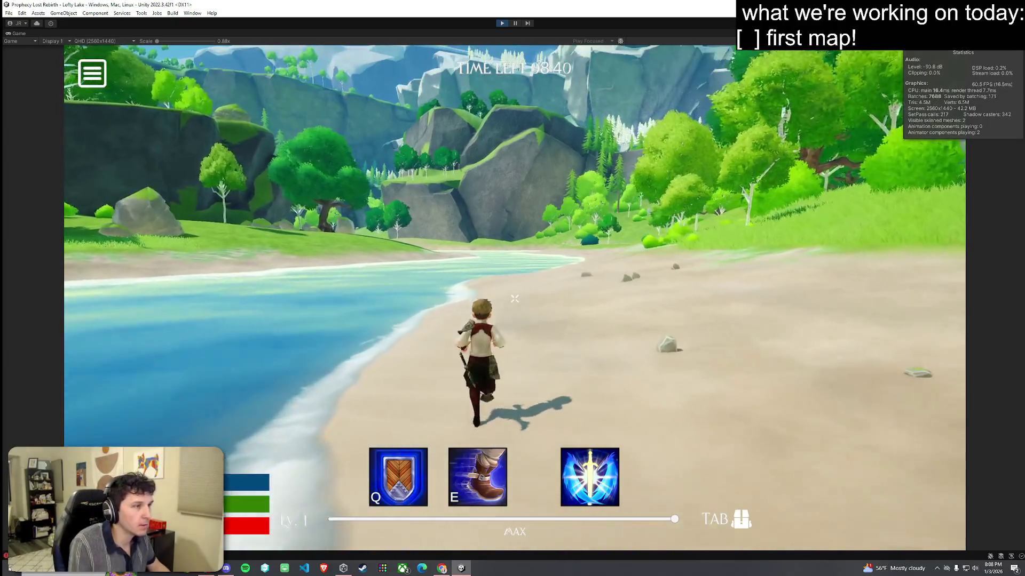
key("w")
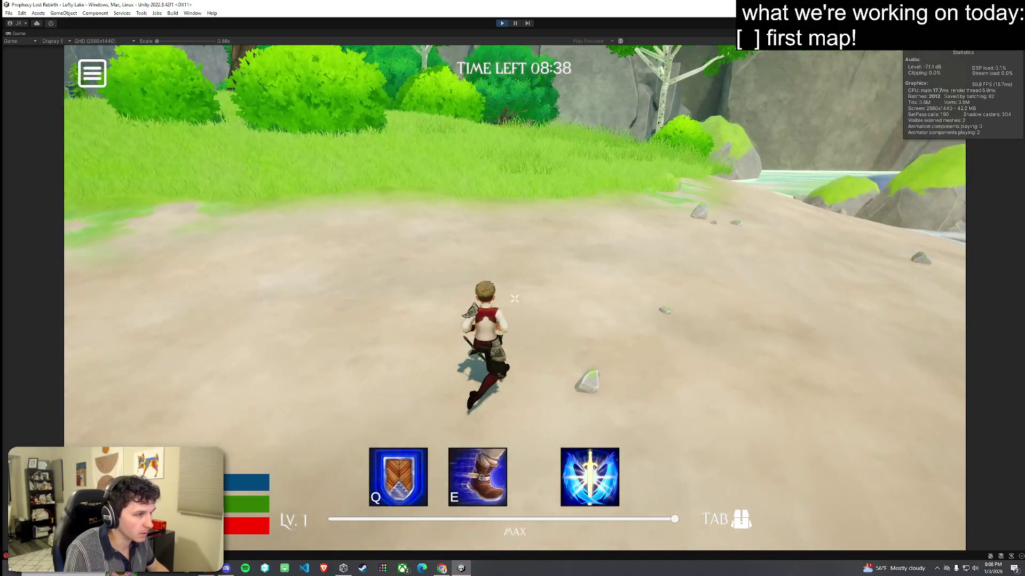
key("w")
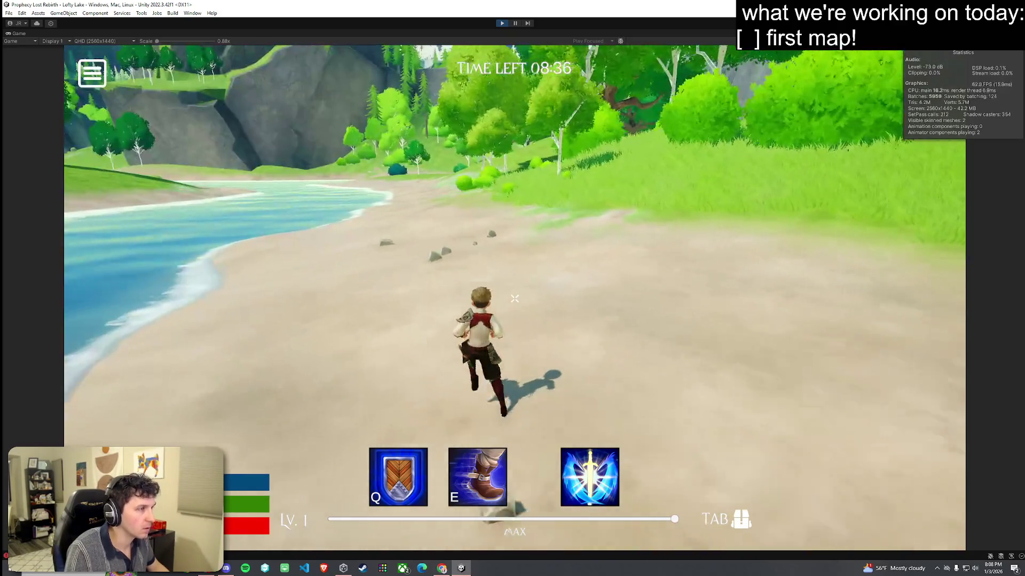
key("w")
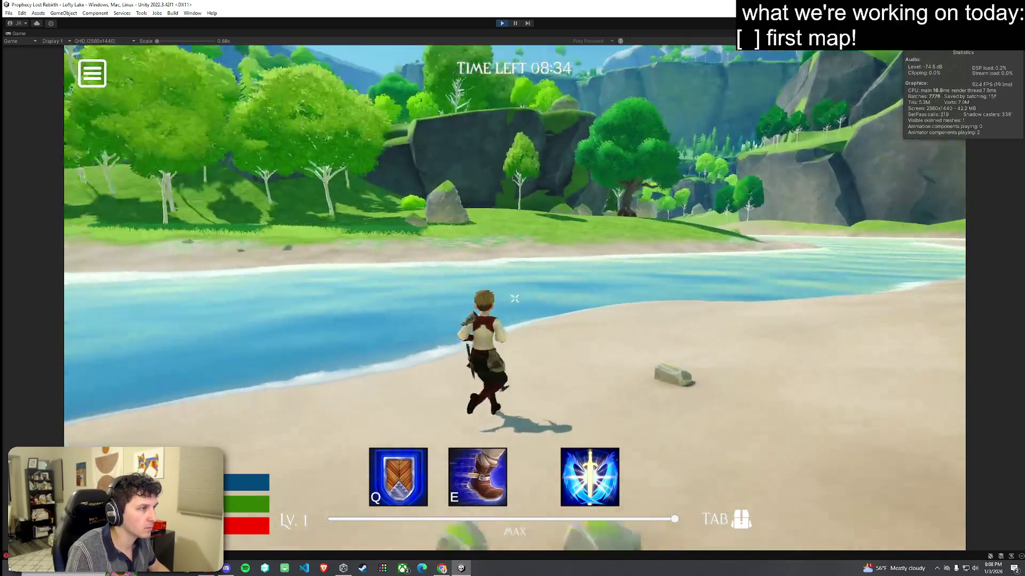
key("w")
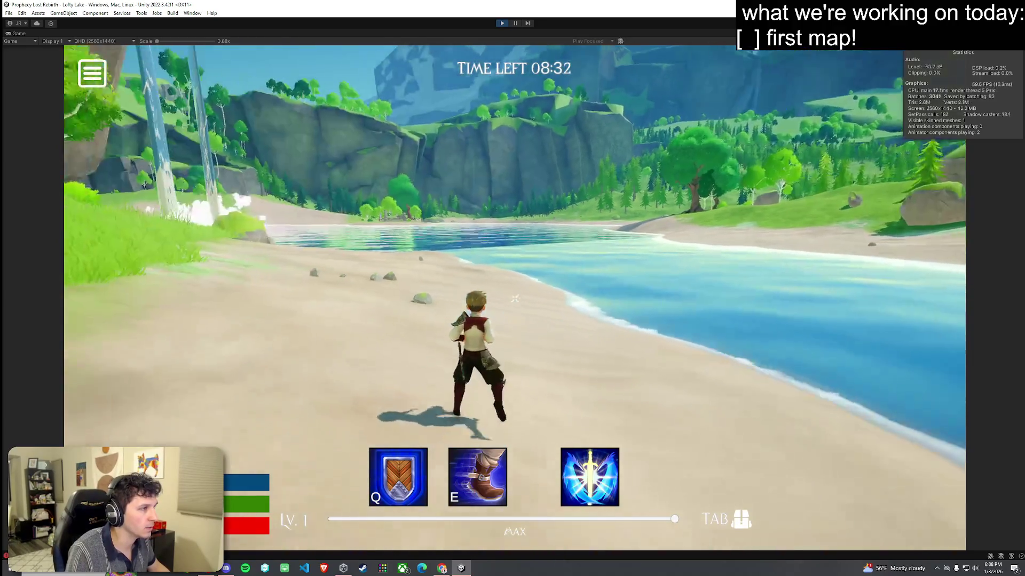
key("w")
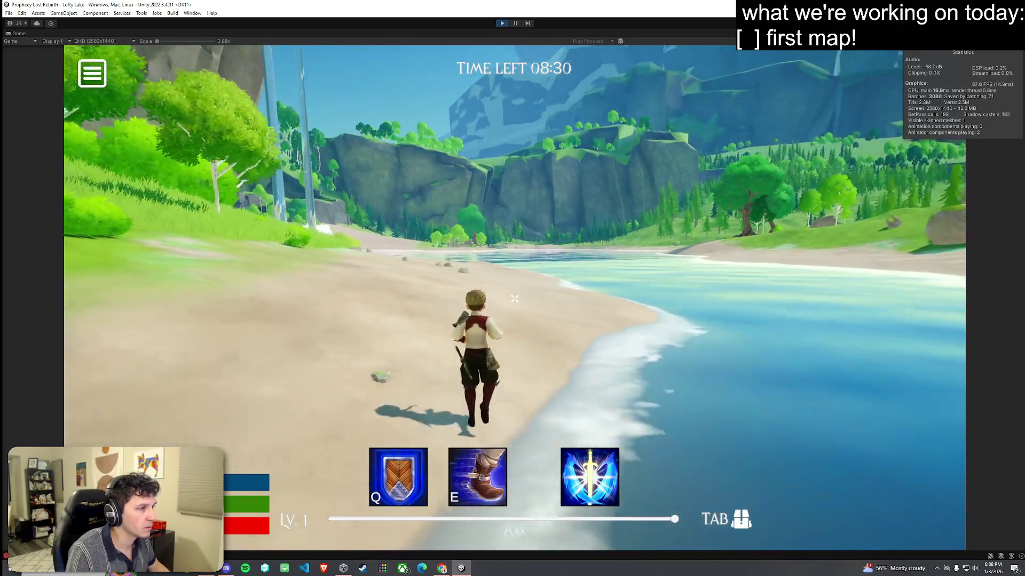
key("super")
key("super")
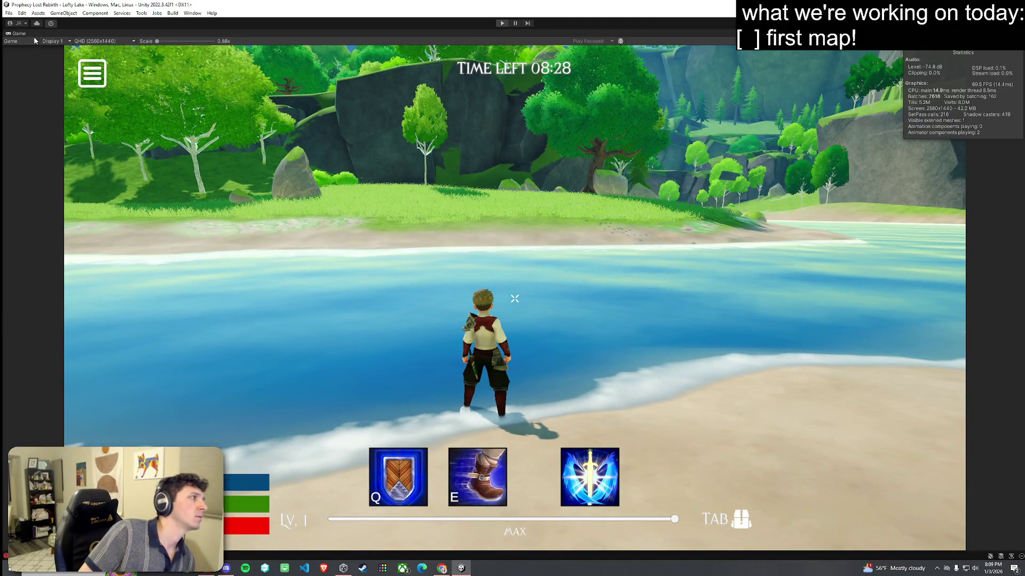
key("ctrl+p")
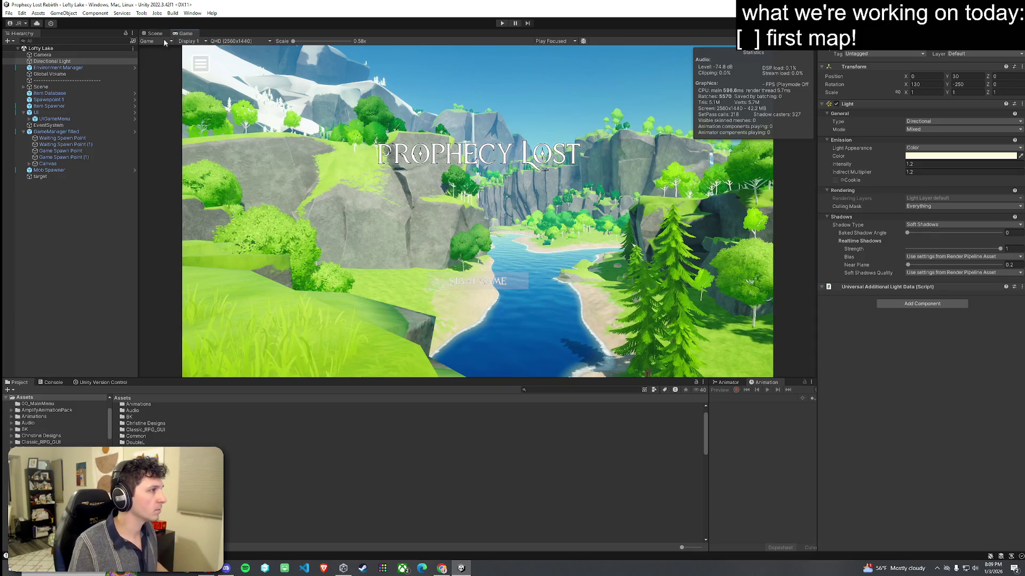
Step: Switch to the Scene view and set the Directional Light intensity to 0.8
left_click(158, 36)
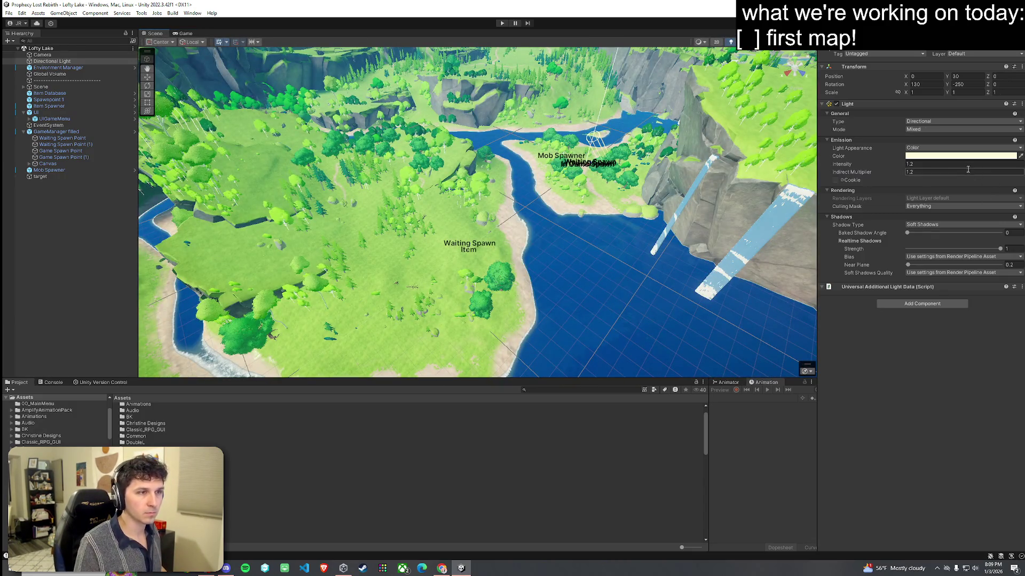
type("0.8")
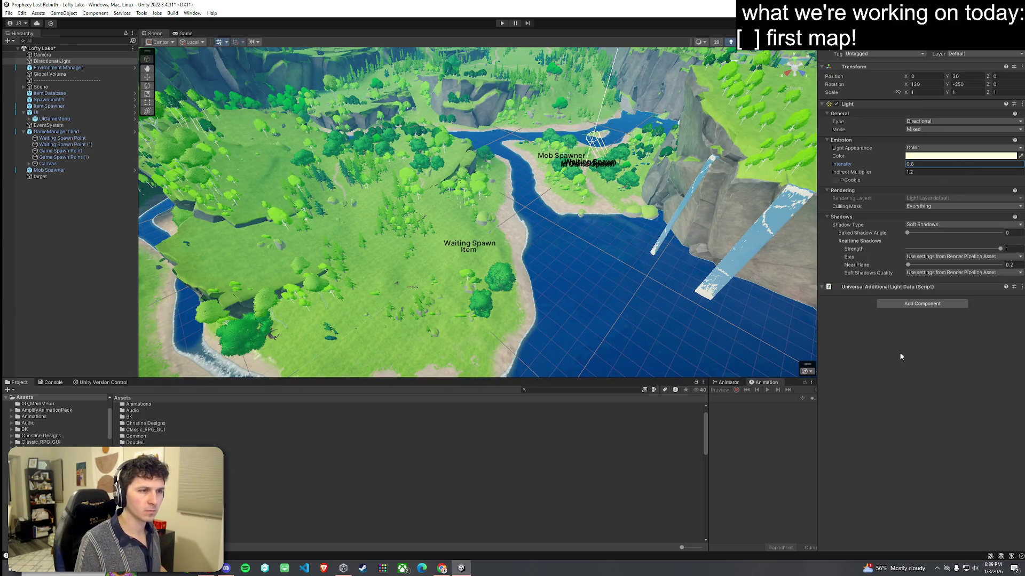
mouse_move(469, 248)
left_mouse_down()
mouse_move(329, 231)
mouse_move(724, 211)
mouse_move(650, 254)
mouse_move(587, 203)
left_mouse_up()
Step: Fly over the river and cliffs, clicking UI, grass and Cliff04 objects, and select the Terrain
left_click(701, 222)
left_click(709, 220)
left_click(677, 239)
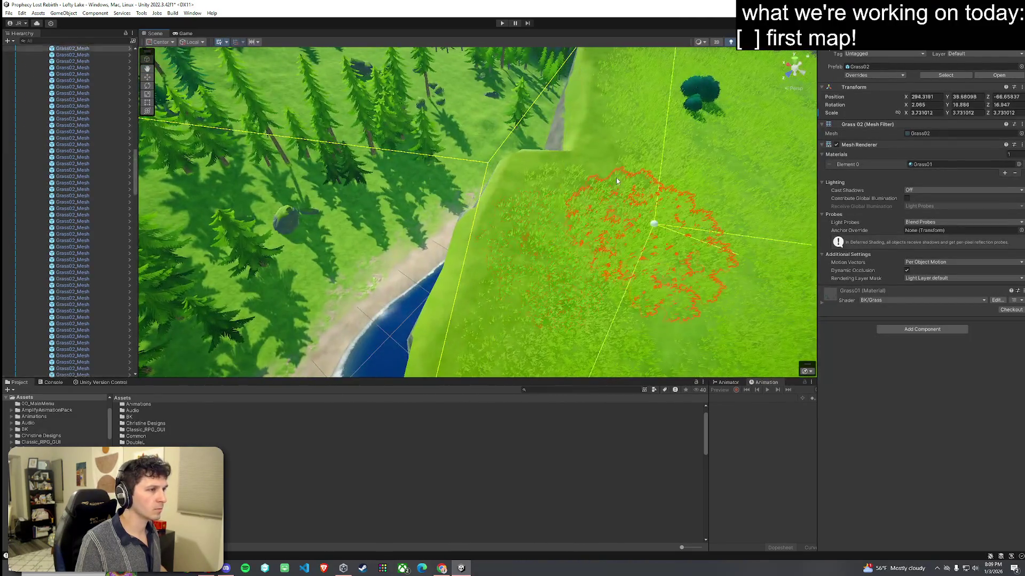
left_click(548, 166)
mouse_move(548, 166)
left_mouse_down()
mouse_move(634, 166)
mouse_move(526, 140)
mouse_move(715, 213)
mouse_move(566, 195)
mouse_move(568, 101)
mouse_move(546, 112)
mouse_move(675, 180)
left_mouse_up()
left_click(565, 194)
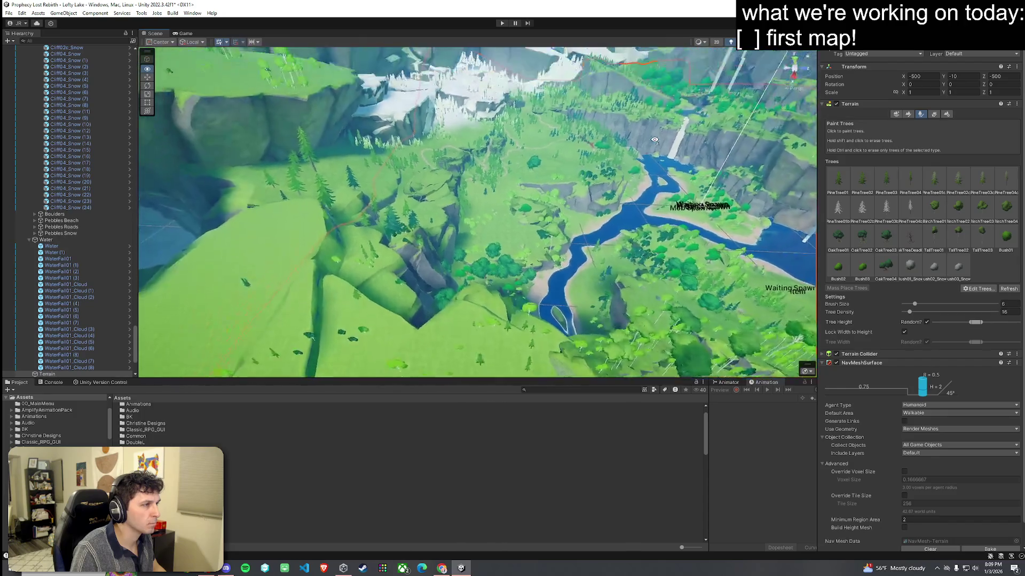
Step: Fly the scene camera over the forest and along the path to the waterfall cliff, selecting the waterfall mesh
key("w")
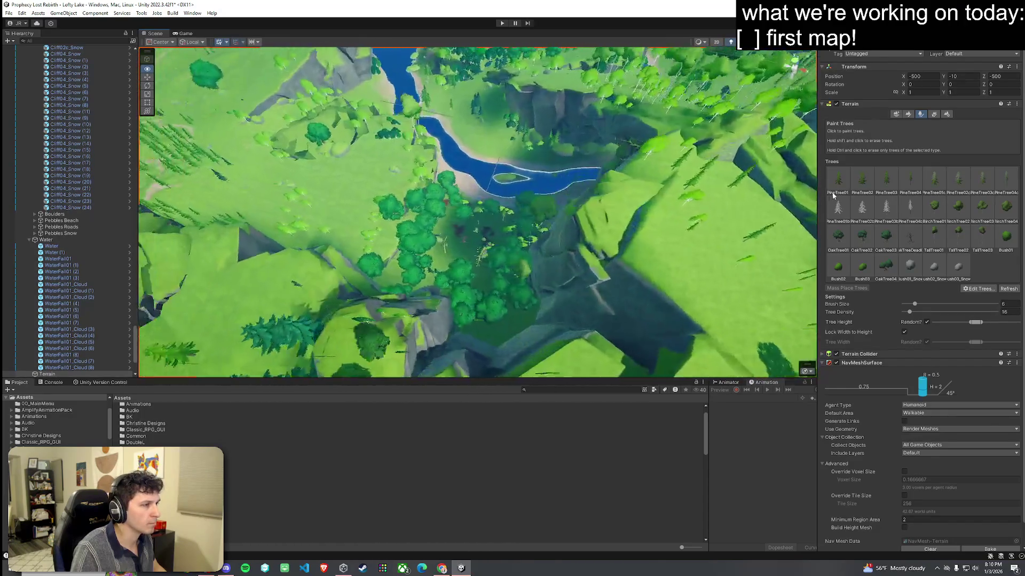
key("w")
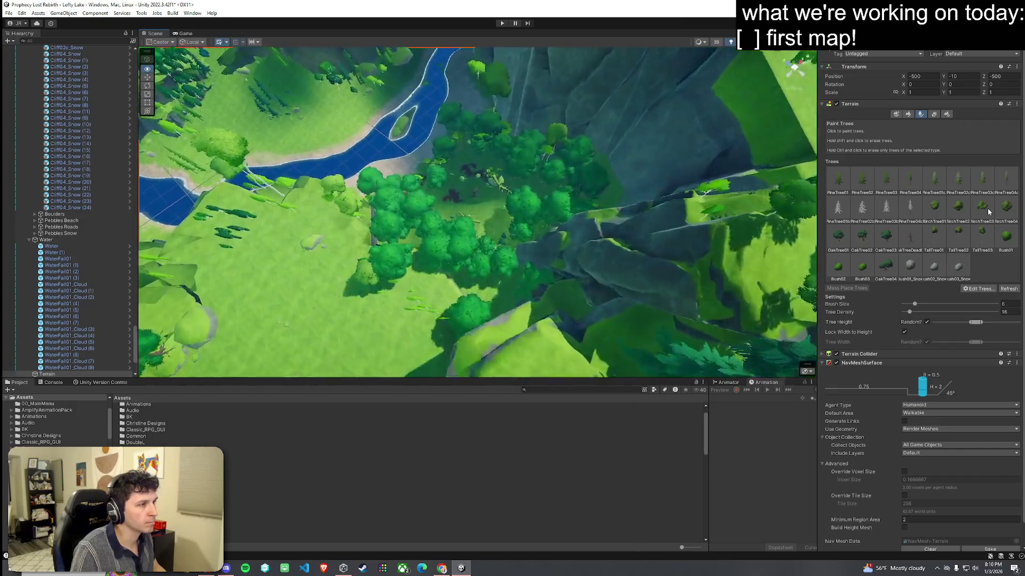
key("w")
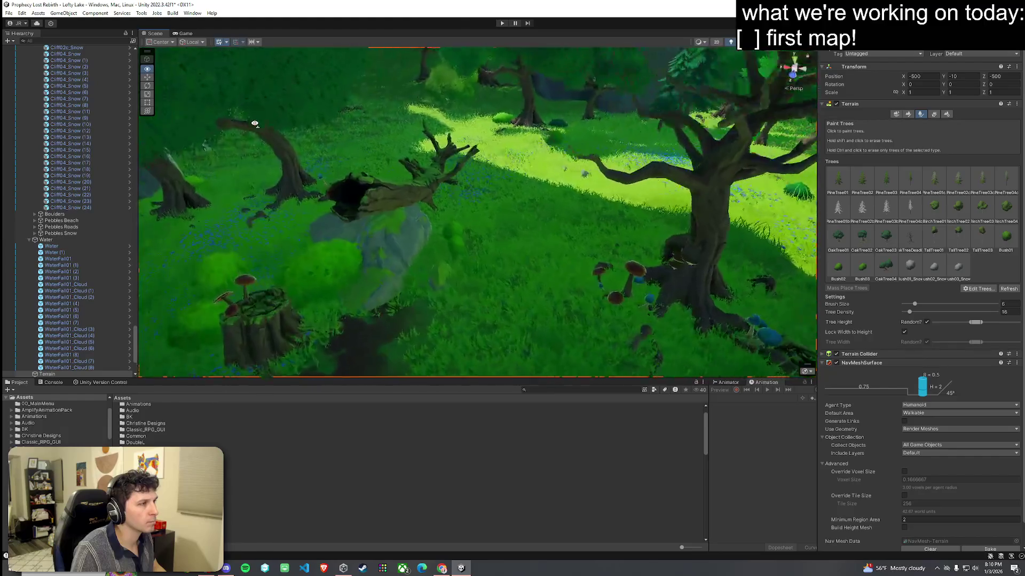
key("w")
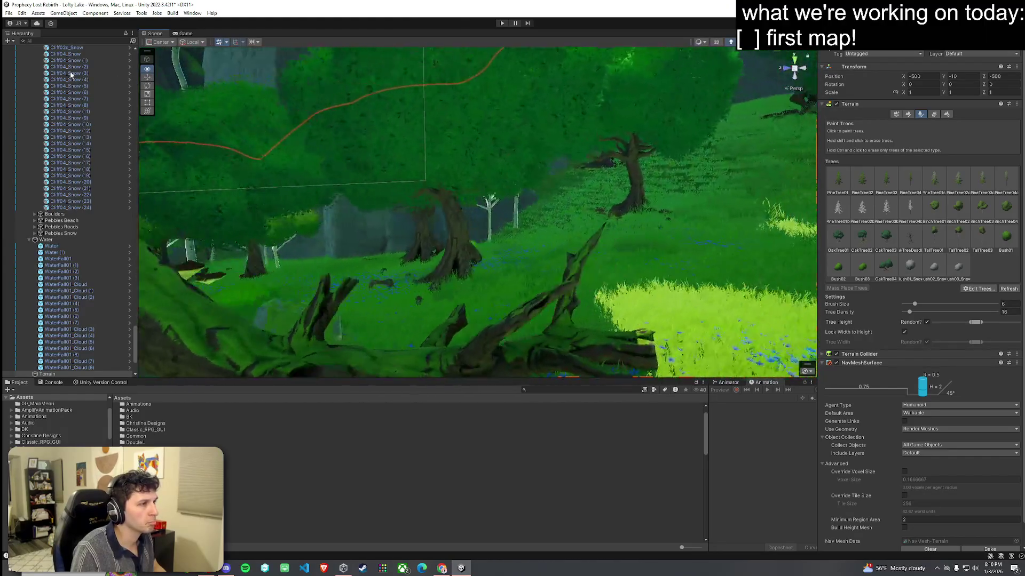
key("w")
key("w")
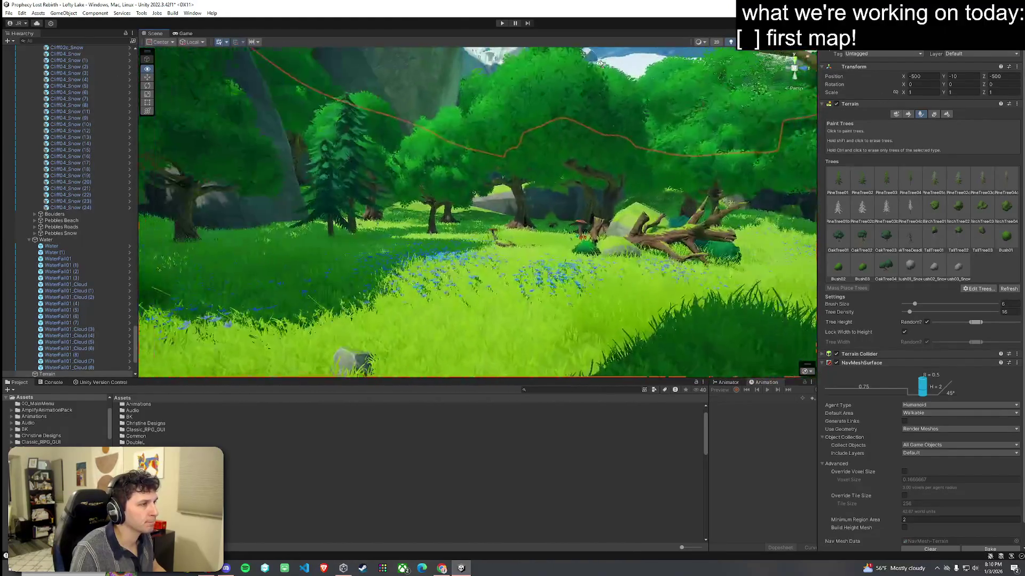
key("w")
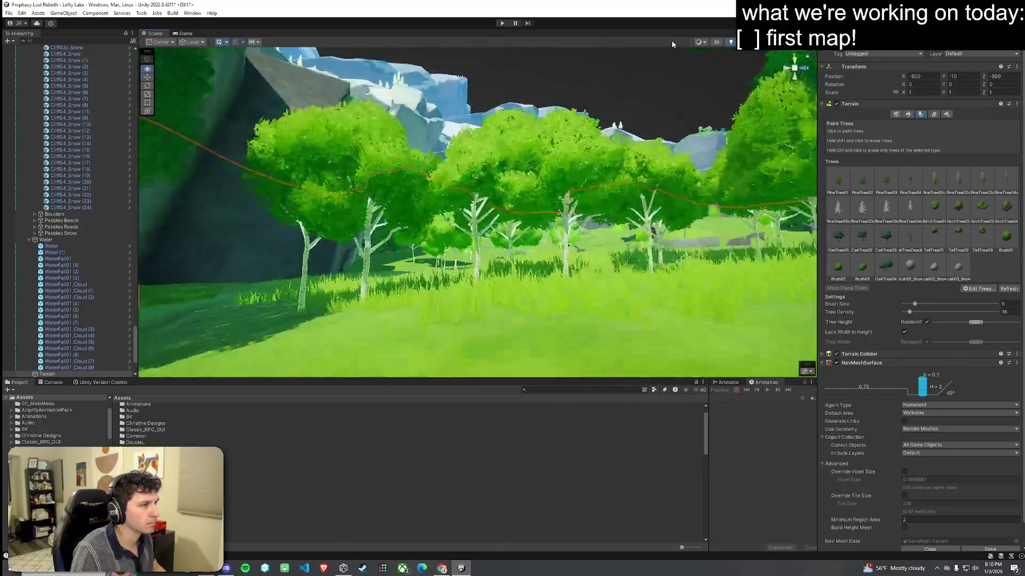
key("s")
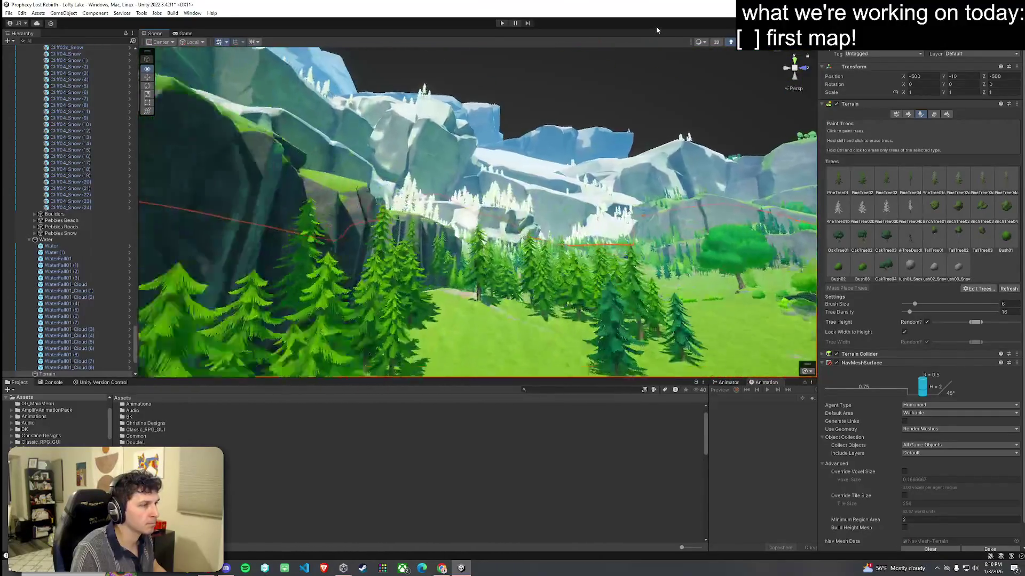
key("w")
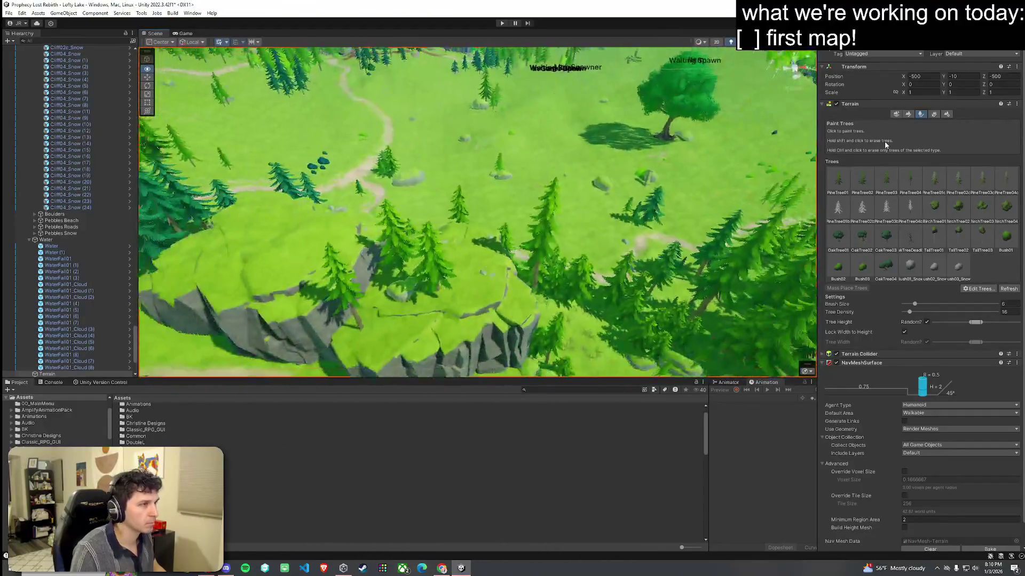
key("w")
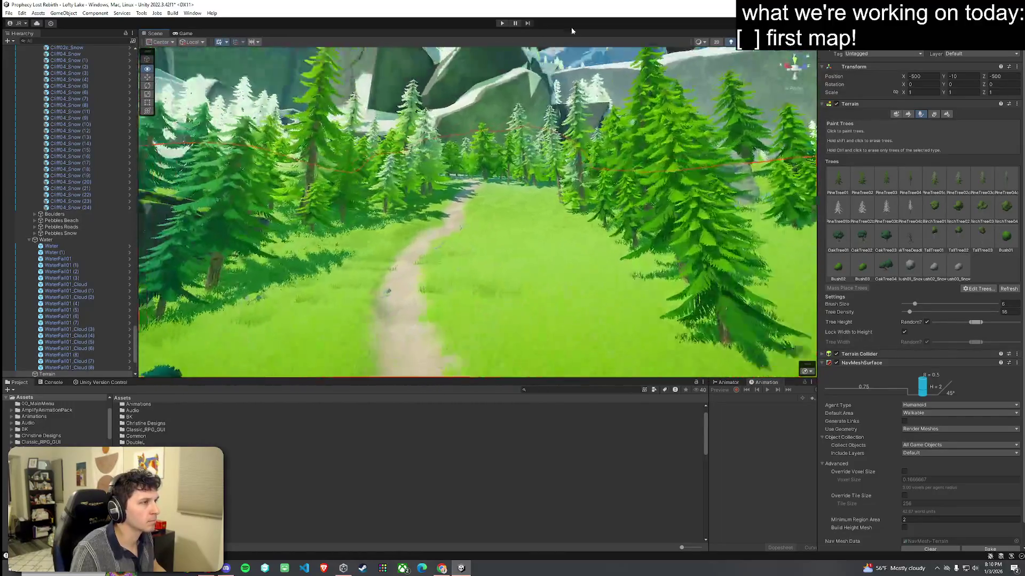
key("w")
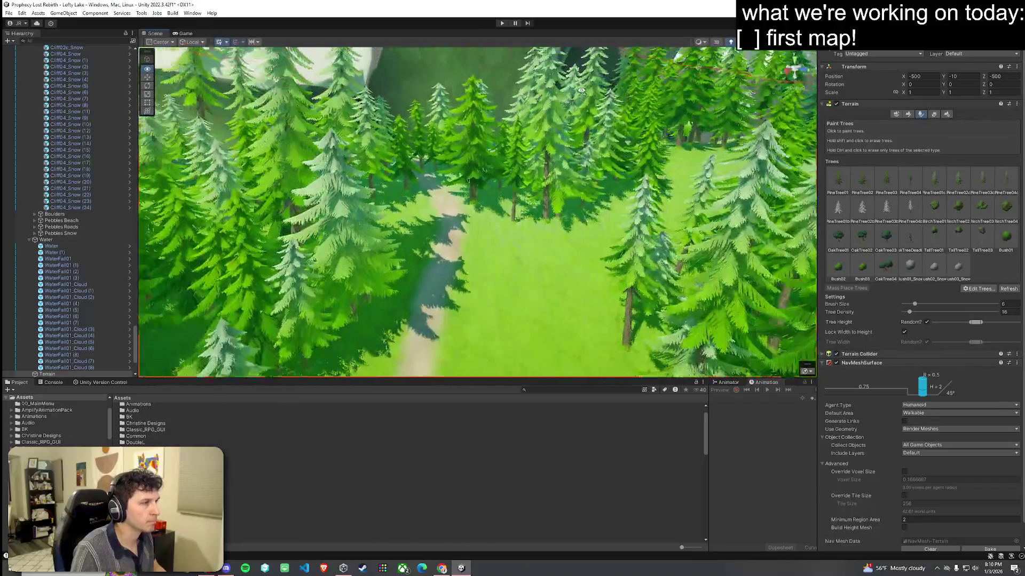
mouse_move(593, 161)
left_mouse_down()
mouse_move(593, 110)
mouse_move(1017, 154)
mouse_move(13, 126)
mouse_move(904, 56)
mouse_move(526, 207)
left_mouse_up()
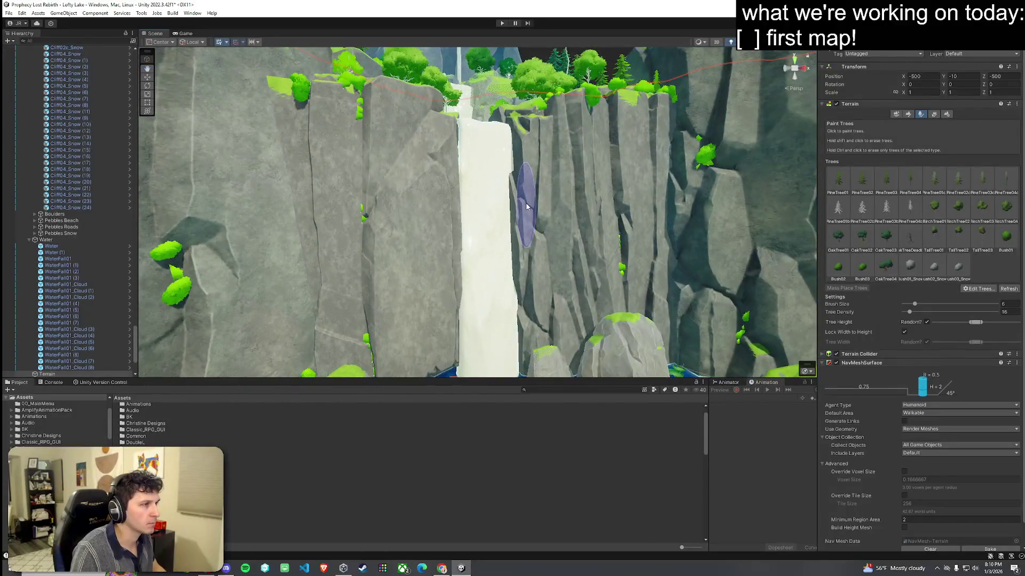
left_click(510, 321)
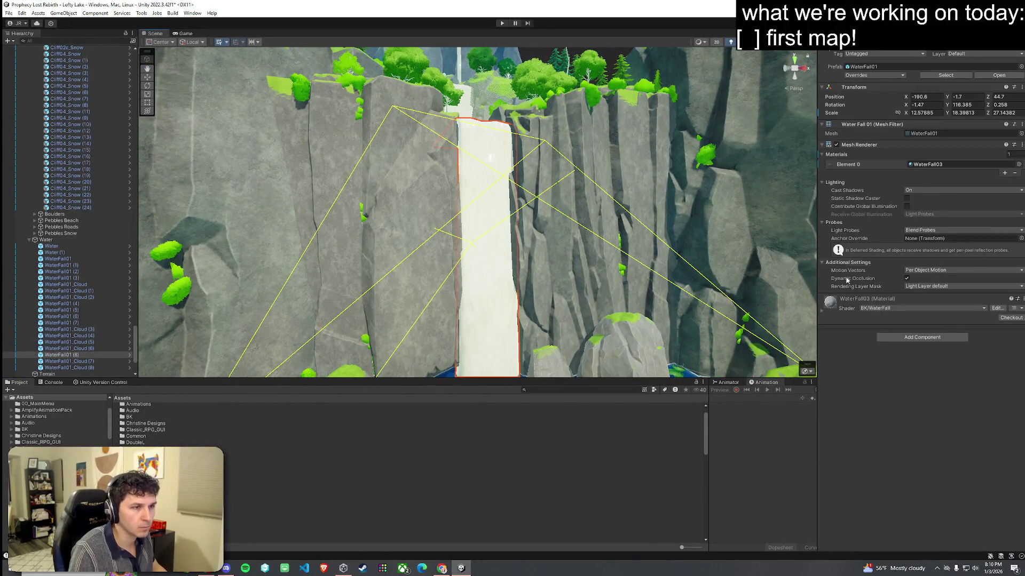
Step: Reduce the WaterFall03 material's Foam Power from 0.792 to about 0.32 and view the pool below
left_click(822, 309)
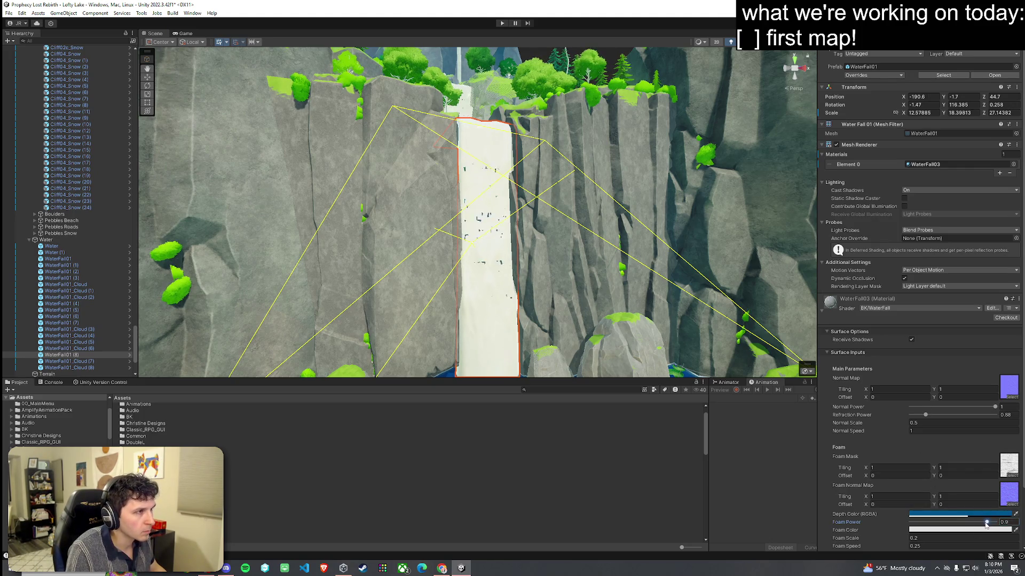
left_click_drag(975, 524, 937, 526)
mouse_move(632, 329)
left_mouse_down()
mouse_move(543, 347)
mouse_move(655, 366)
mouse_move(585, 235)
mouse_move(560, 242)
mouse_move(631, 329)
mouse_move(519, 274)
left_mouse_up()
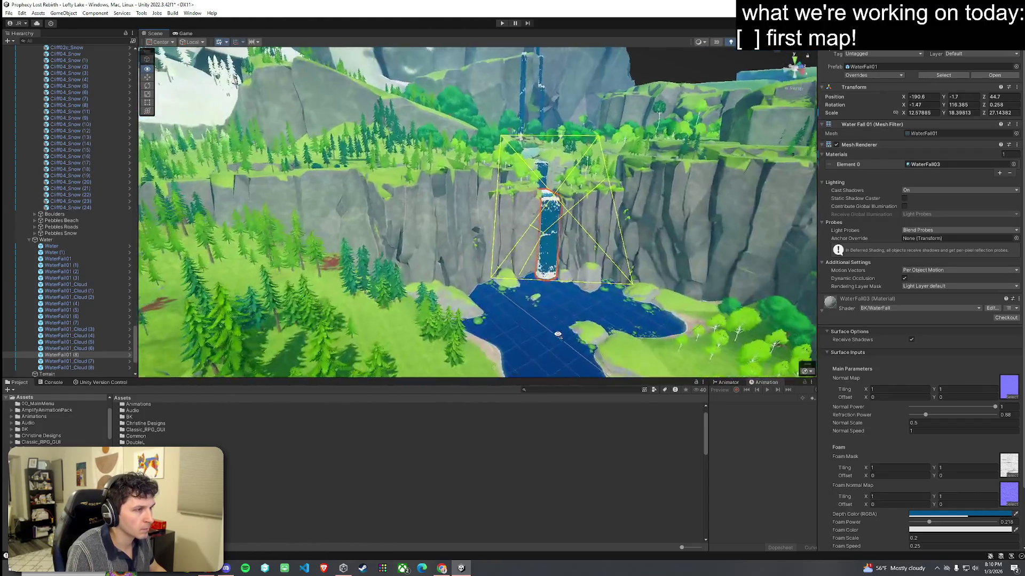
key("shift+space")
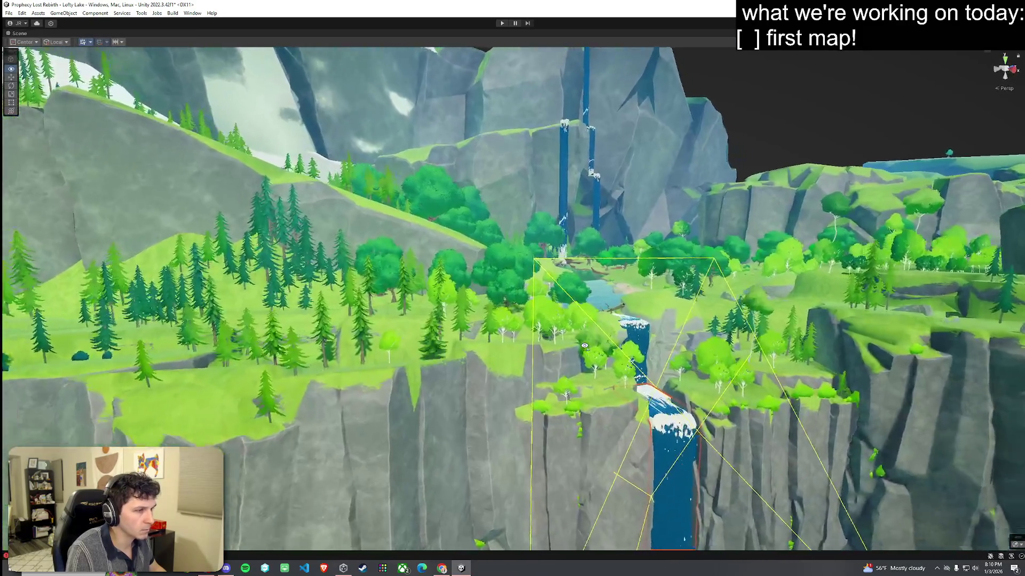
scroll(557, 335, "up", 8)
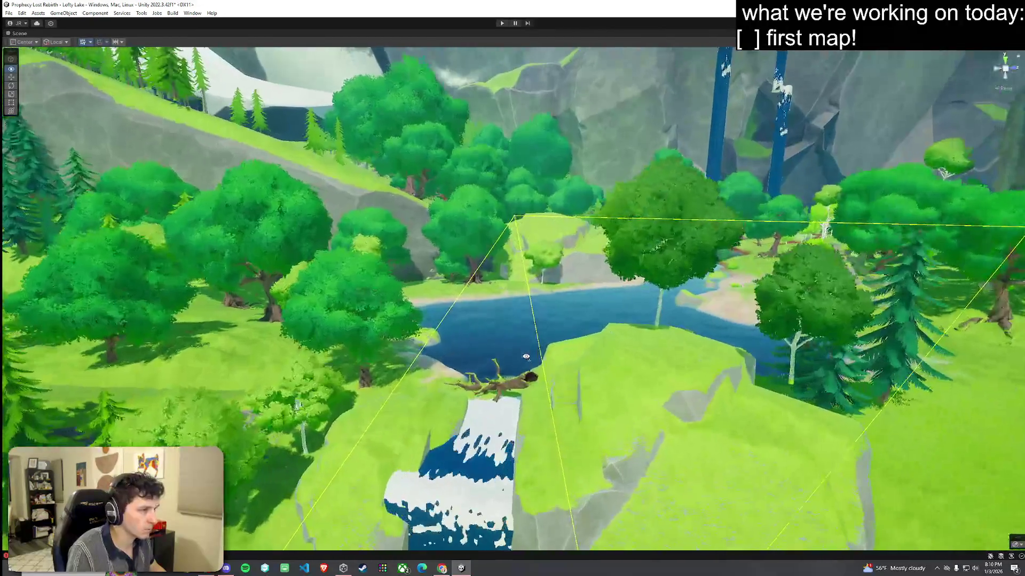
scroll(554, 335, "up", 8)
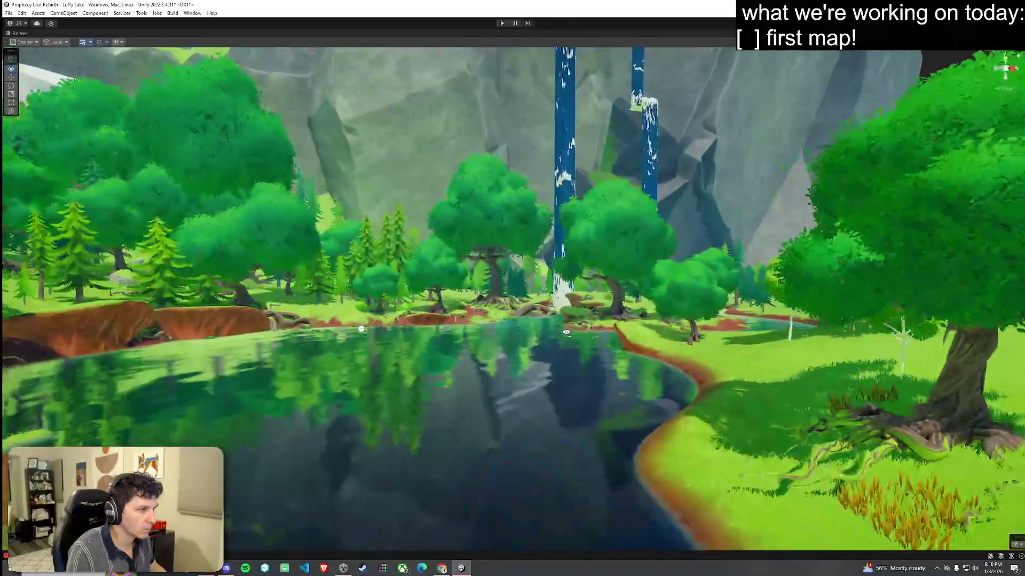
scroll(606, 377, "down", 10)
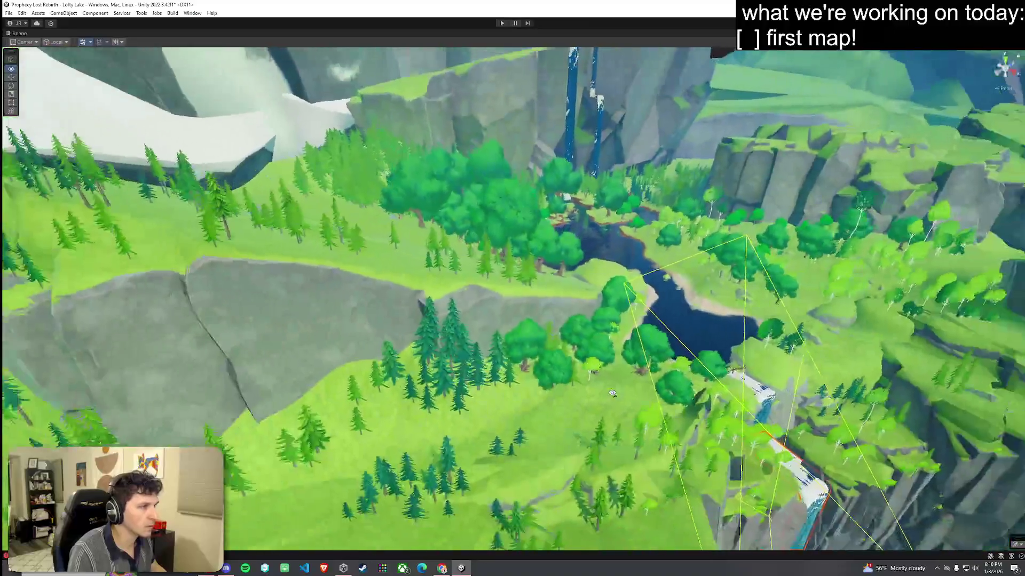
mouse_move(612, 393)
left_mouse_down()
mouse_move(552, 364)
mouse_move(389, 405)
mouse_move(392, 425)
mouse_move(321, 451)
left_mouse_up()
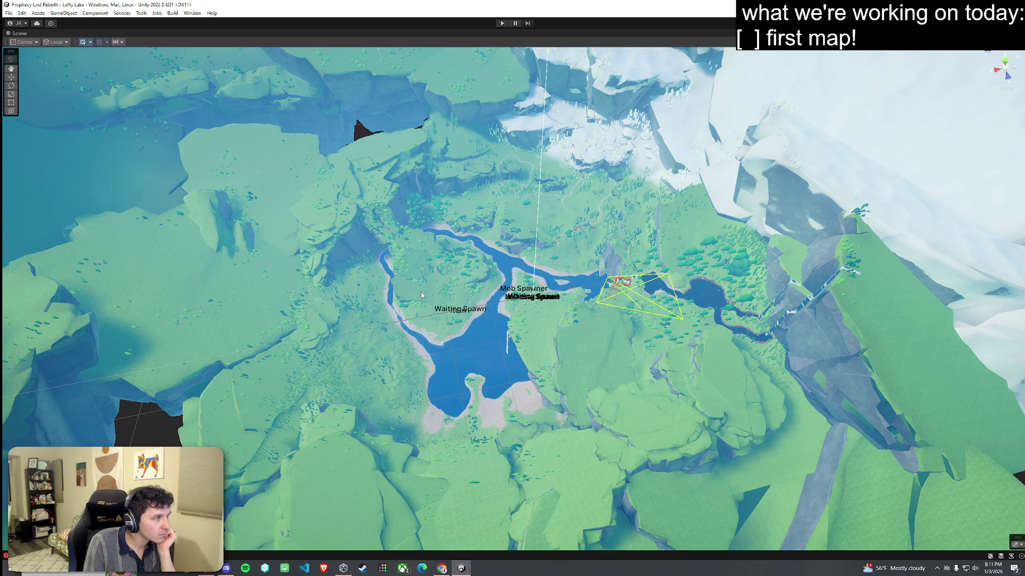
Step: Restore the layout, collapse the Vegetation and Scene hierarchy groups, and select the Lofty Lake scene in Assets/Scenes
key("shift+space")
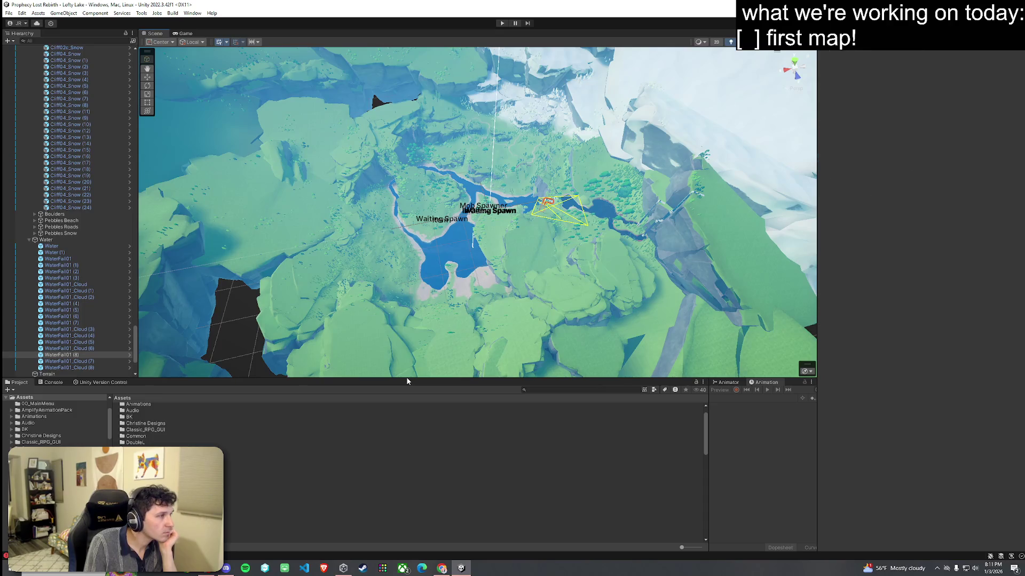
mouse_move(135, 341)
left_mouse_down()
mouse_move(144, 83)
mouse_move(144, 95)
left_mouse_up()
left_click(53, 383)
left_click(20, 382)
scroll(67, 94, "up", 3)
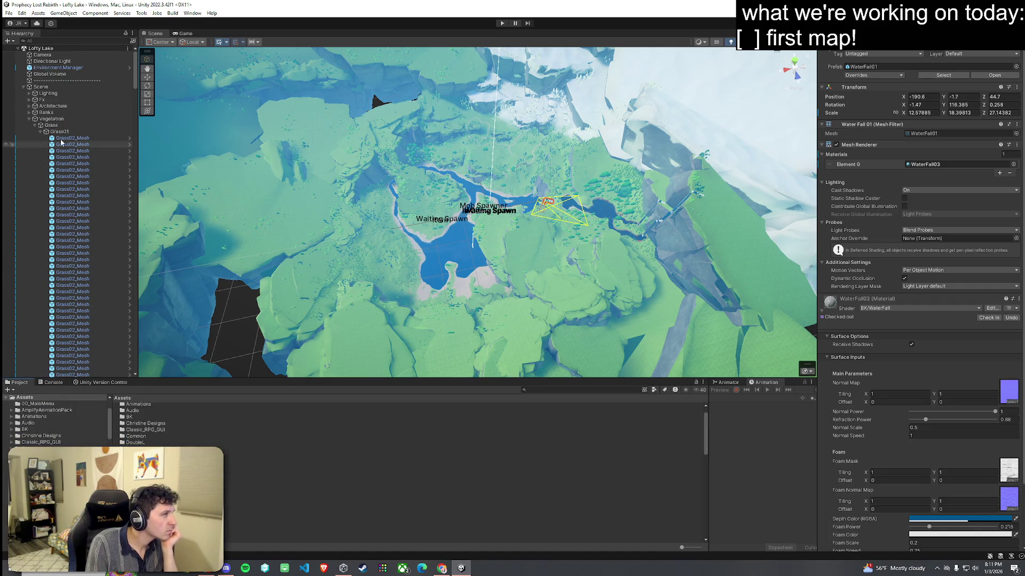
left_click(29, 119)
left_click(24, 87)
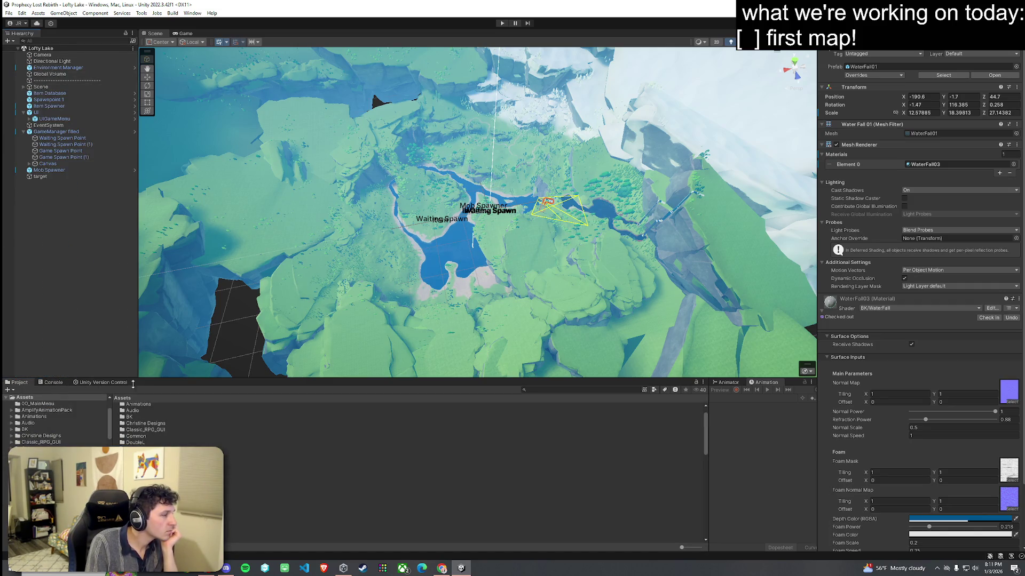
scroll(149, 424, "down", 8)
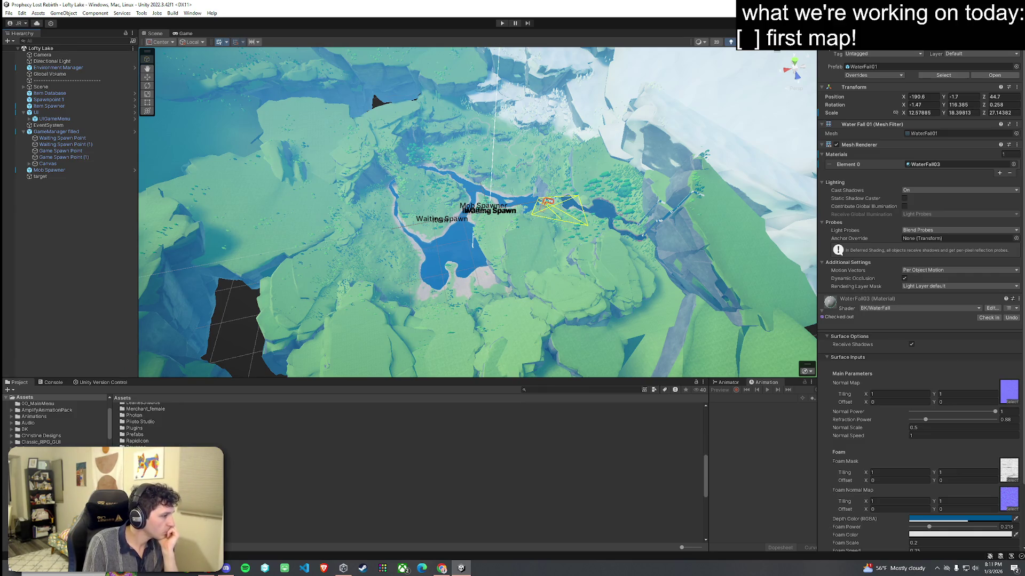
double_click(139, 467)
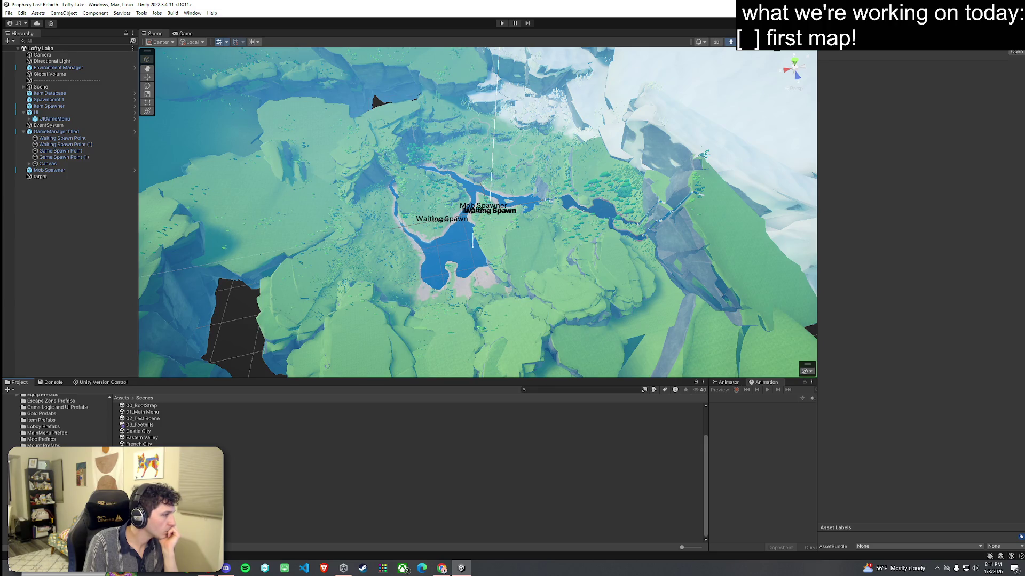
left_click(144, 482)
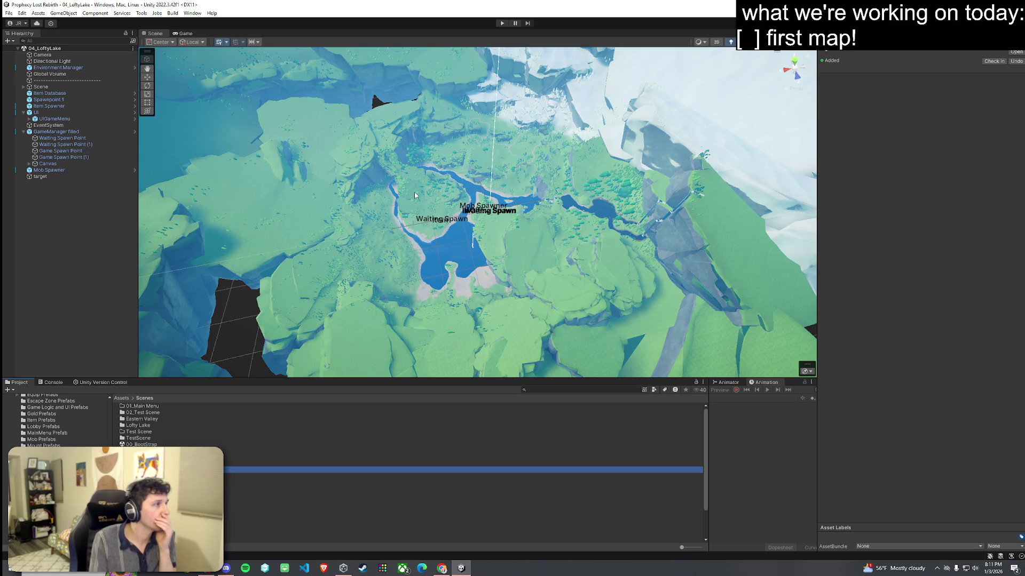
Step: Save the 04_LoftyLake scene, orbit the Scene view over the terrain and lake, and clear the selection
left_click(8, 13)
left_click(27, 51)
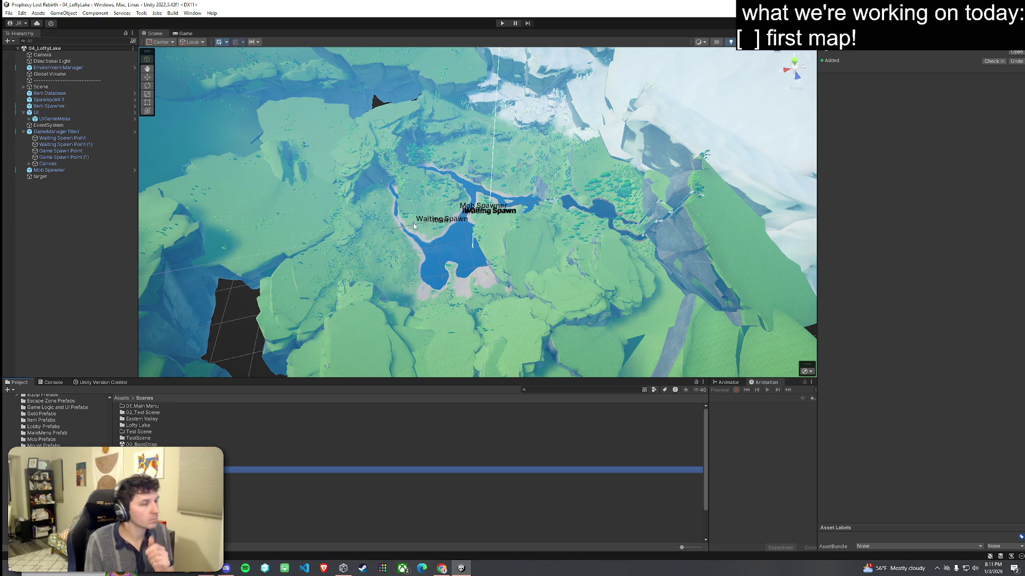
mouse_move(414, 232)
left_mouse_down()
mouse_move(409, 216)
mouse_move(518, 236)
left_mouse_up()
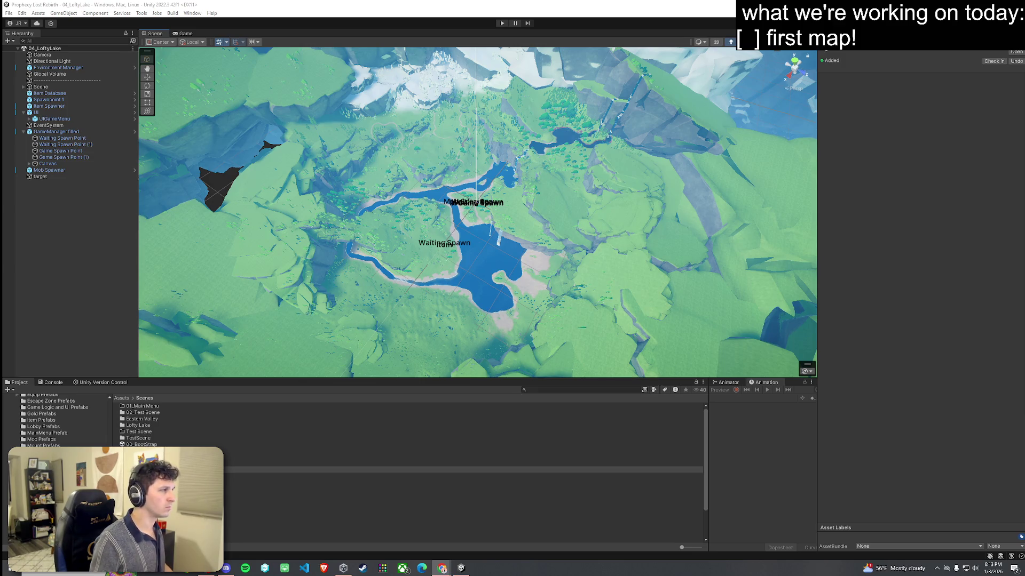
left_click(91, 223)
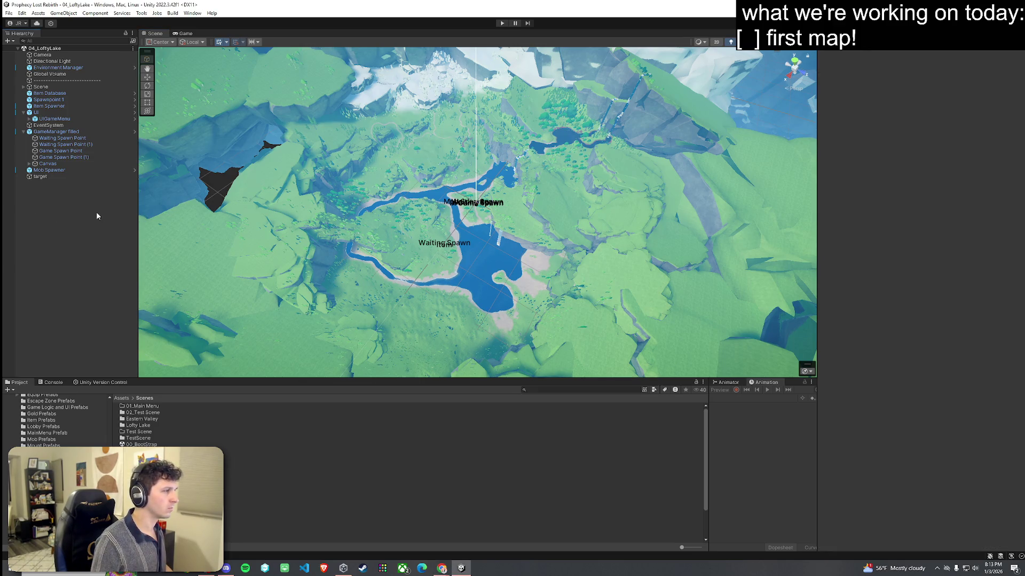
Step: Add a temporary 3D Plane from the Hierarchy and frame it in the Scene view
right_click(96, 213)
mouse_move(140, 353)
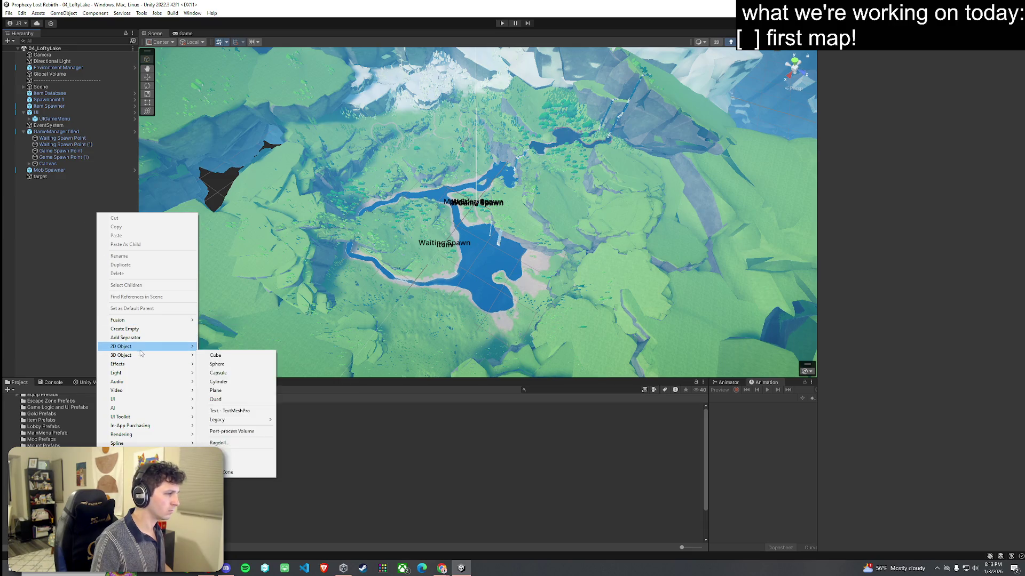
left_click(233, 390)
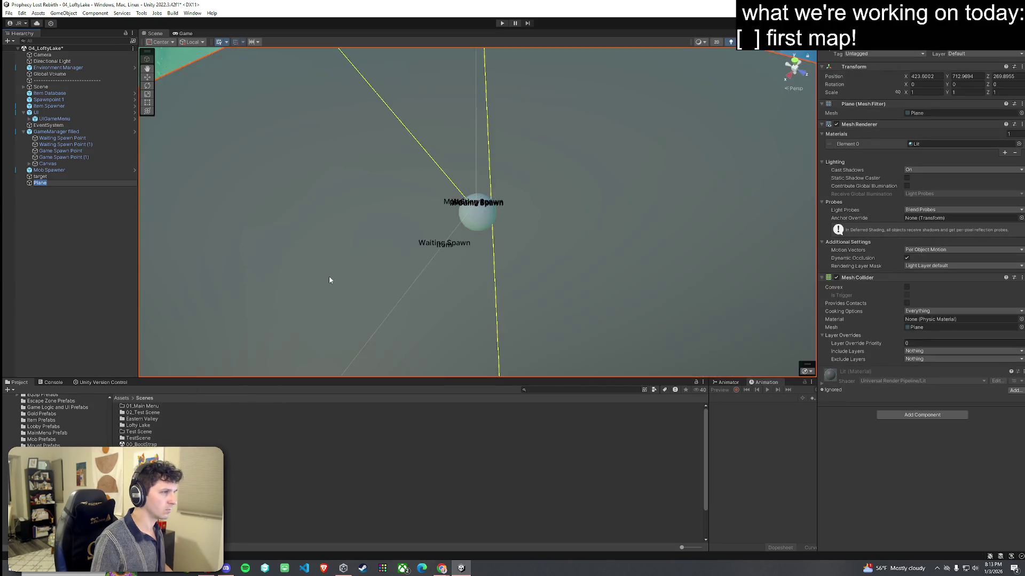
left_click(330, 280)
key("f")
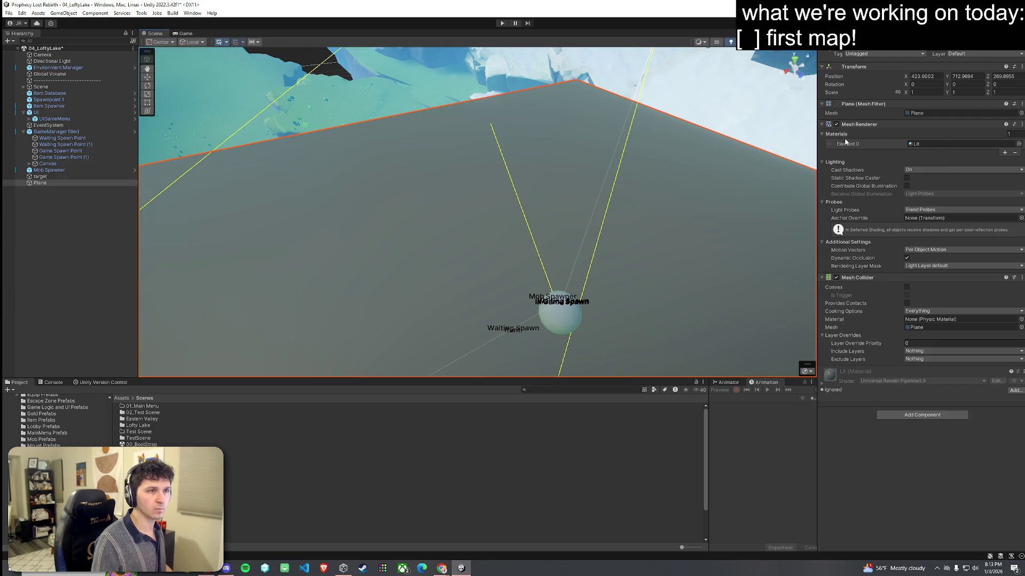
Step: Untick the Plane's Mesh Renderer, delete the Plane, then open and close the File menu
left_click(836, 124)
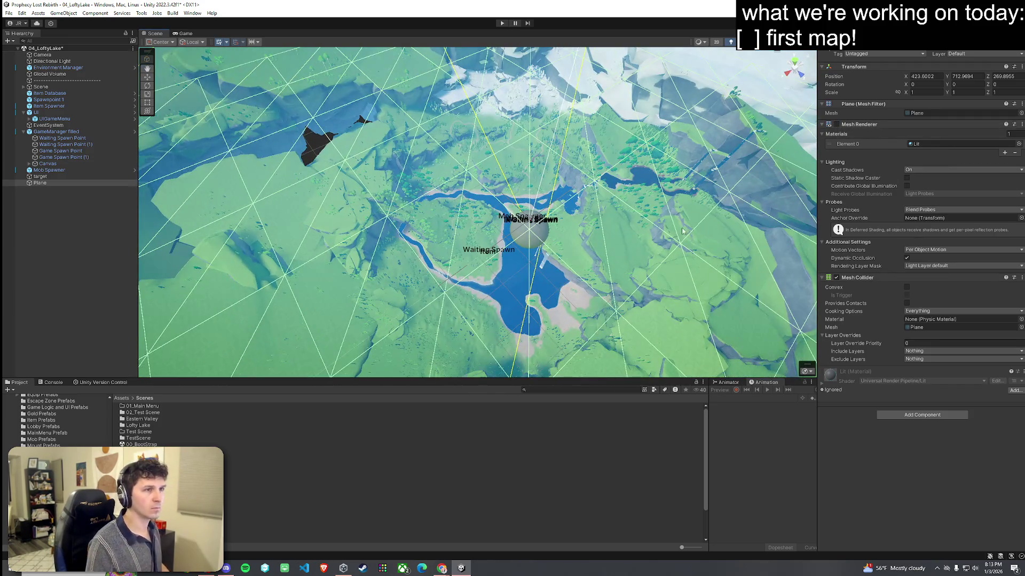
left_click(98, 183)
key("Delete")
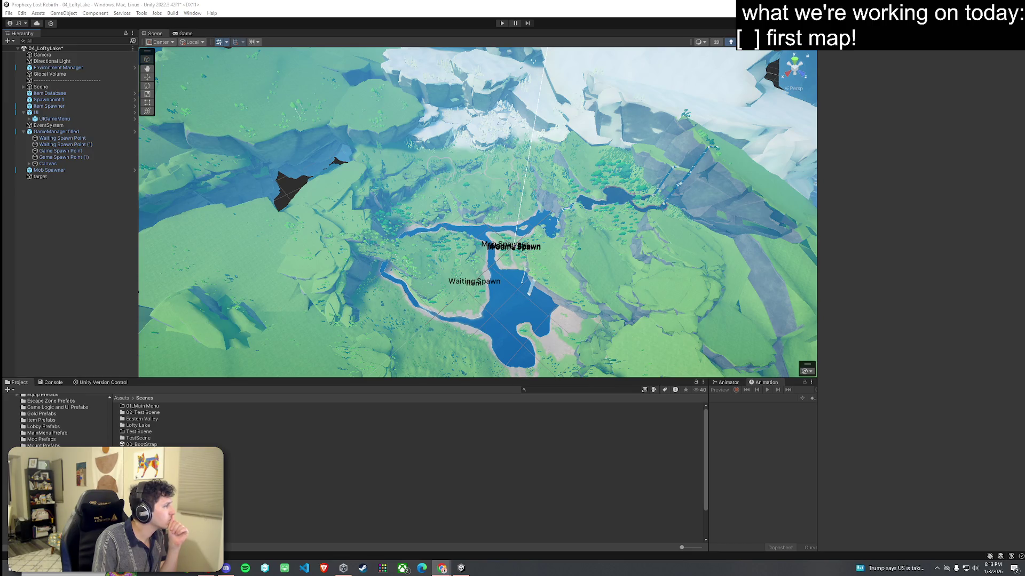
left_click(9, 15)
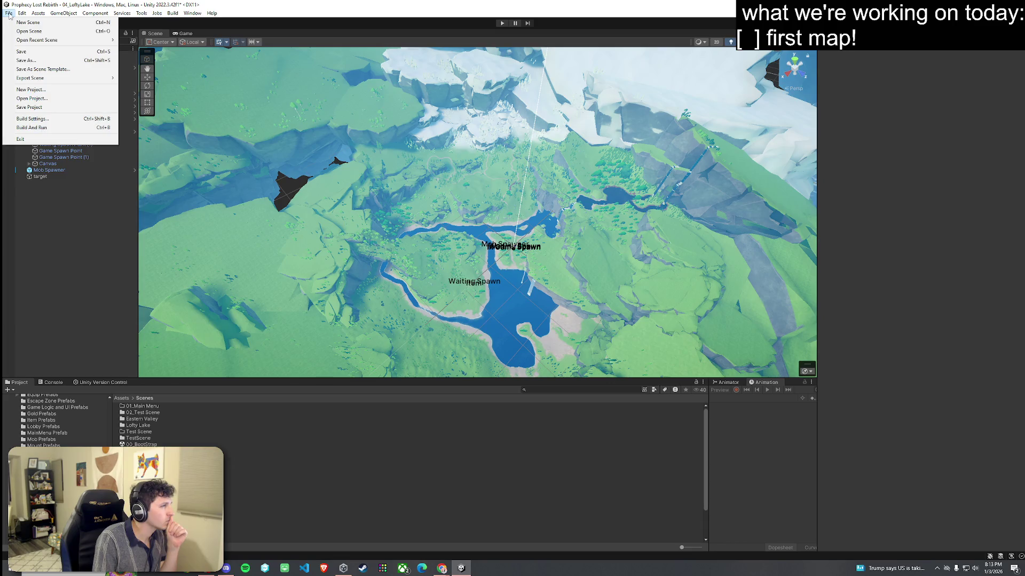
left_click(323, 55)
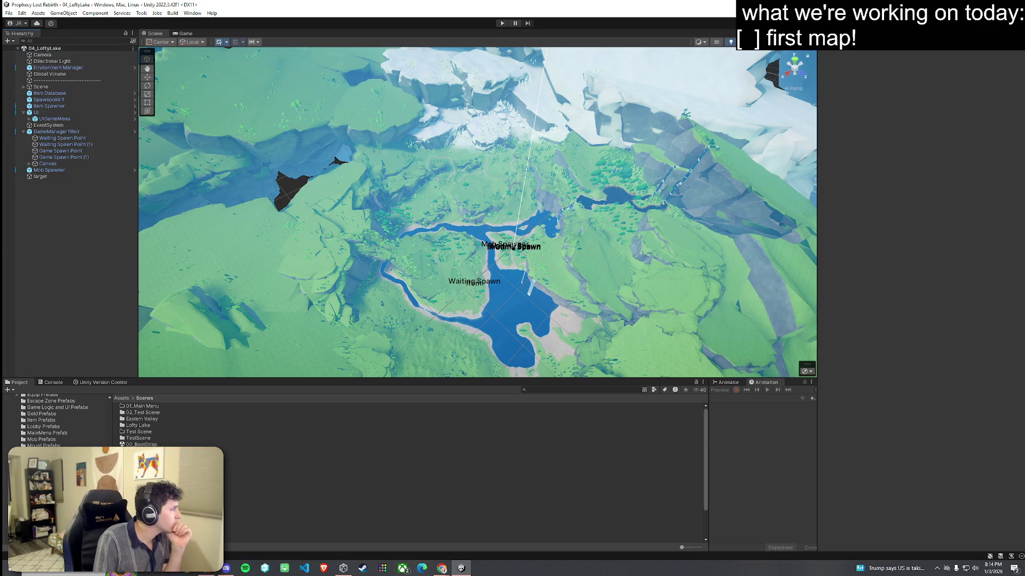
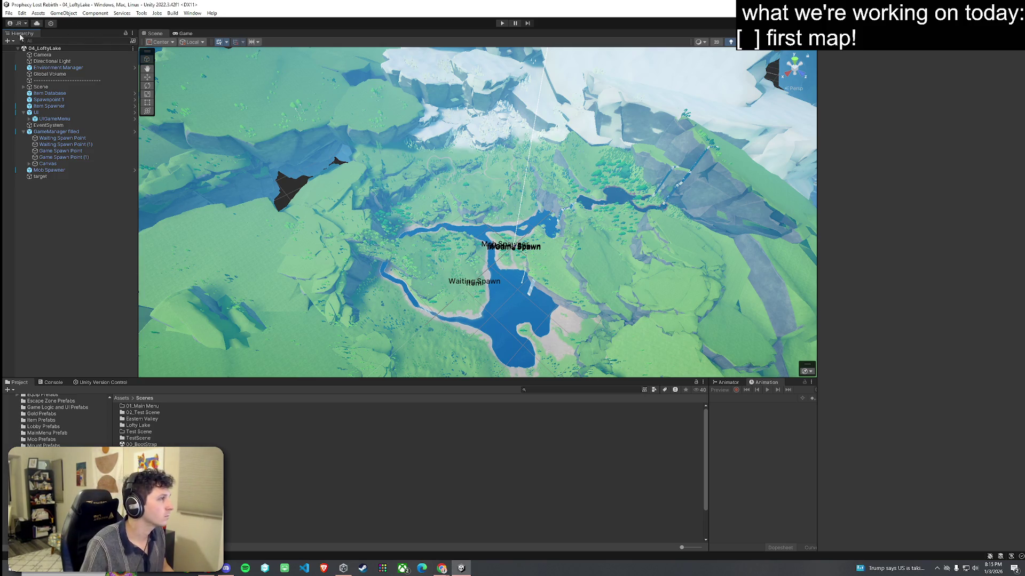
Step: Open the Package Manager's Unity packages list and tilt the Scene view over the lake
left_click(9, 13)
left_click(32, 50)
mouse_move(427, 218)
left_mouse_down()
mouse_move(429, 259)
mouse_move(535, 258)
mouse_move(546, 269)
mouse_move(625, 259)
left_mouse_up()
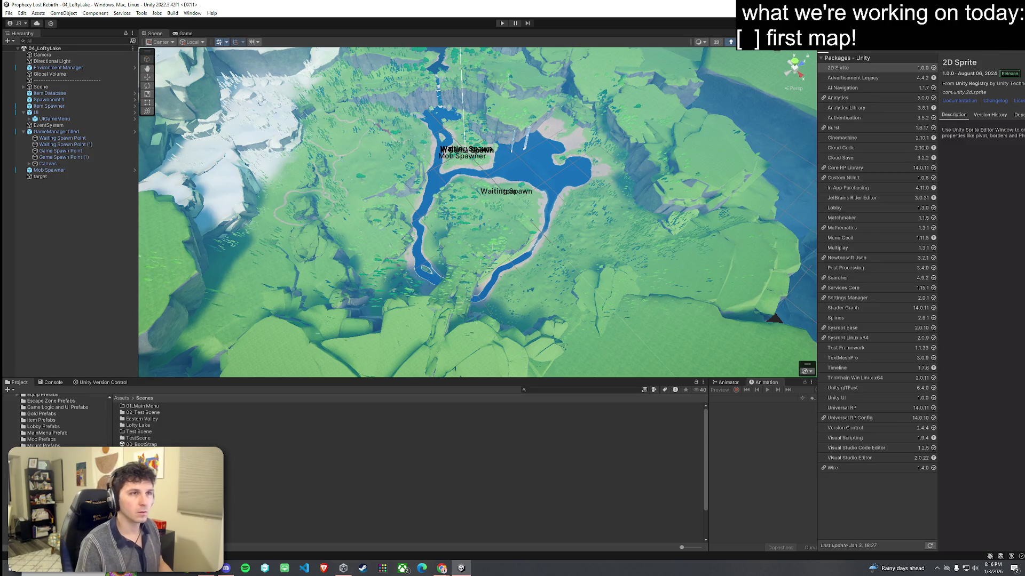
Step: Search packages for 'splines' to show Splines 2.6.1, then dismiss the Hierarchy's create-object menu
type("splines")
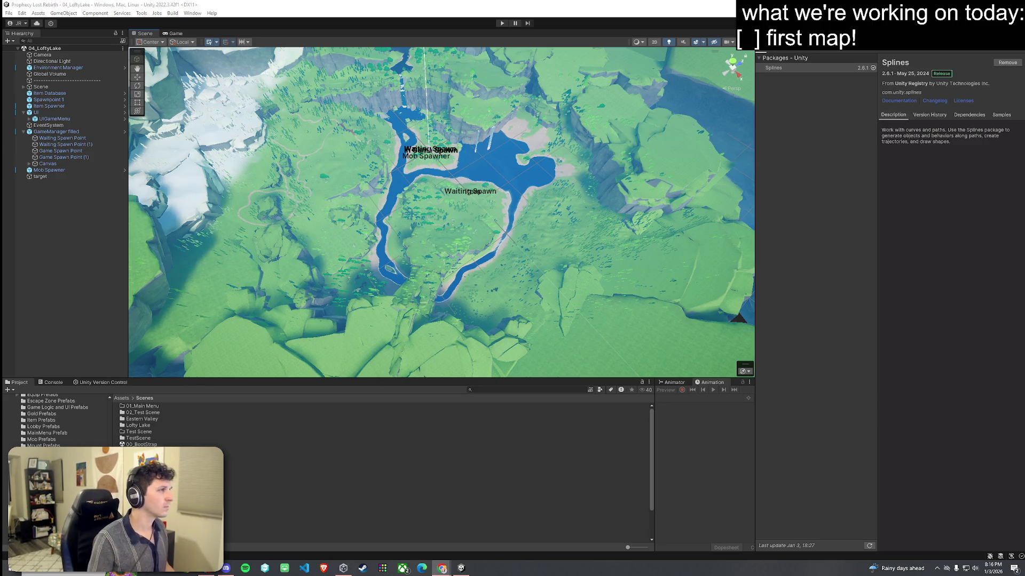
right_click(62, 225)
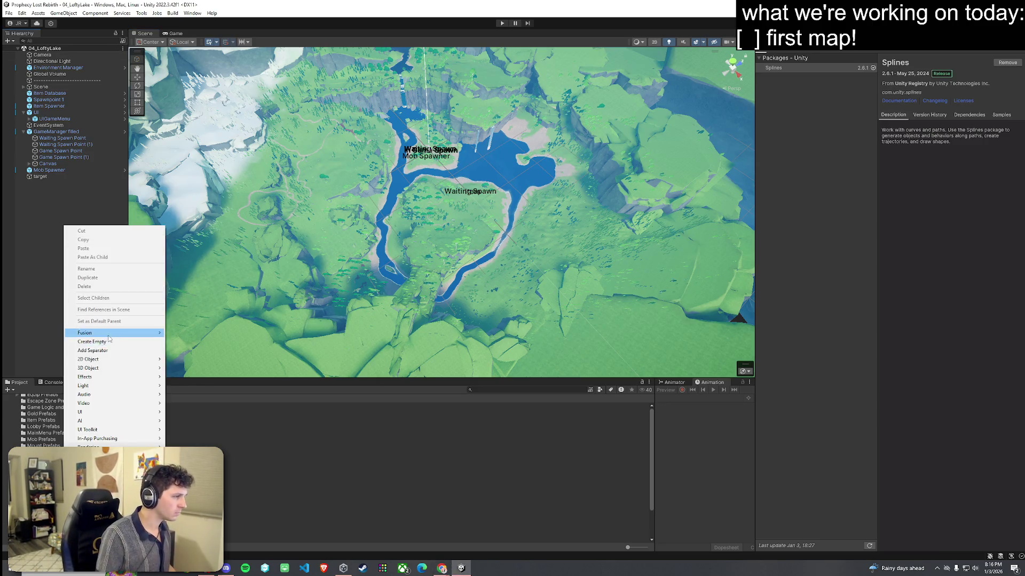
mouse_move(115, 449)
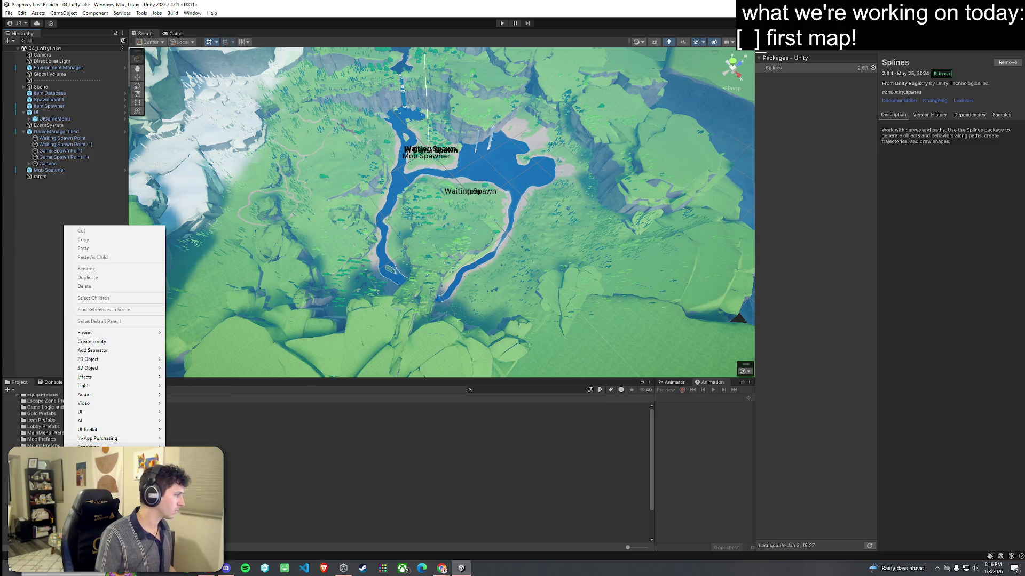
left_click(21, 381)
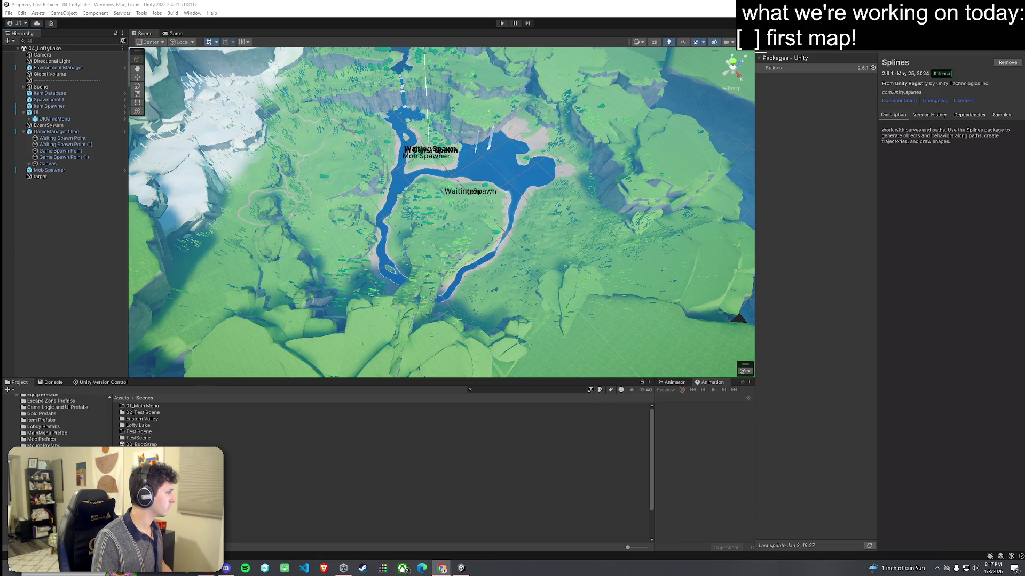
Step: Orbit toward the island, show the top-level Assets folders and close the Splines package details
left_click_drag(164, 215, 390, 222)
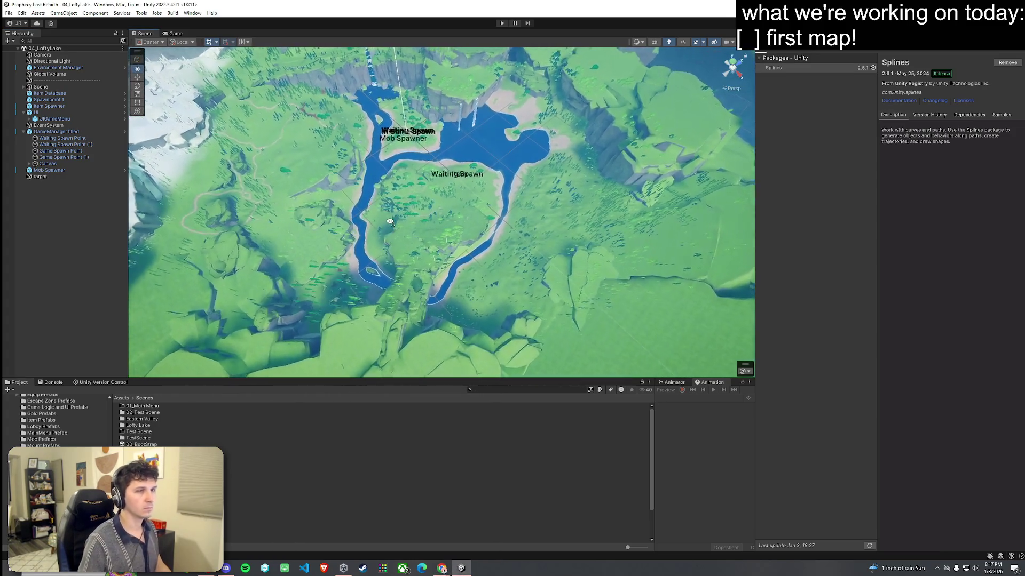
scroll(390, 221, "up", 8)
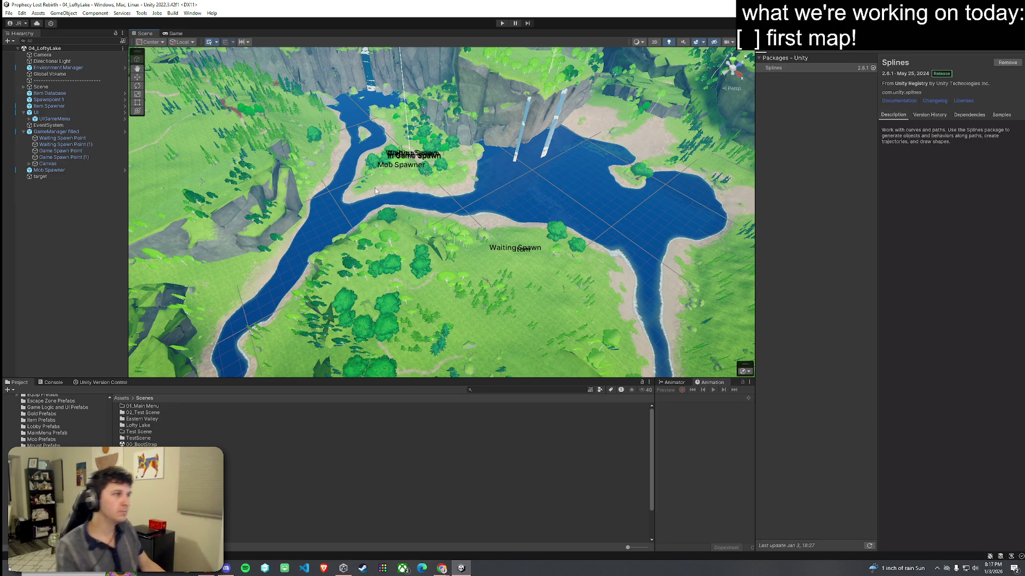
mouse_move(382, 195)
left_mouse_down()
mouse_move(428, 186)
mouse_move(437, 158)
mouse_move(438, 205)
mouse_move(438, 190)
left_mouse_up()
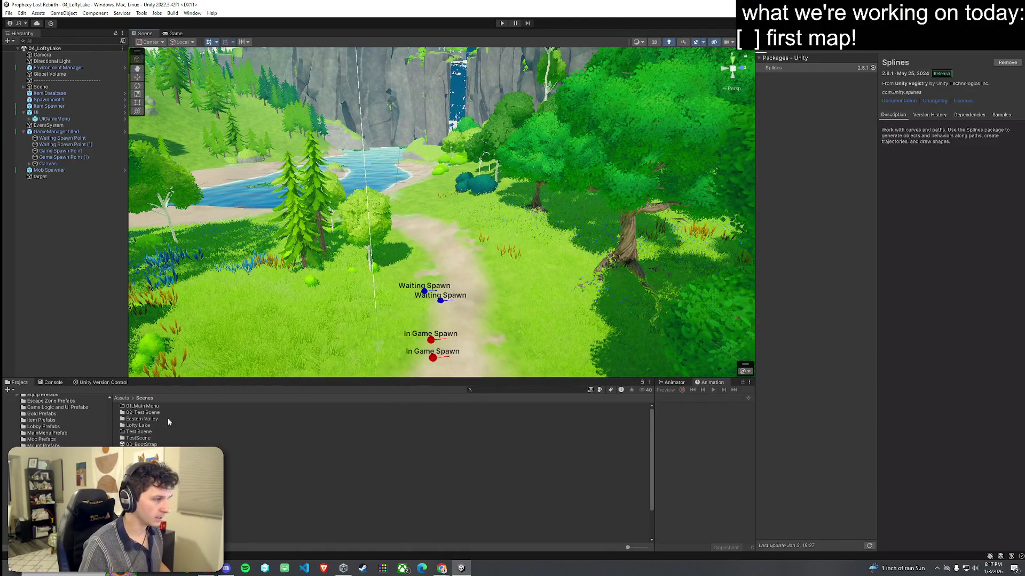
left_click(123, 398)
scroll(97, 424, "up", 3)
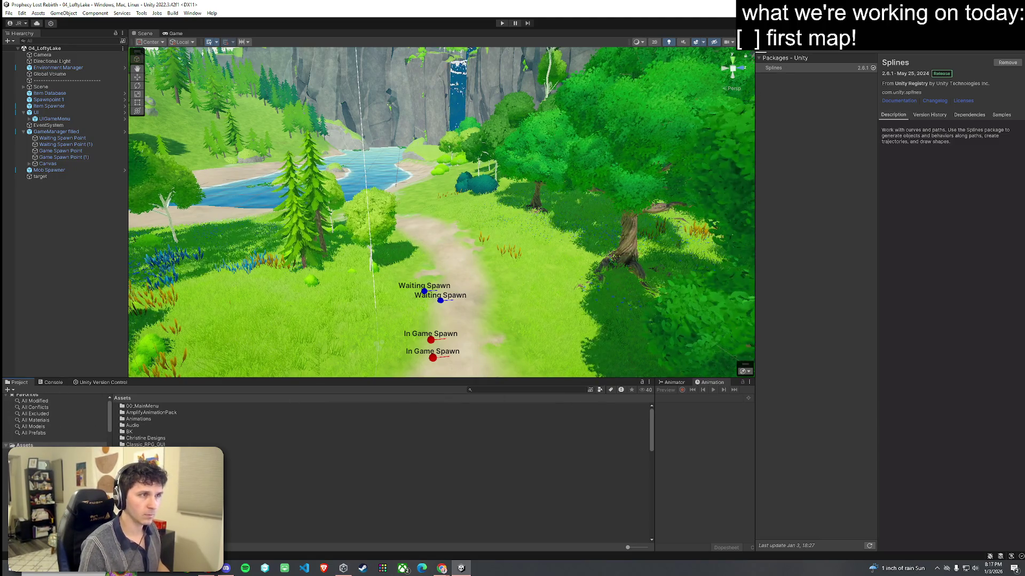
left_click(777, 197)
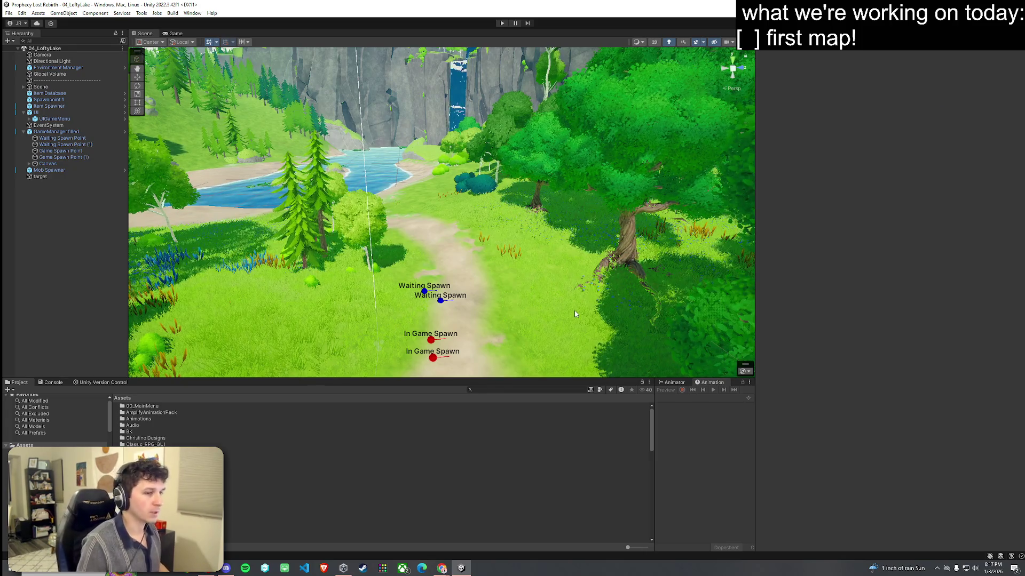
Step: Bring the Scene view down the path to the spawn markers and focus the project search
mouse_move(572, 313)
left_mouse_down()
mouse_move(574, 354)
mouse_move(514, 236)
left_mouse_up()
scroll(556, 322, "down", 3)
mouse_move(569, 300)
left_mouse_down()
mouse_move(549, 319)
mouse_move(413, 333)
left_mouse_up()
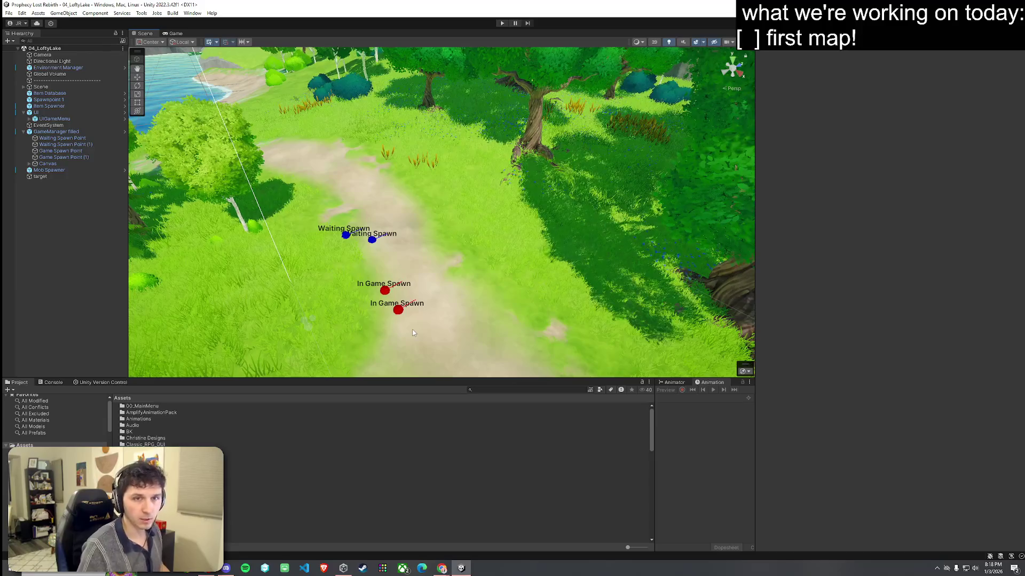
left_click(497, 388)
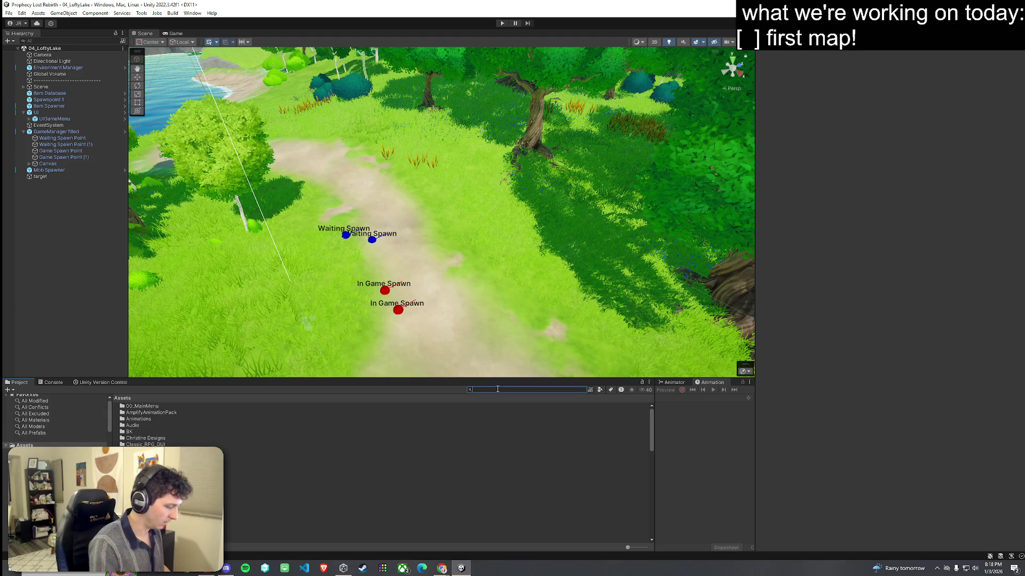
Step: Draw a three-knot curved Spline along the dirt path by the spawn markers
right_click(86, 247)
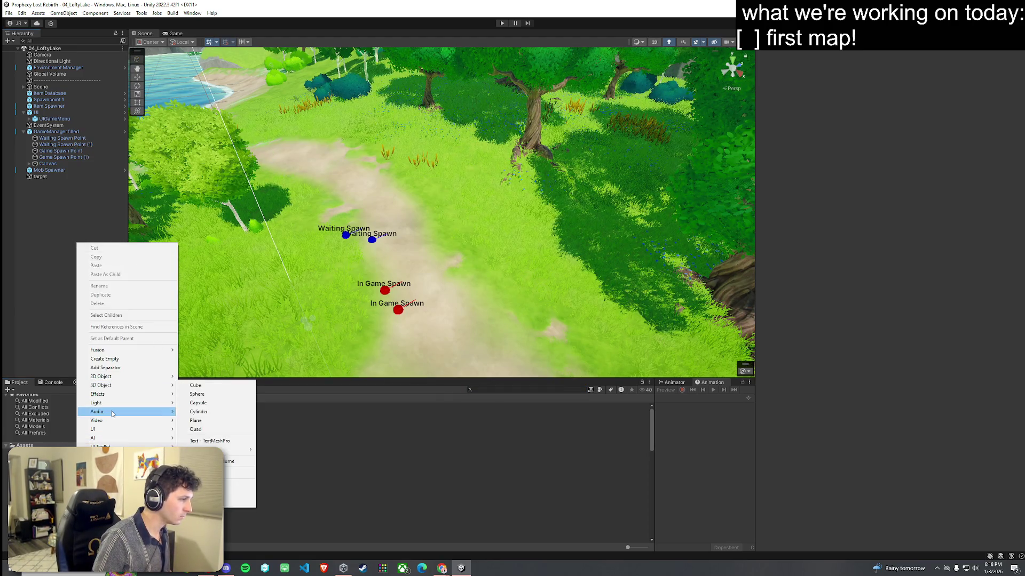
mouse_move(105, 376)
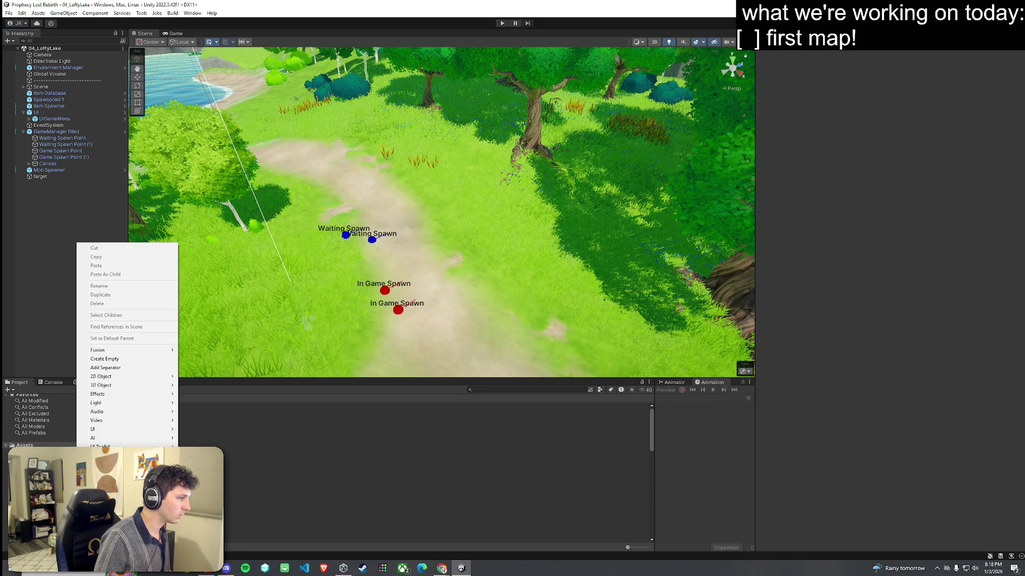
mouse_move(106, 471)
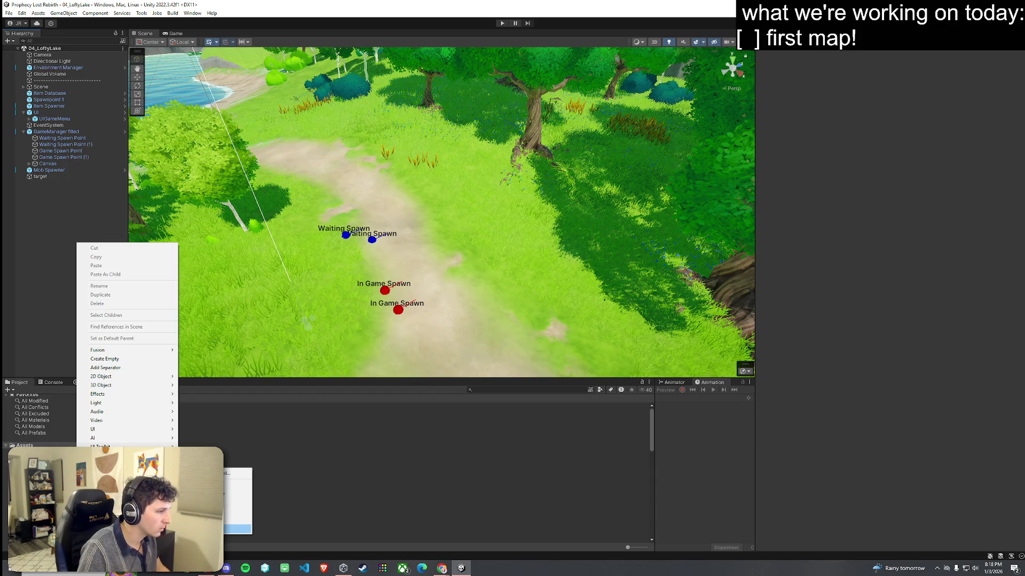
key("Escape")
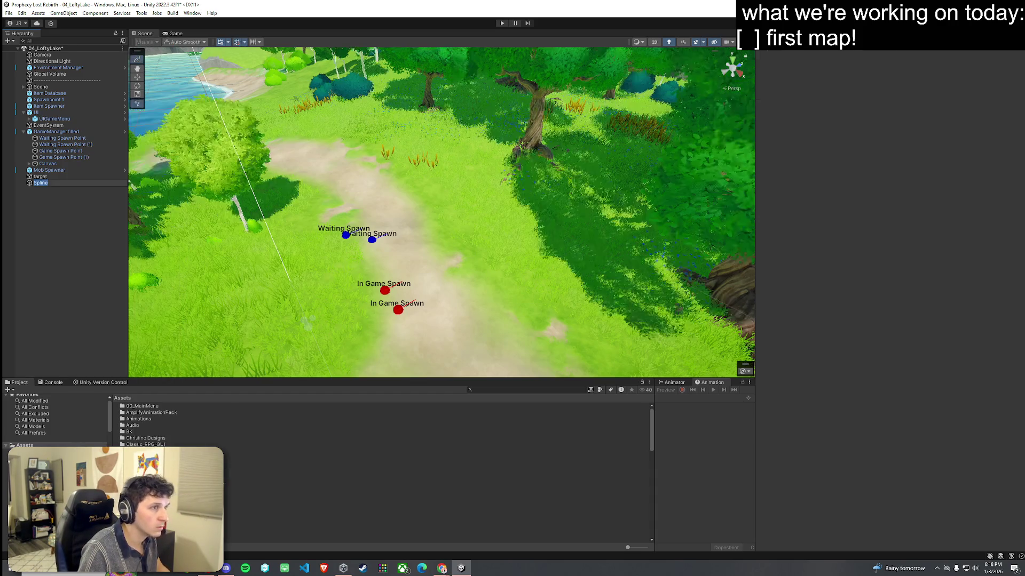
left_click(384, 199)
mouse_move(516, 276)
left_mouse_down()
mouse_move(504, 321)
mouse_move(564, 344)
mouse_move(302, 269)
mouse_move(395, 283)
left_mouse_up()
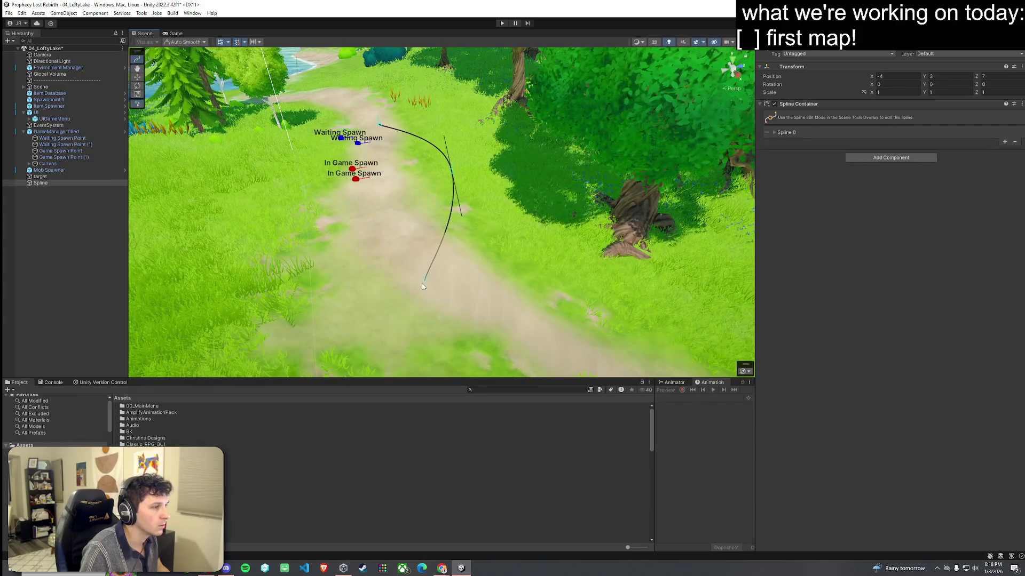
left_click(425, 283)
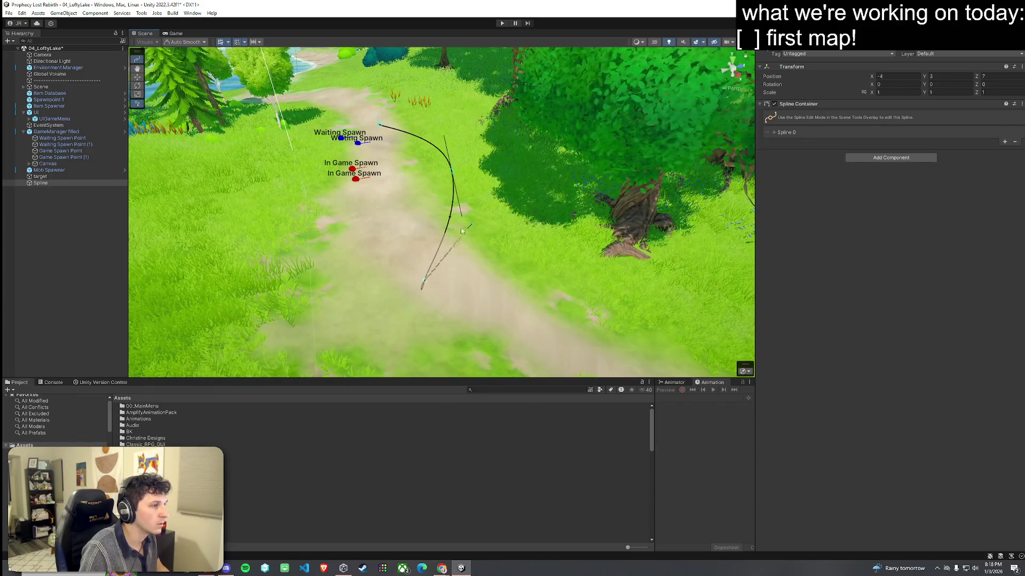
key("Escape")
Step: Duplicate the Spline and raise the copy, Spline (1), to Y 8.21
mouse_move(422, 286)
left_mouse_down()
mouse_move(495, 233)
mouse_move(465, 240)
left_mouse_up()
double_click(42, 183)
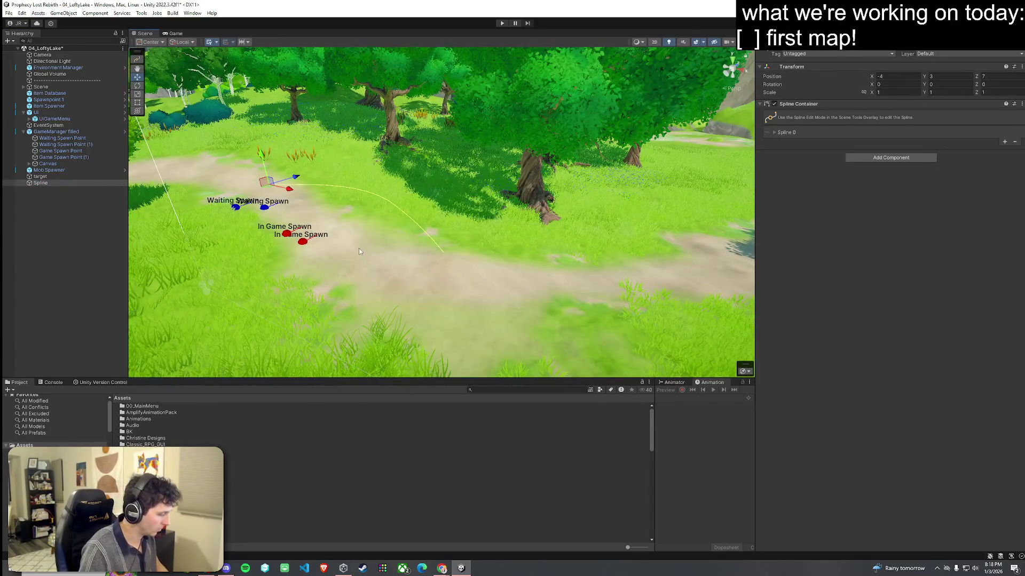
key("ctrl+d")
left_click_drag(261, 156, 261, 101)
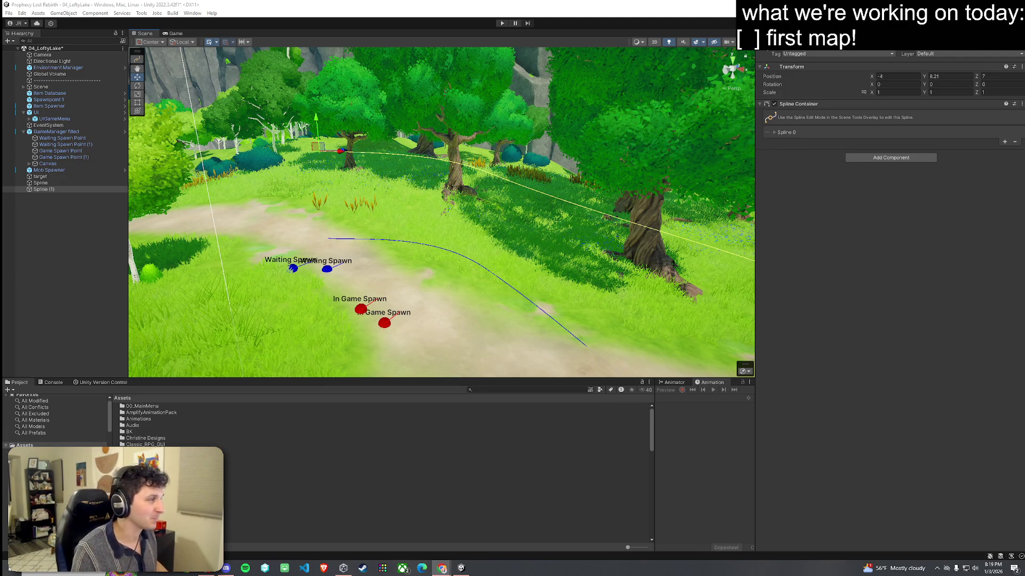
Step: Expand Spline 0's knots and add a Mesh Collider to Spline (1)
left_click(9, 13)
left_click(104, 5)
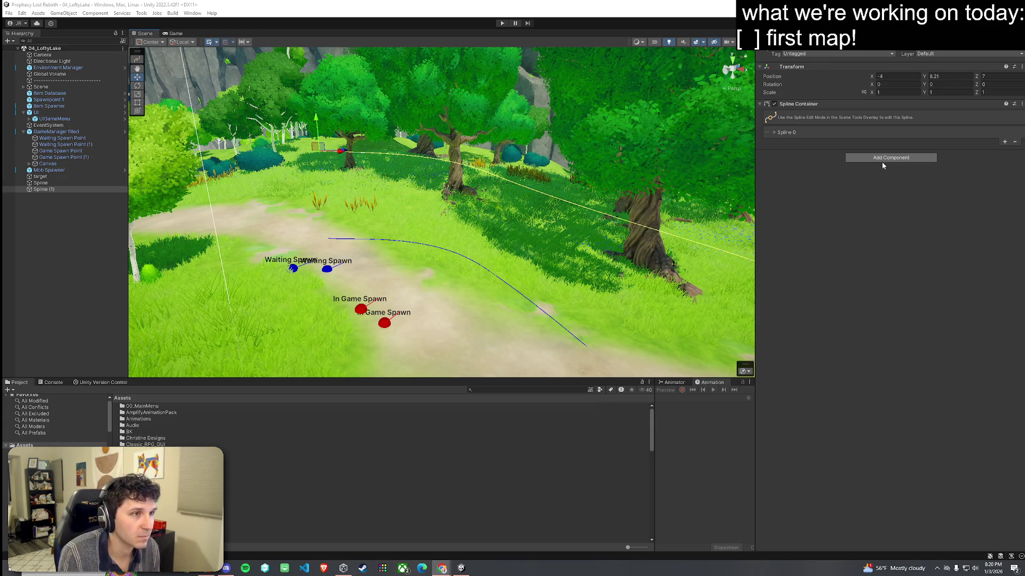
left_click(774, 134)
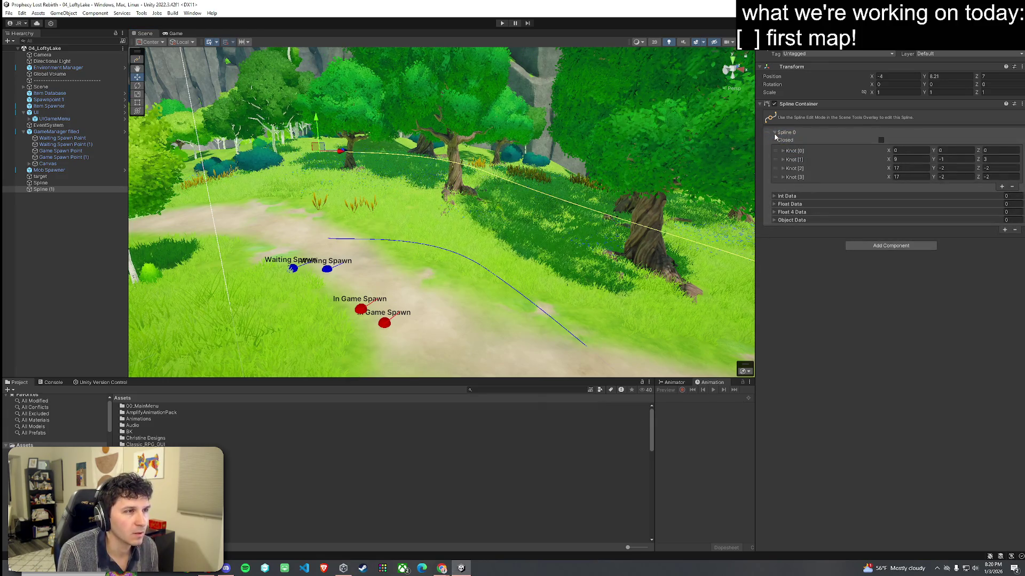
left_click(876, 246)
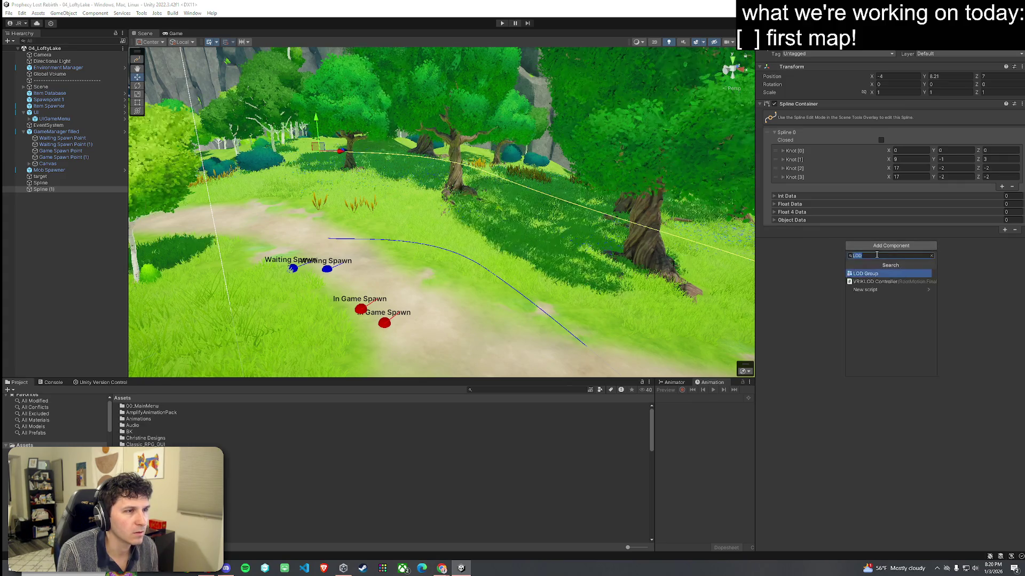
type("mesh")
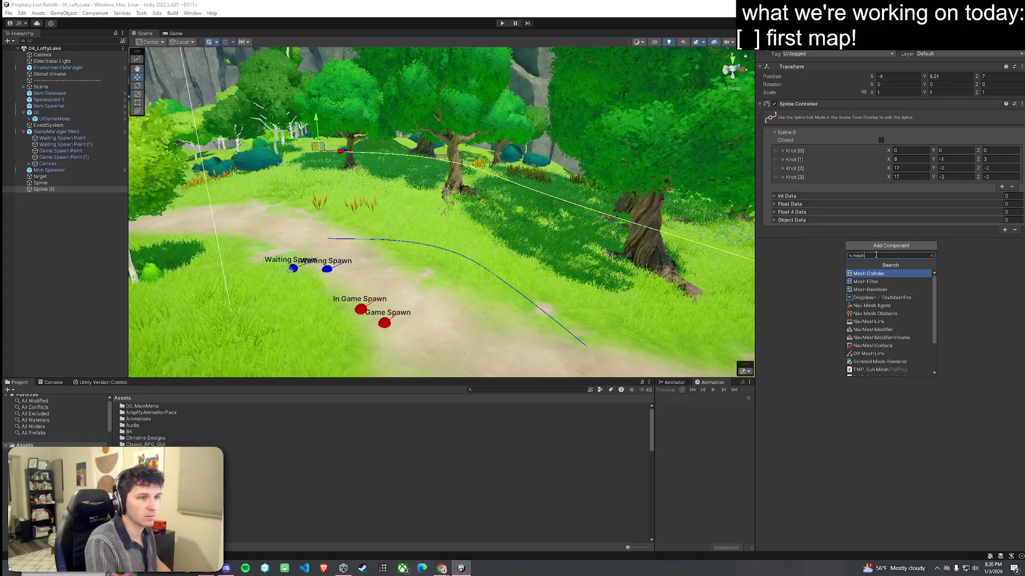
left_click(869, 275)
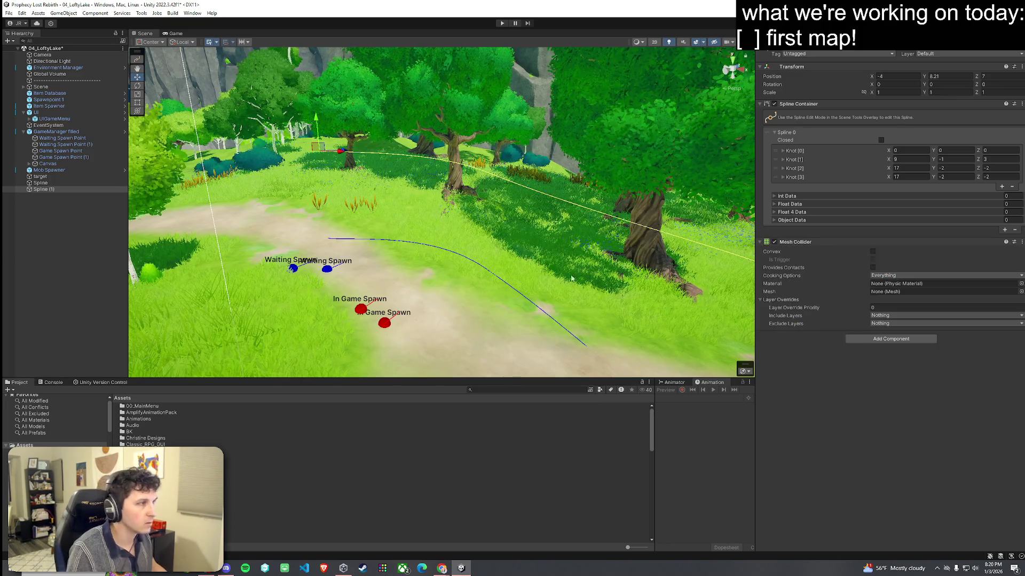
Step: Try scaling Spline (1), undo it, delete the duplicate and select the original Spline
key("r")
left_click_drag(316, 113, 343, 115)
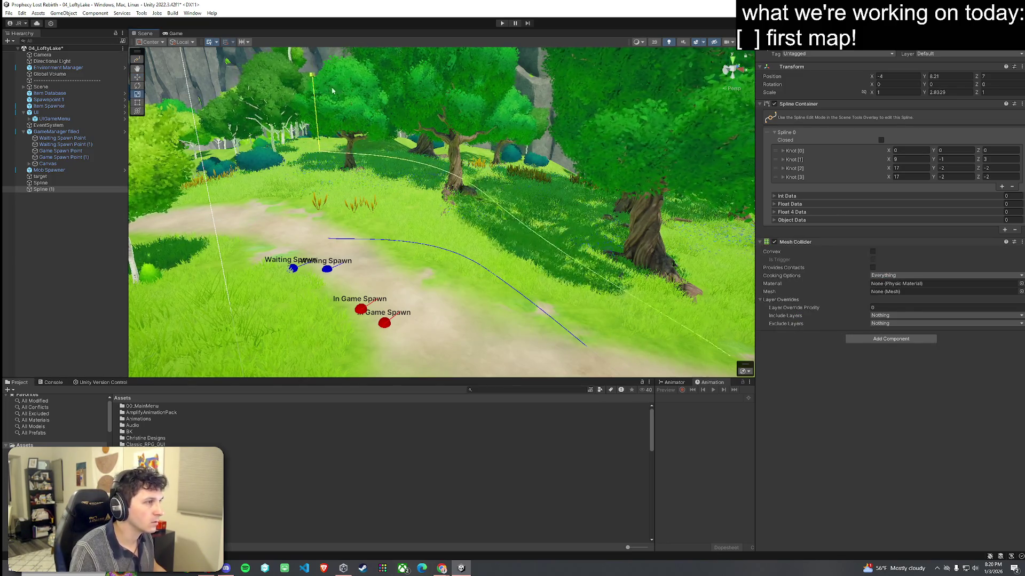
key("ctrl+z")
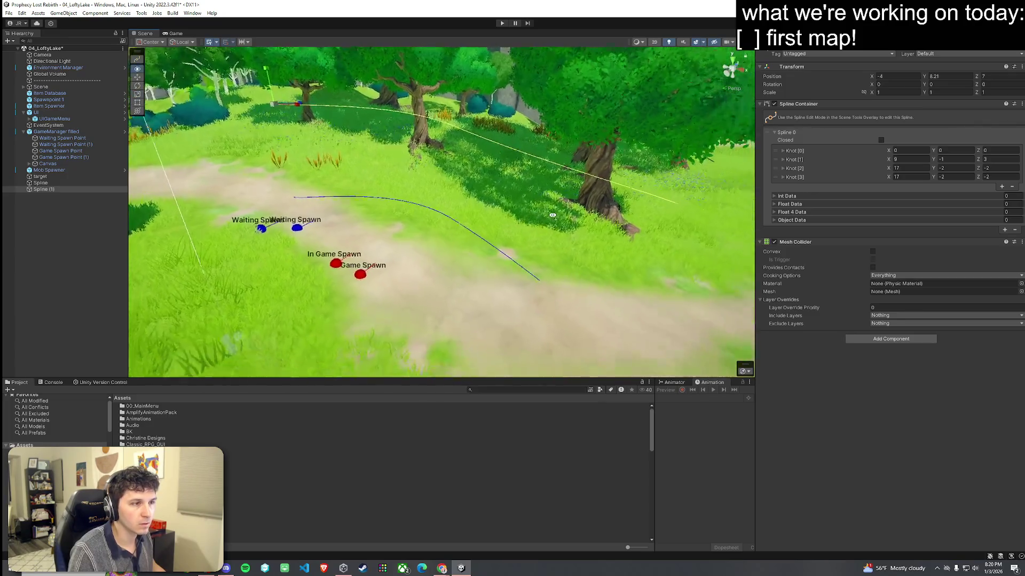
key("Delete")
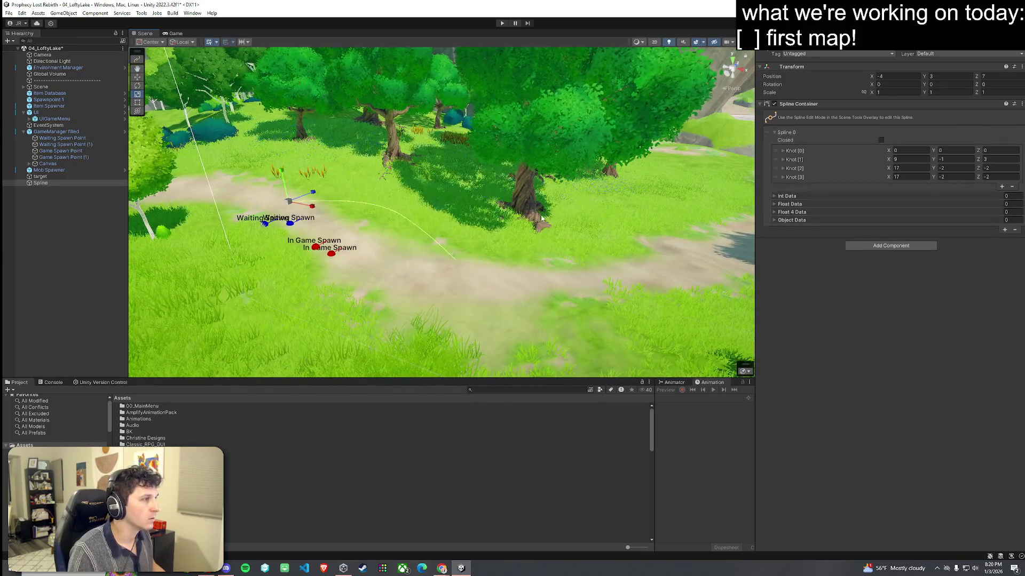
left_click(40, 183)
Step: Delete the original Spline and orbit the view toward the cliff and pond
key("Delete")
left_click_drag(373, 257, 609, 290)
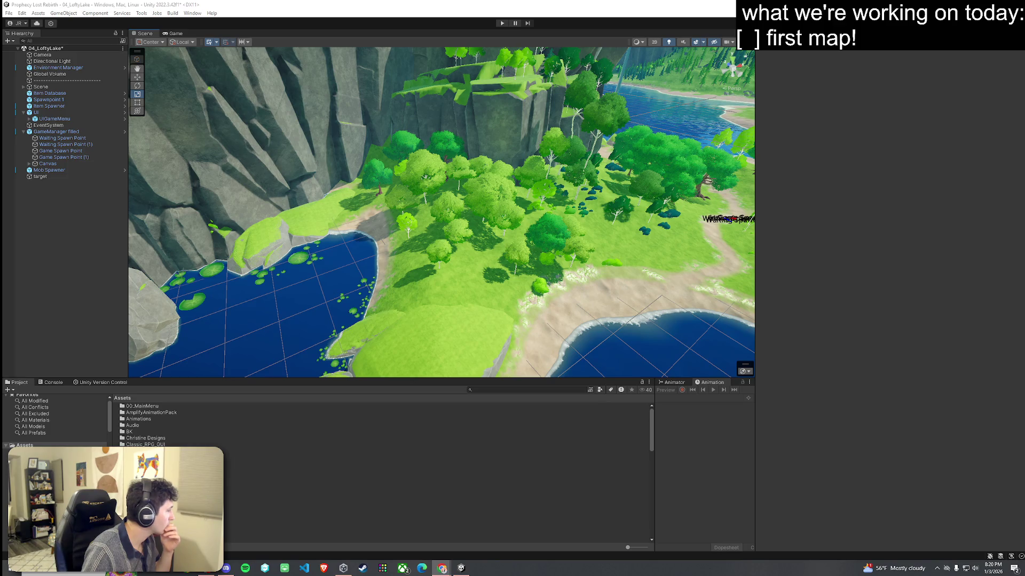
mouse_move(265, 254)
left_mouse_down()
mouse_move(212, 250)
mouse_move(192, 280)
mouse_move(412, 335)
left_mouse_up()
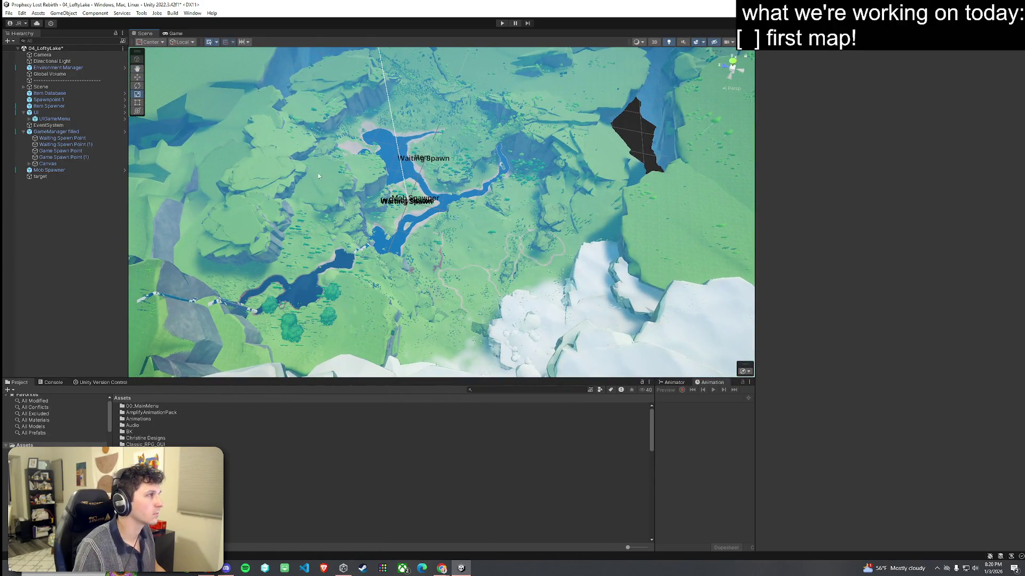
key("alt+f")
key("Escape")
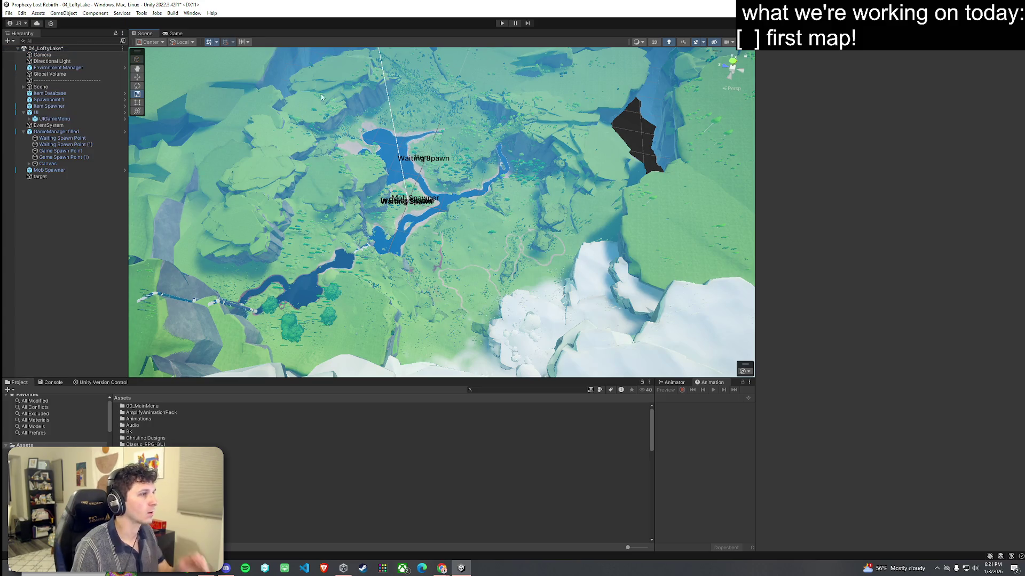
Step: Collapse the Rocks and Water groups, select Terrain, and orbit over the cliffs and trees
left_click(459, 183)
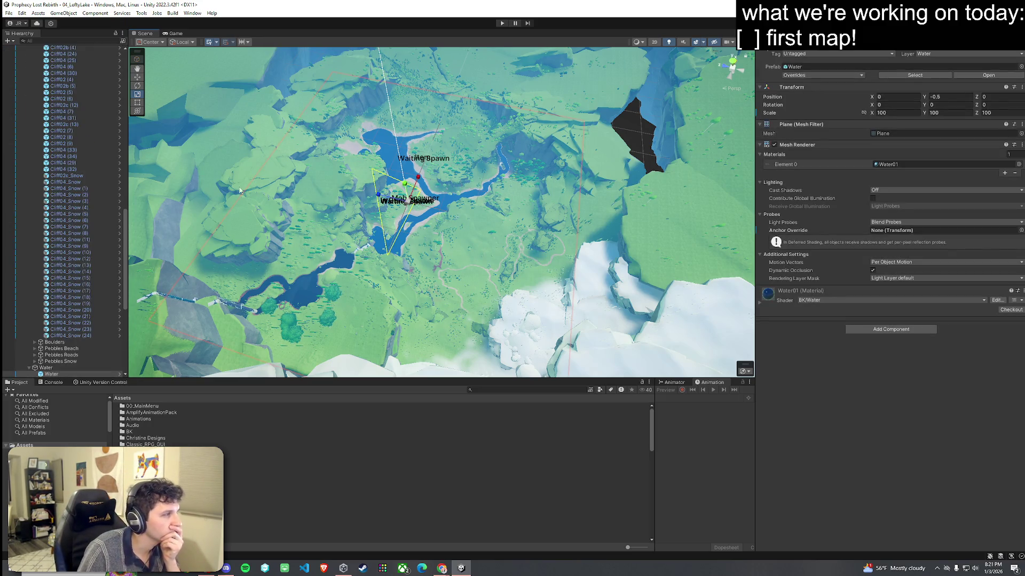
scroll(58, 214, "up", 10)
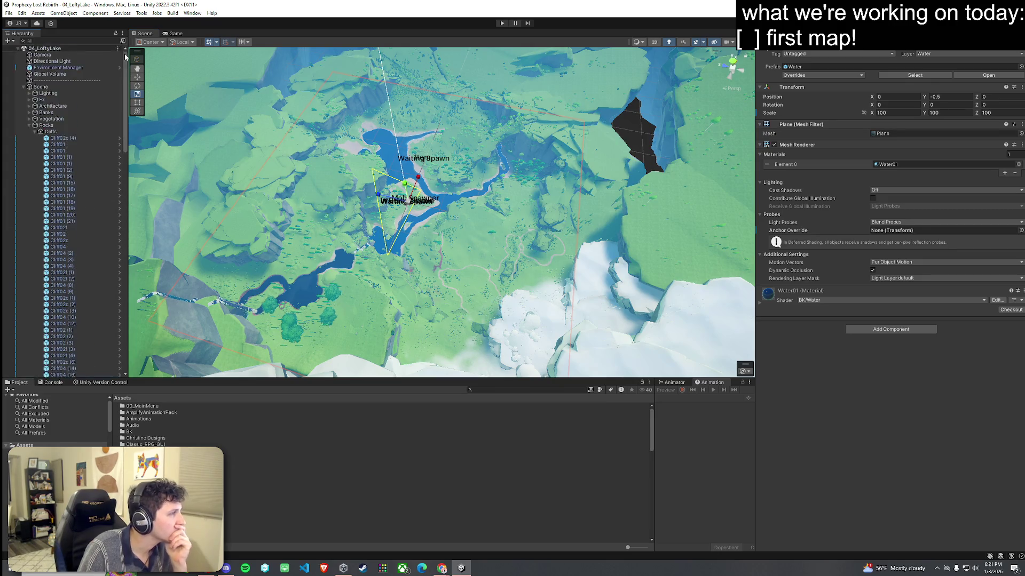
left_click(29, 125)
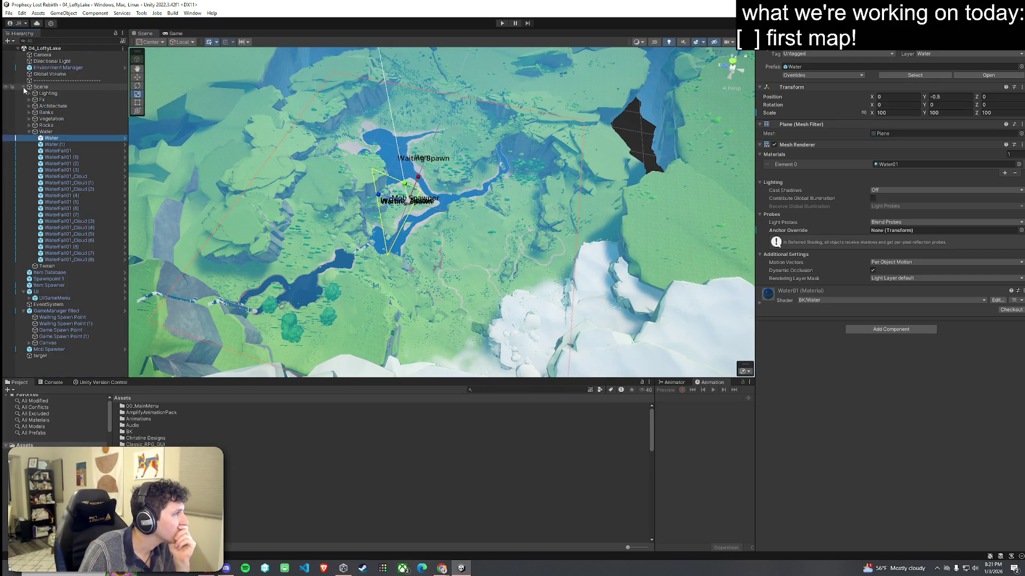
left_click(30, 132)
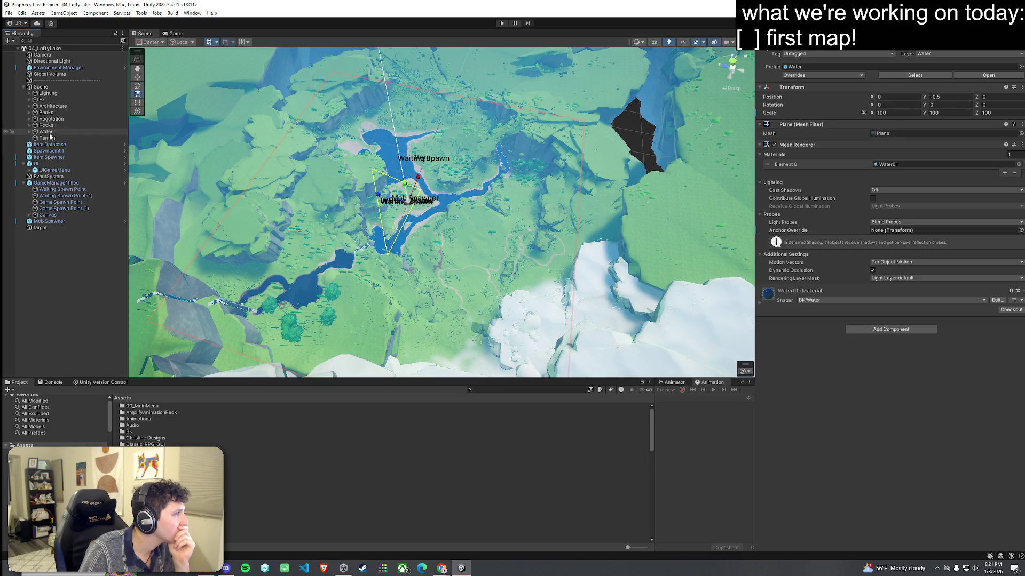
left_click(47, 138)
left_click(531, 250, "alt")
mouse_move(531, 250)
left_mouse_down()
mouse_move(426, 230)
mouse_move(500, 219)
left_mouse_up()
left_click_drag(517, 219, 224, 64)
Step: Maximize the Game view, save the scene, enter Play mode and choose START GAME
double_click(182, 34)
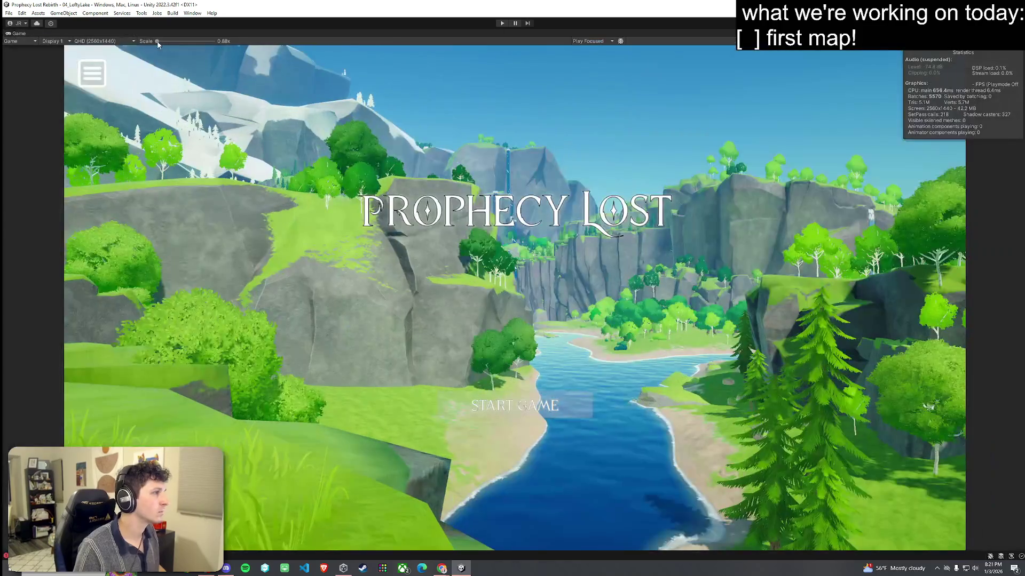
key("ctrl+s")
left_click(502, 23)
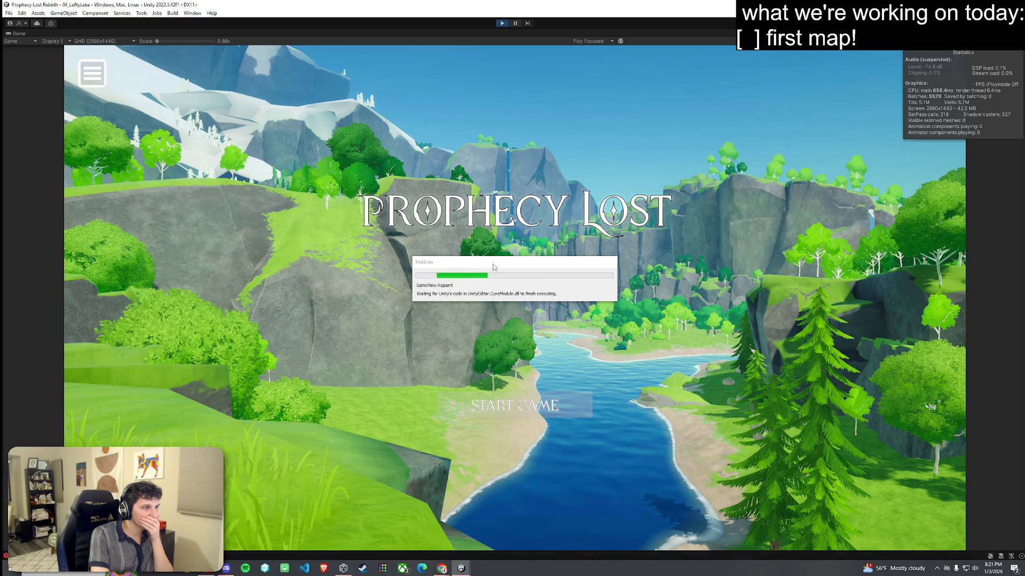
left_click(526, 413)
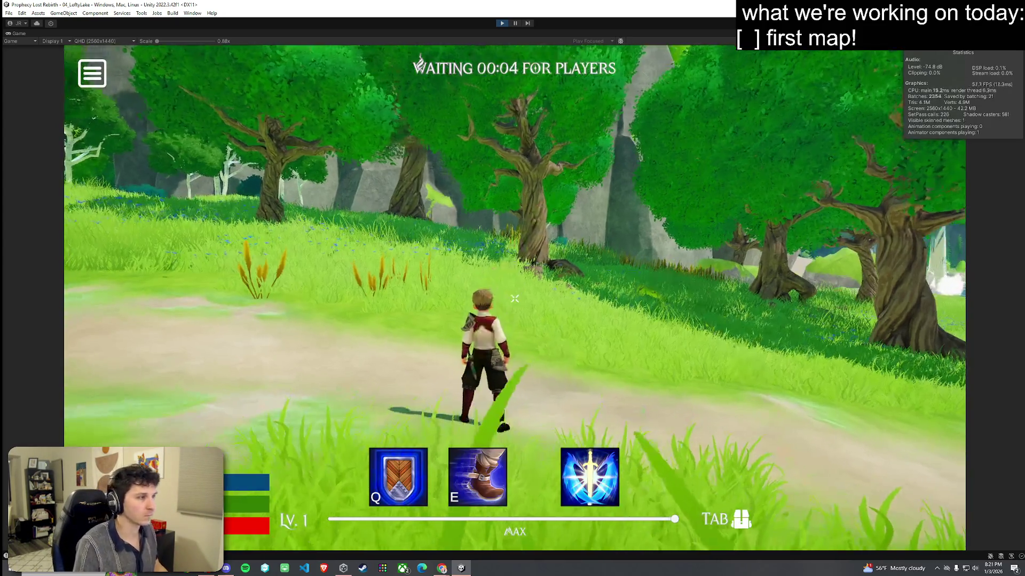
Step: Run the character along the path, up the grassy slope and across the meadow
key("w")
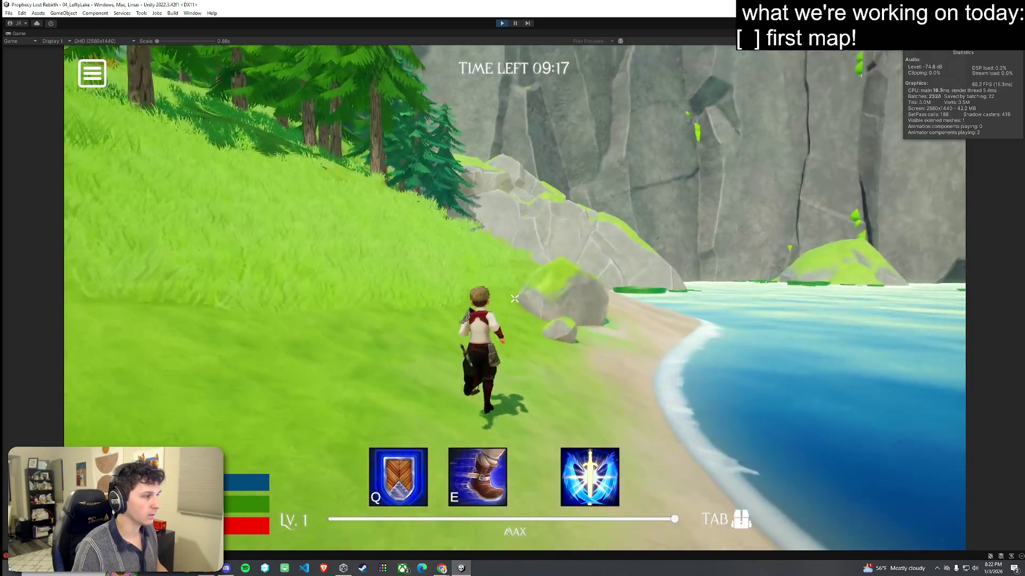
key("w")
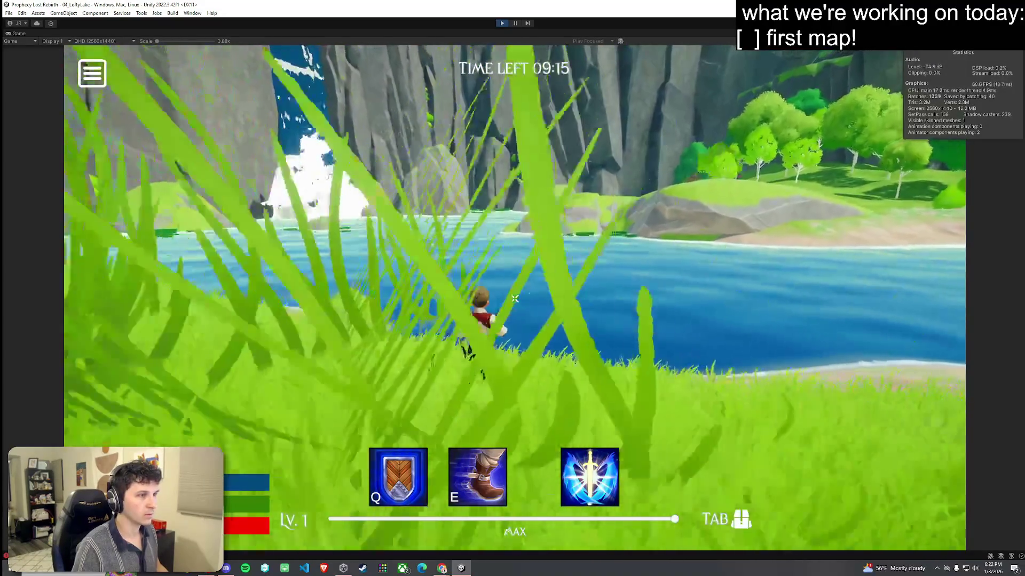
key("w")
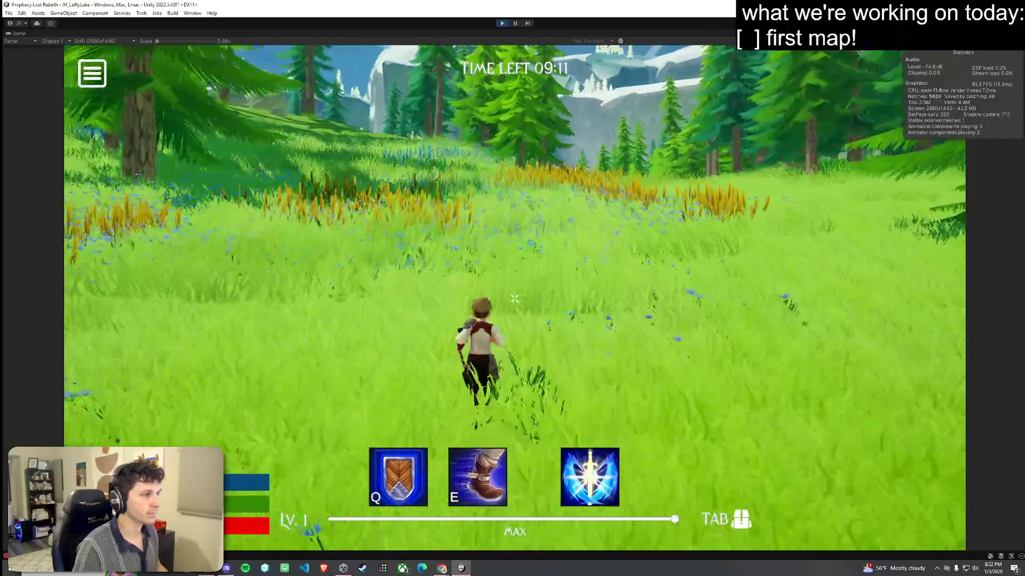
key("w")
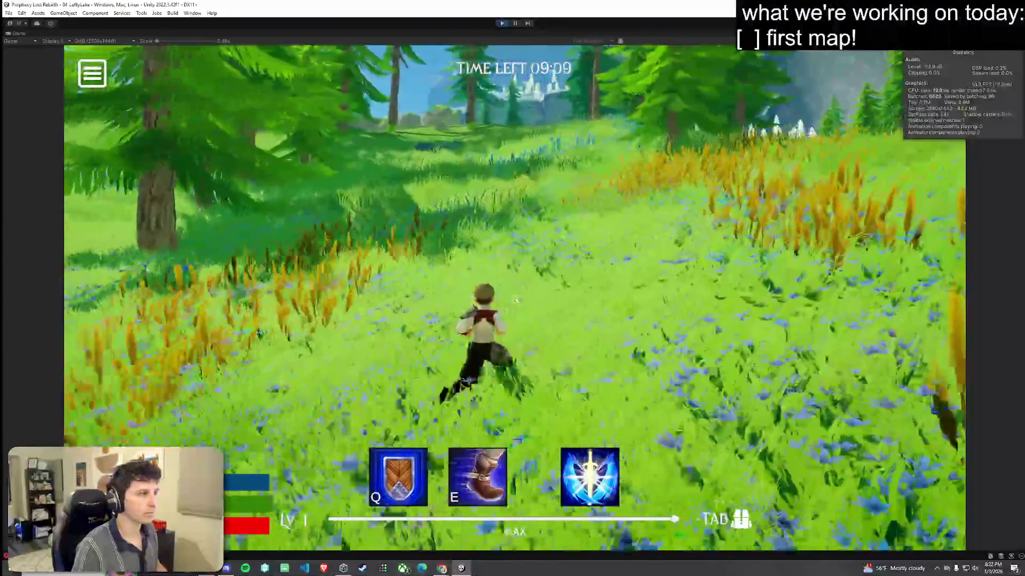
key("w")
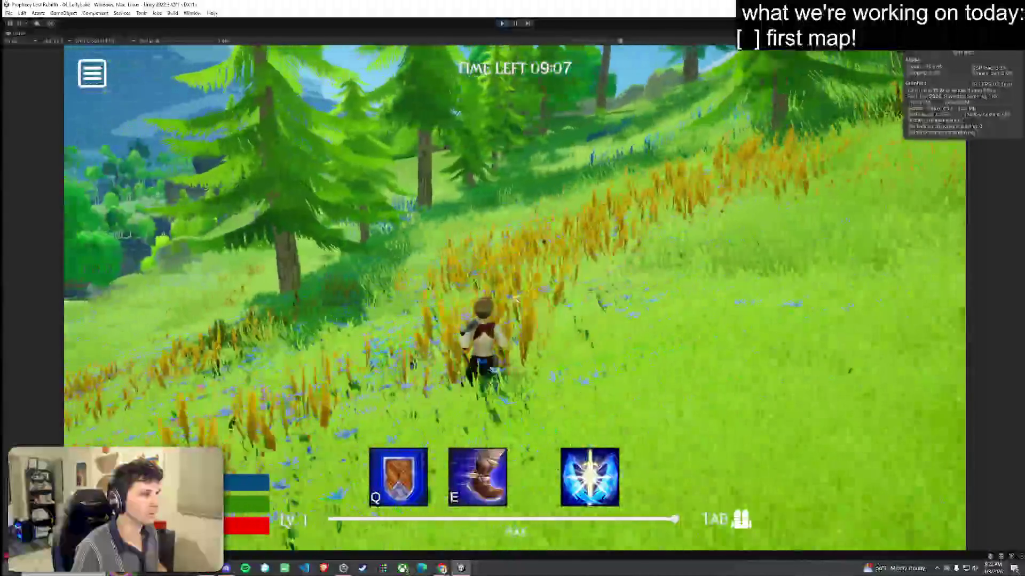
key("w")
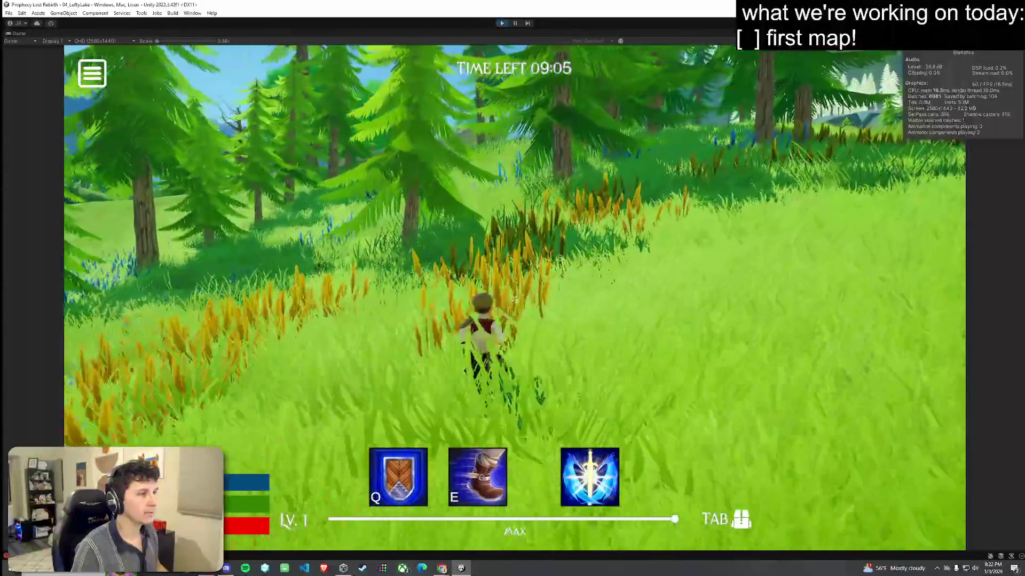
key("w")
key("w")
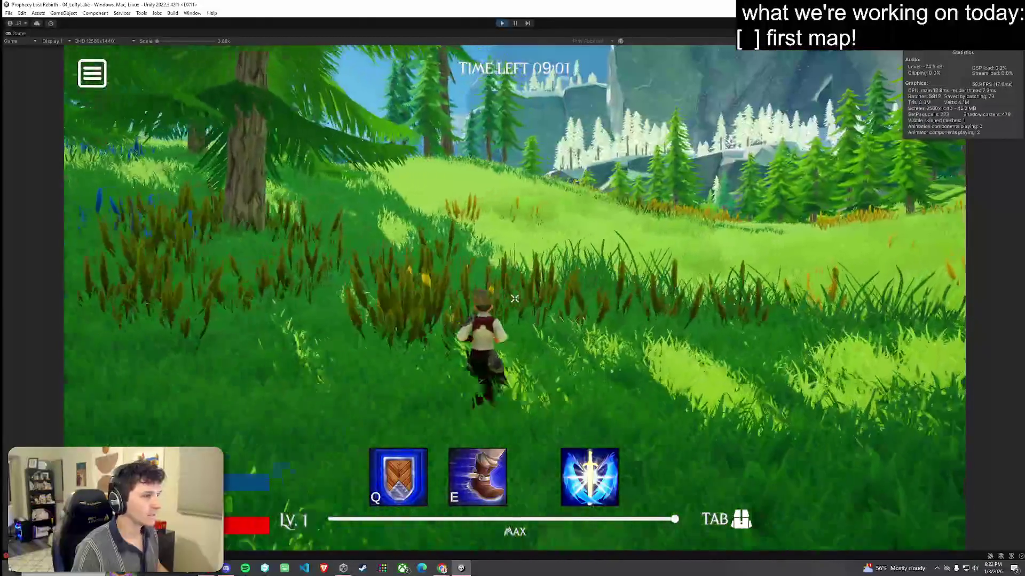
key("w")
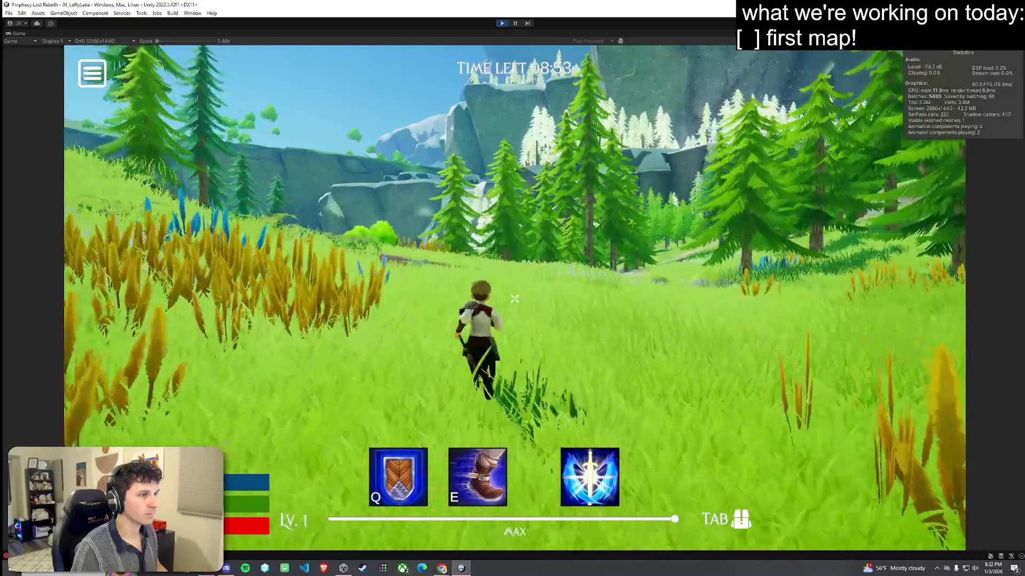
key("w")
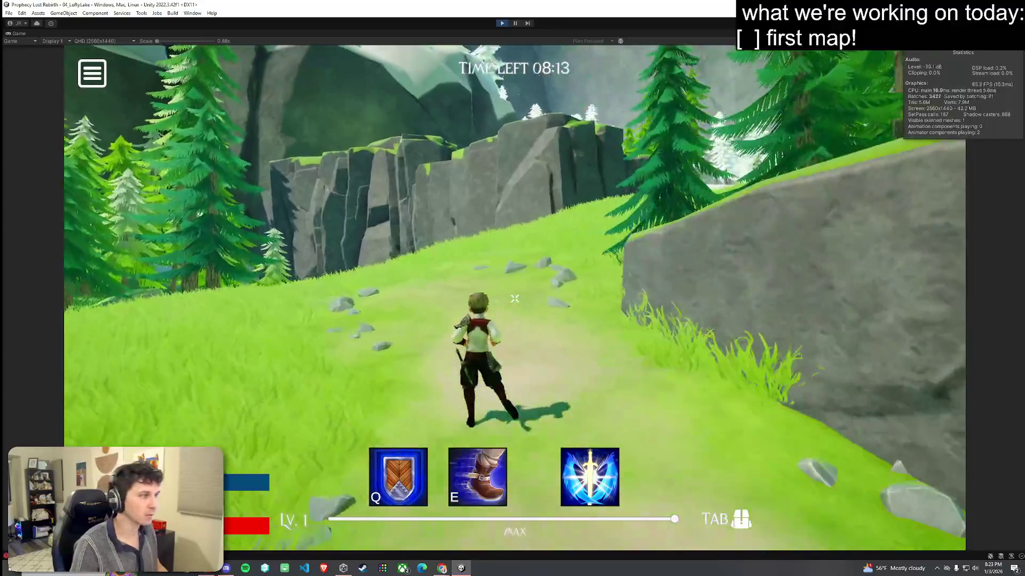
Step: Run past the rock cliff into the snowy pine forest, then exit Play mode
key("w")
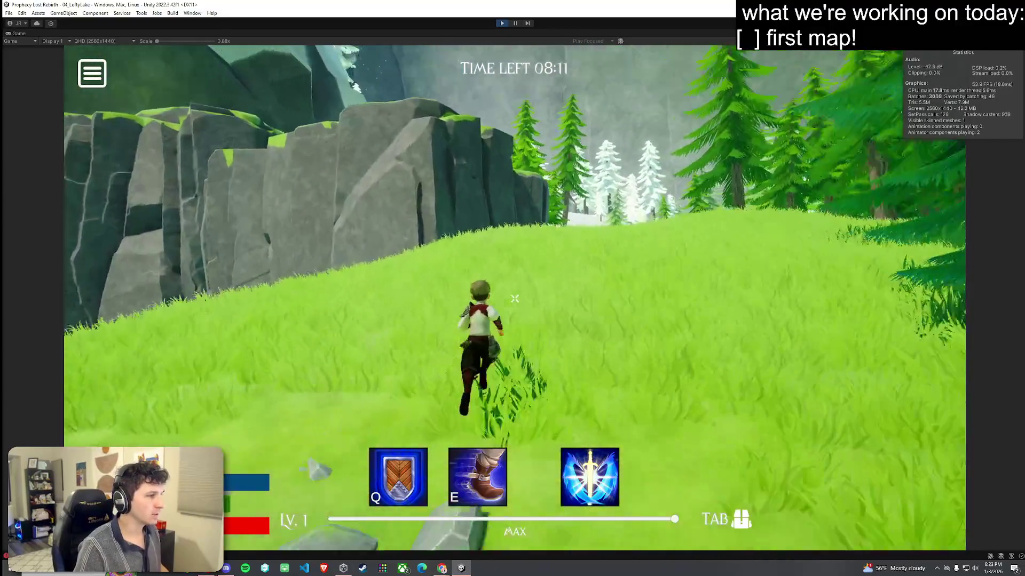
key("w")
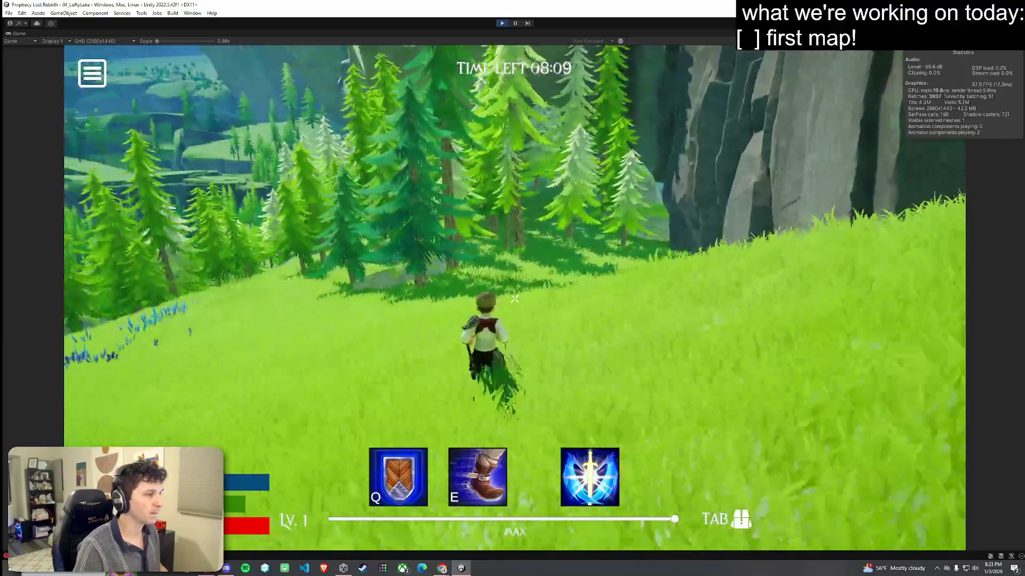
key("w")
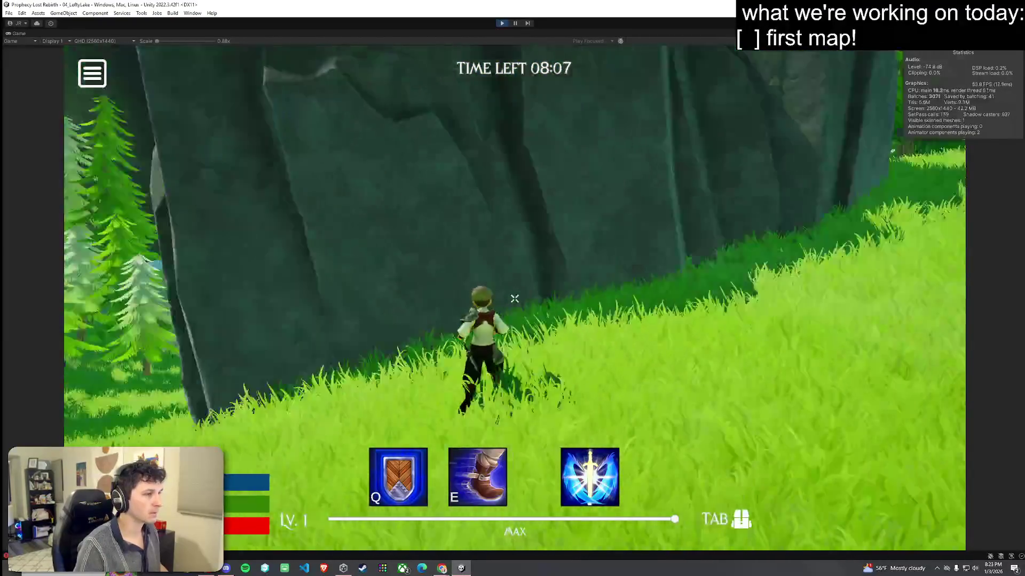
key("w")
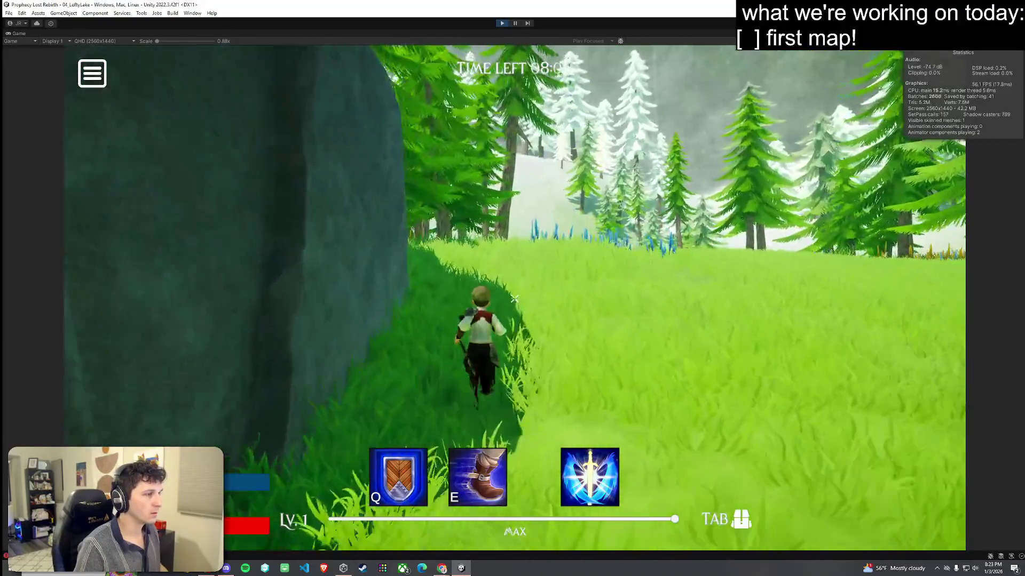
key("w")
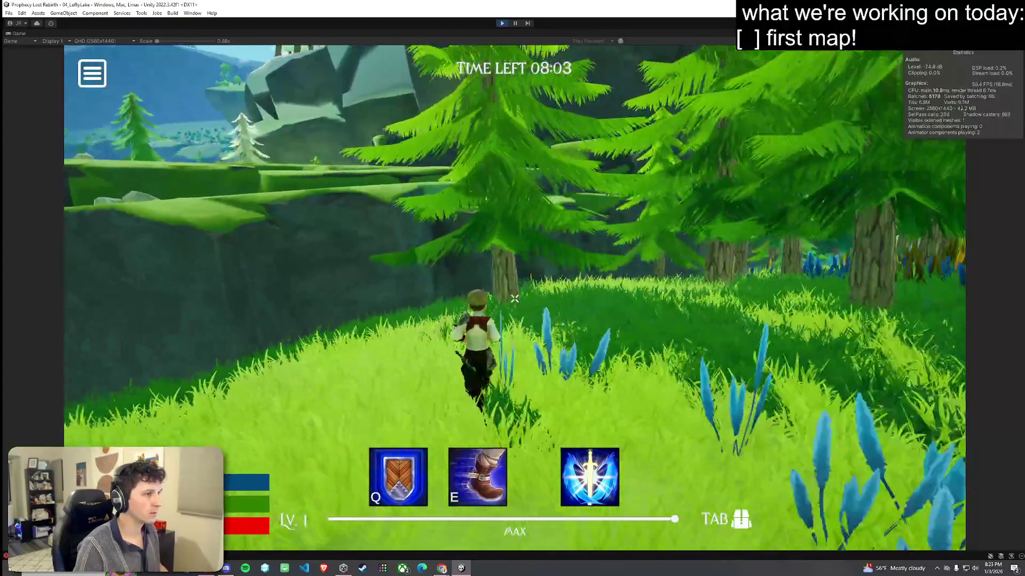
key("w")
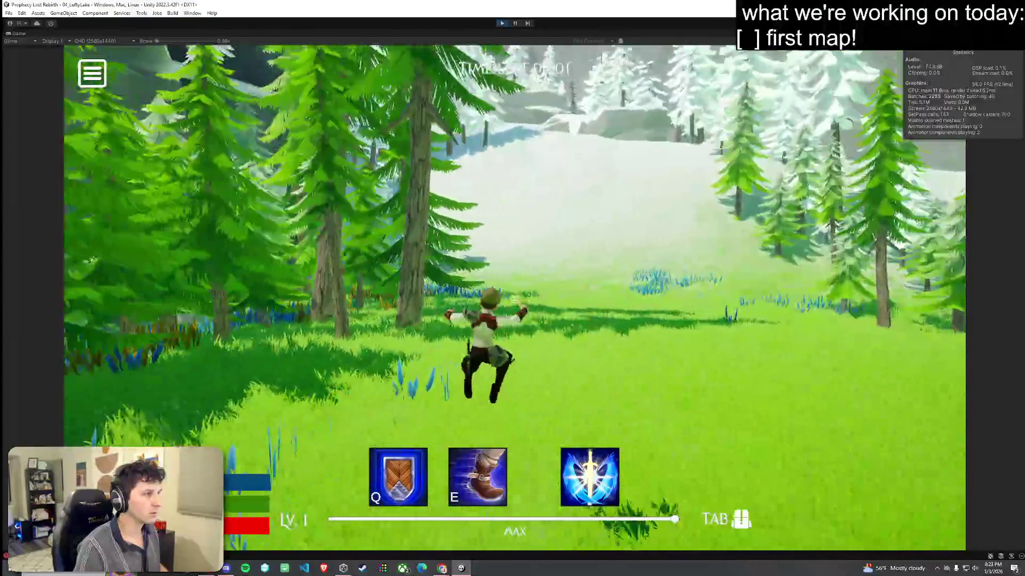
key("w")
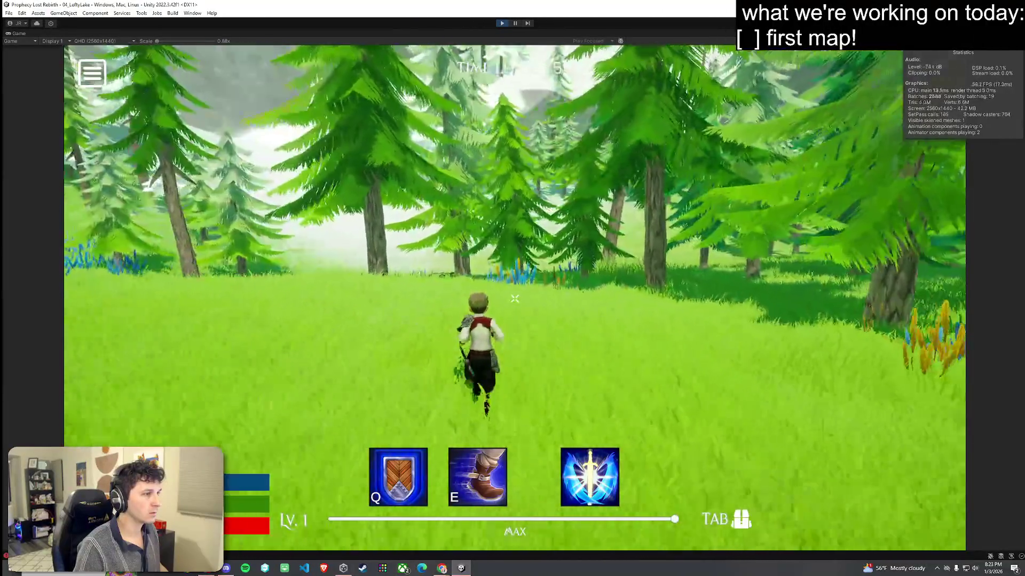
key("super")
key("super")
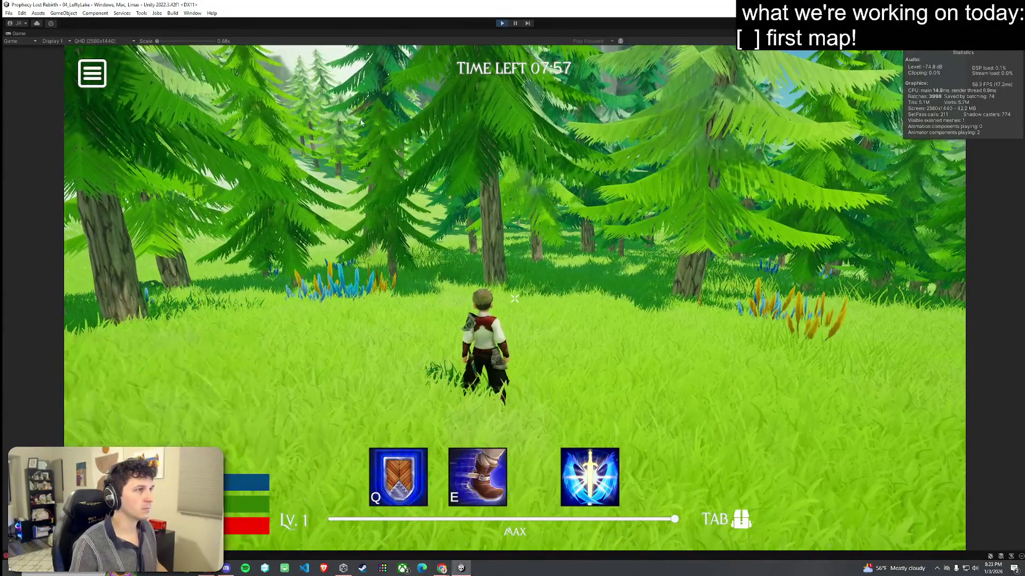
left_click(502, 23)
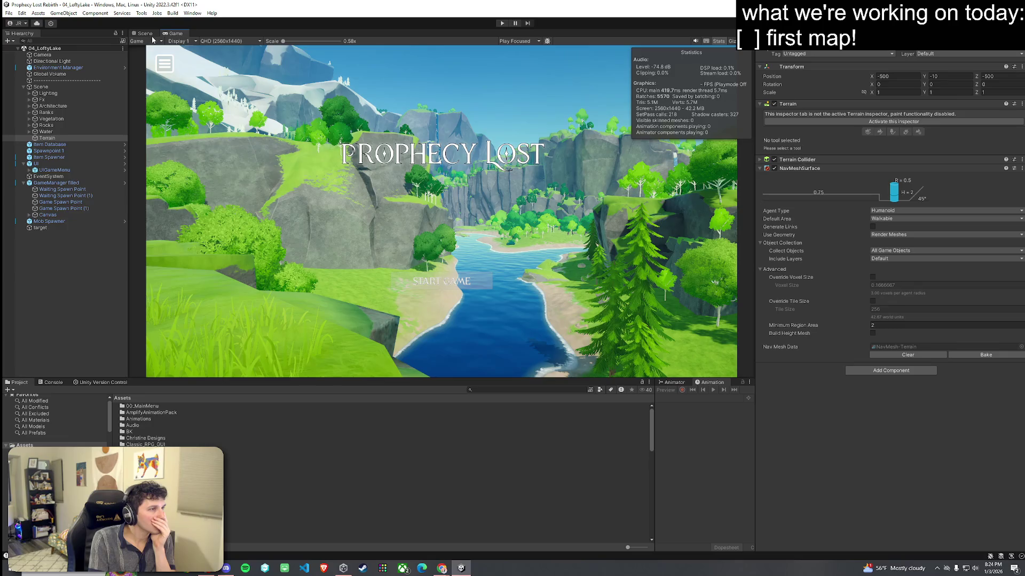
Step: Open Assets > Scenes and click through its scene files, loading Peaceful Redwoods
scroll(267, 427, "down", 3)
scroll(374, 427, "down", 5)
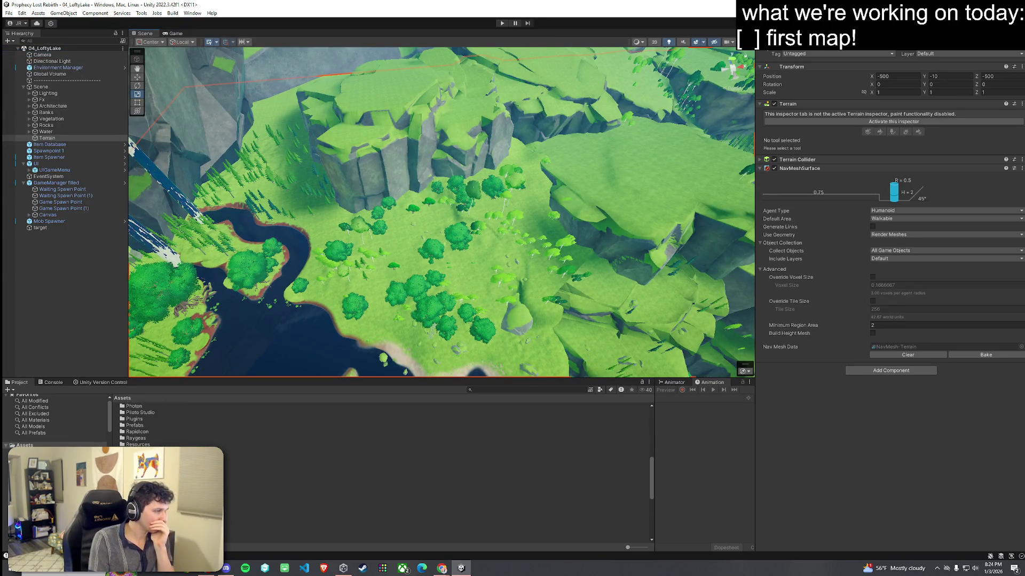
double_click(136, 457)
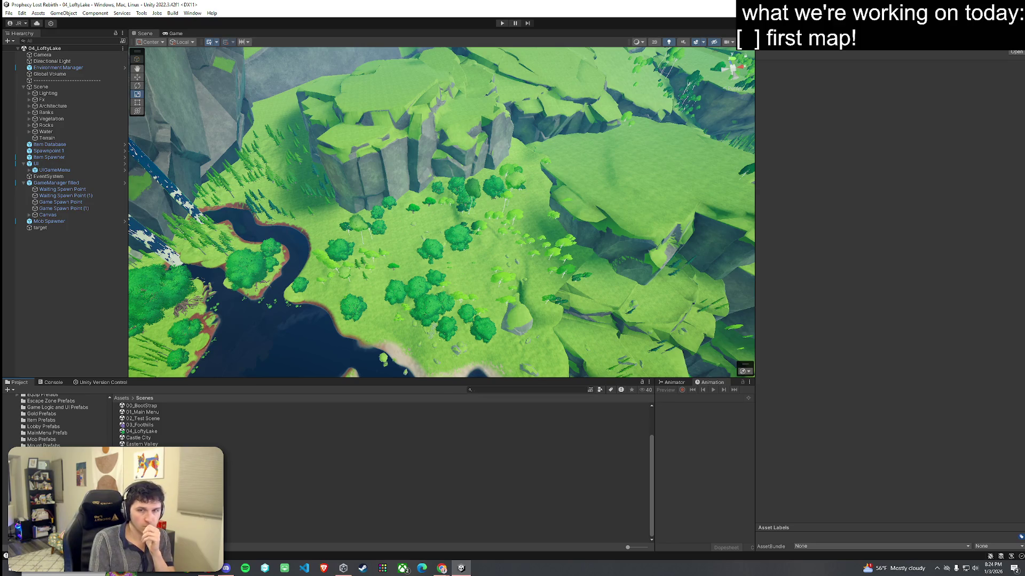
left_click(149, 488)
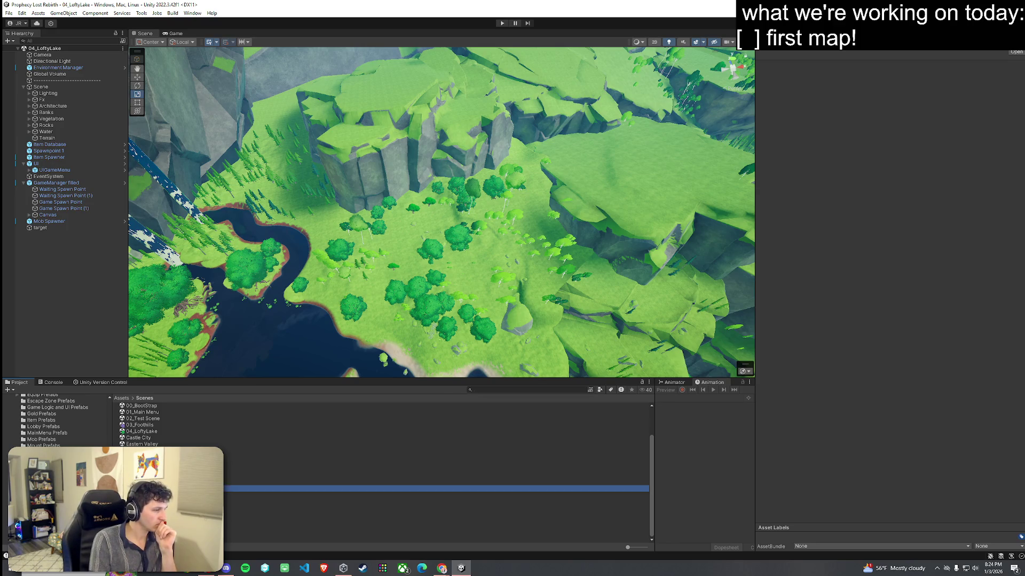
left_click(160, 495)
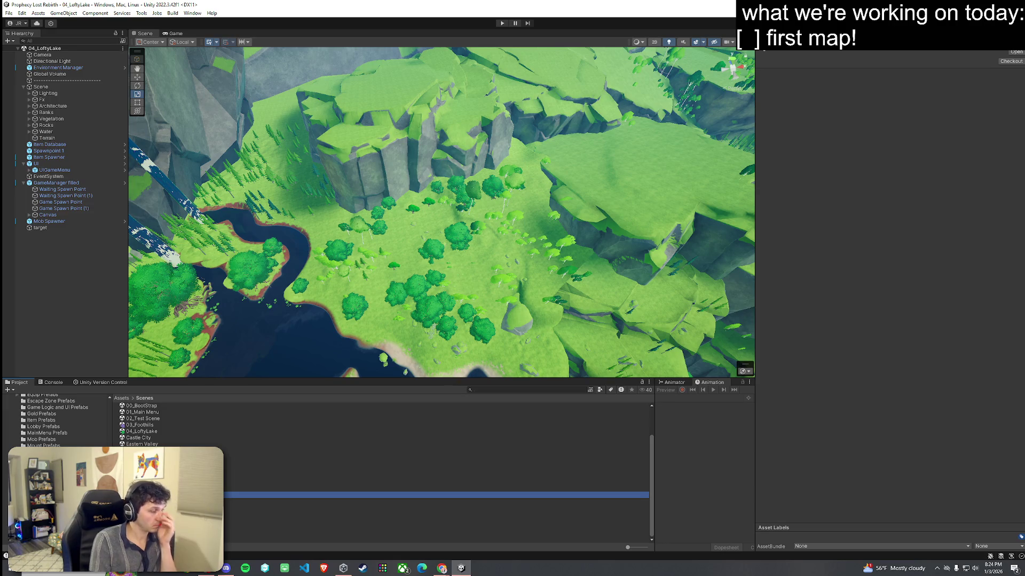
left_click(246, 507)
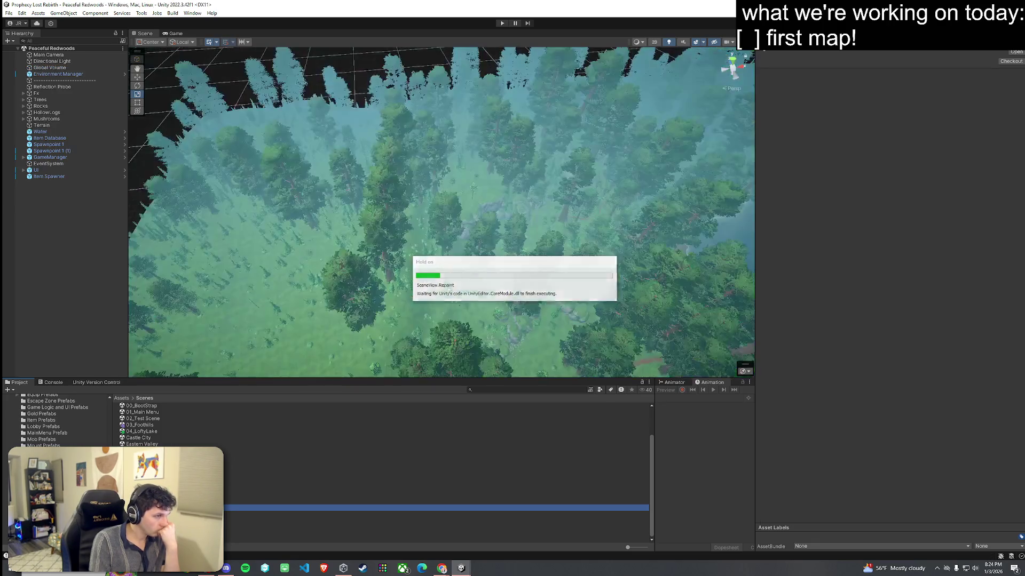
Step: Switch from Peaceful Redwoods to the 03_Foothills scene and save it with File > Save
mouse_move(418, 270)
left_mouse_down()
mouse_move(490, 283)
mouse_move(576, 267)
mouse_move(664, 225)
mouse_move(560, 213)
mouse_move(60, 210)
mouse_move(75, 257)
left_mouse_up()
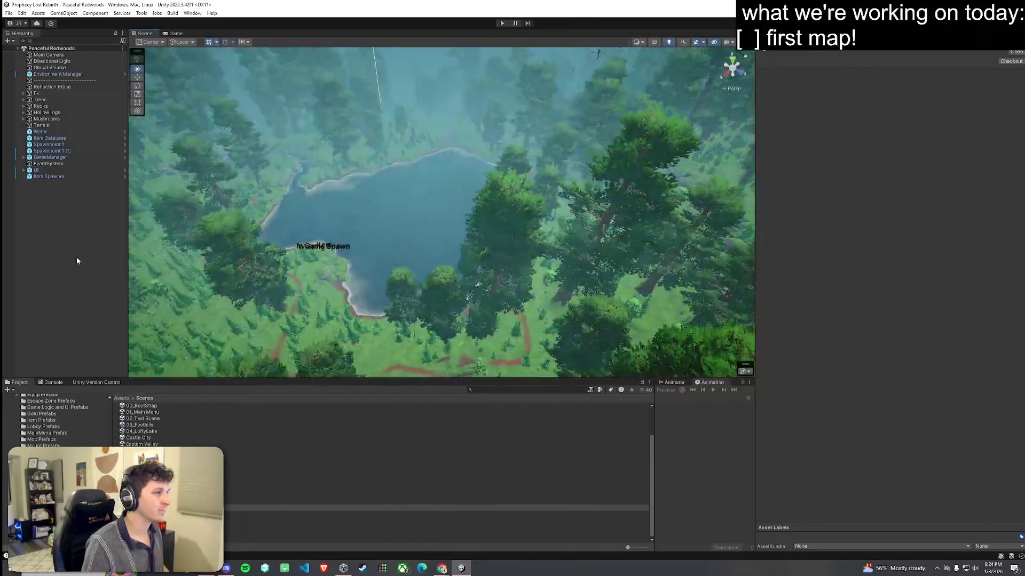
left_click(138, 426)
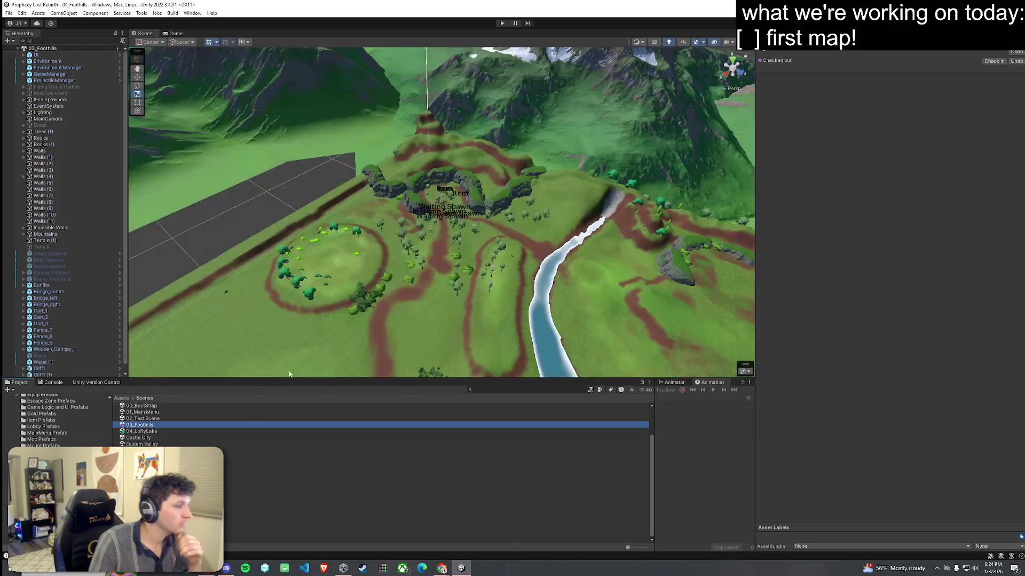
mouse_move(444, 258)
left_mouse_down("alt")
mouse_move(487, 283)
mouse_move(535, 246)
mouse_move(802, 239)
mouse_move(411, 152)
left_mouse_up("alt")
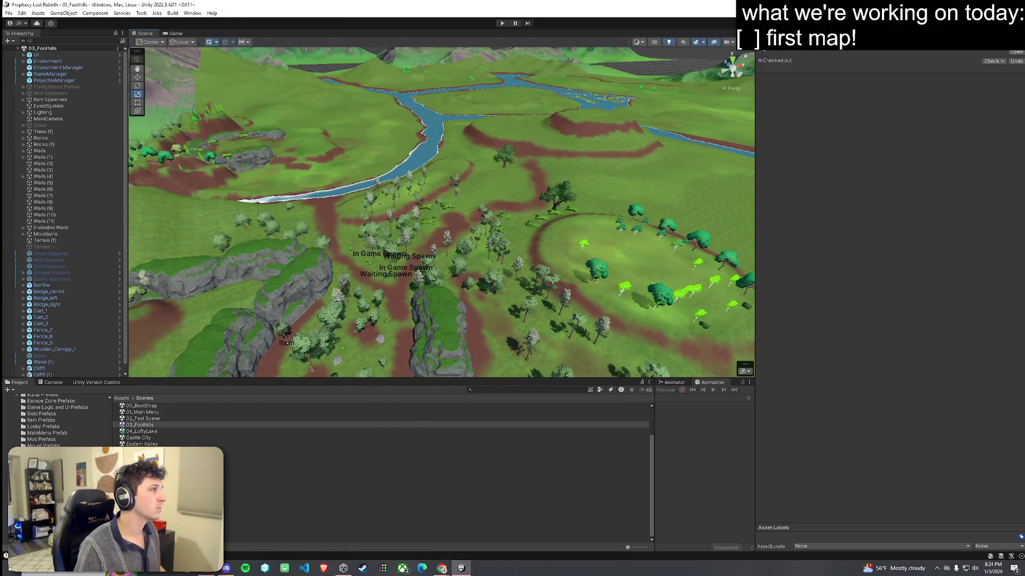
left_click(9, 14)
left_click(33, 56)
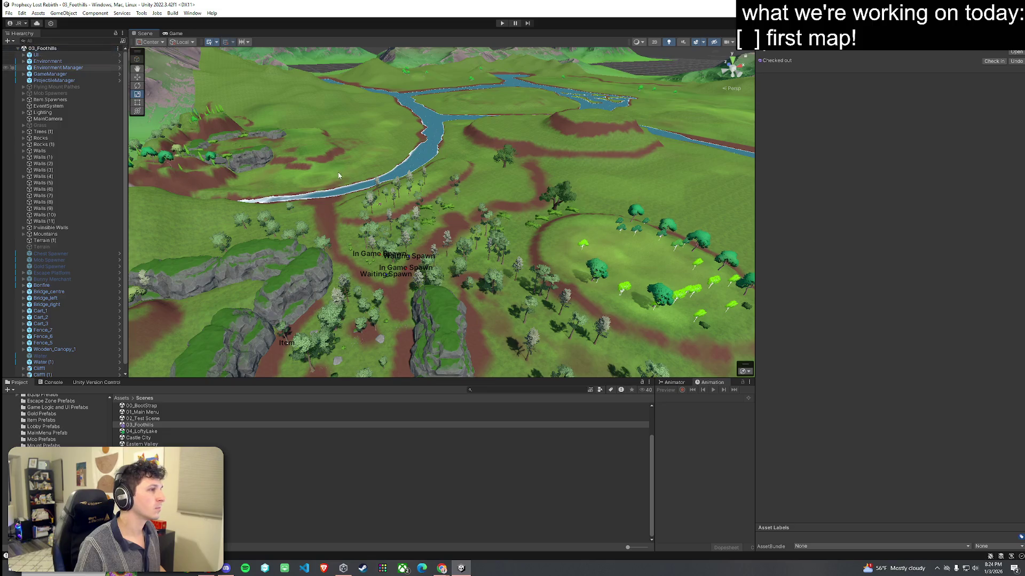
mouse_move(342, 160)
left_mouse_down("alt")
mouse_move(360, 156)
mouse_move(187, 161)
left_mouse_up("alt")
Step: Search the whole Assets folder for 'cliff' and inspect the Cliff01 prefab
left_click(178, 425)
left_click(121, 399)
left_click(497, 390)
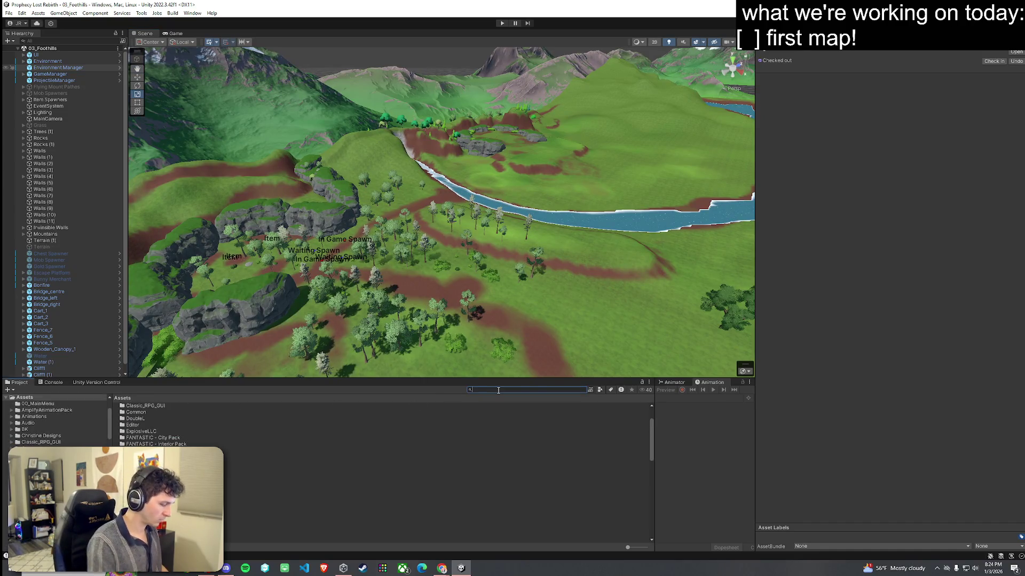
type("cliff")
left_click(198, 411)
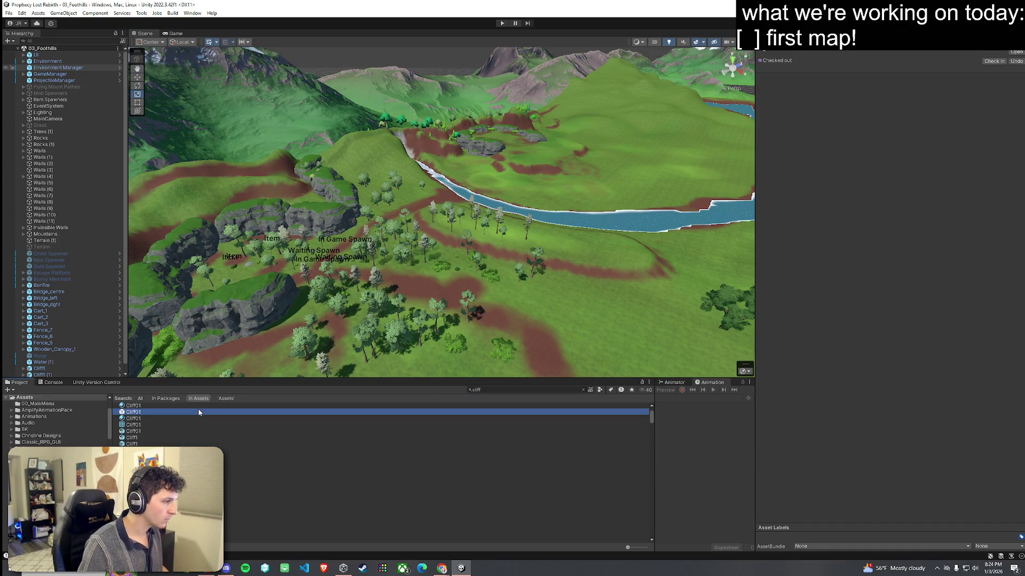
Step: Filter the cliff results to Prefab, undo an accidental placement, and select Cliff1
left_click(599, 390)
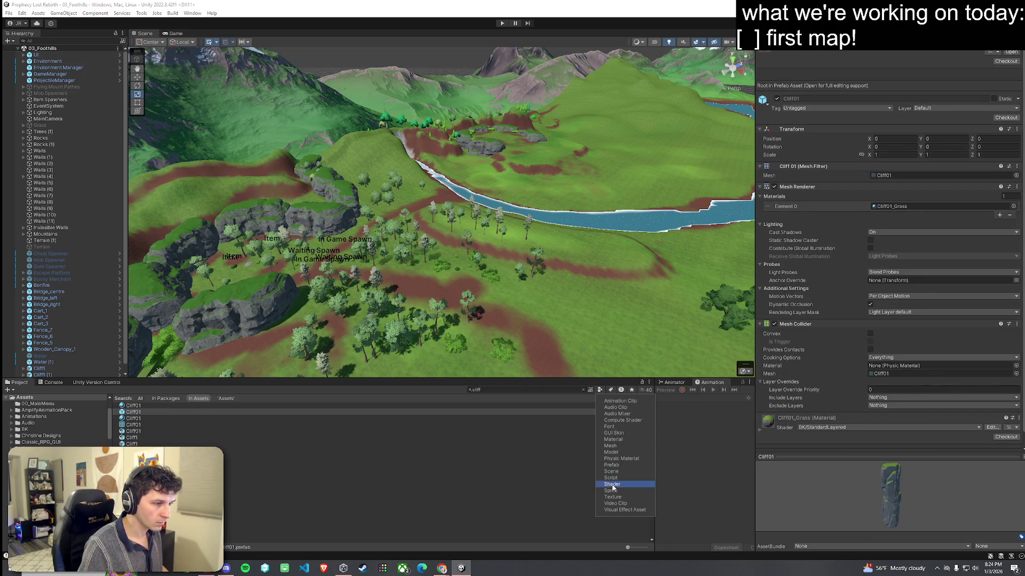
left_click(612, 465)
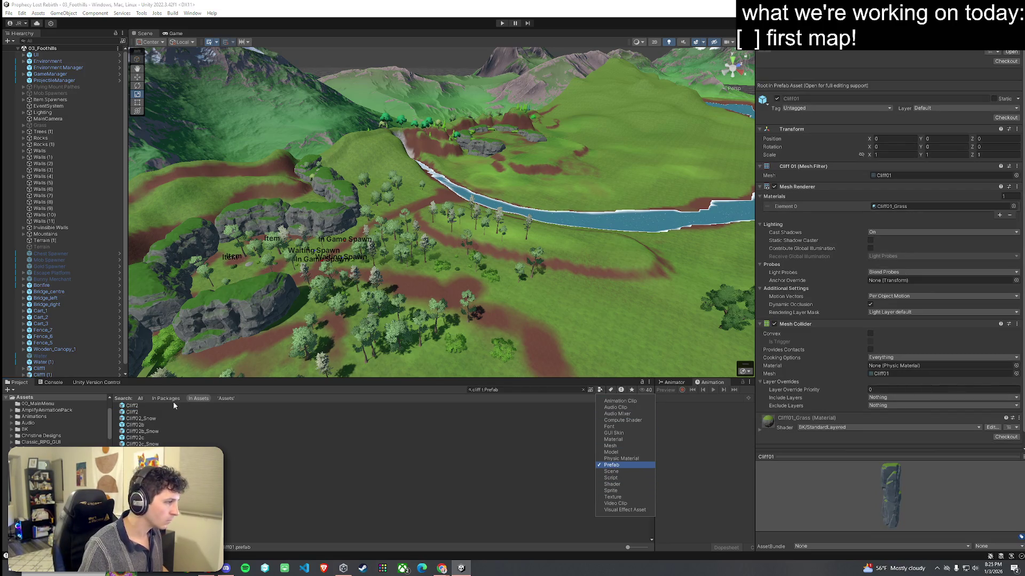
left_click(457, 474)
mouse_move(350, 309)
left_mouse_down()
mouse_move(348, 229)
mouse_move(256, 276)
left_mouse_up()
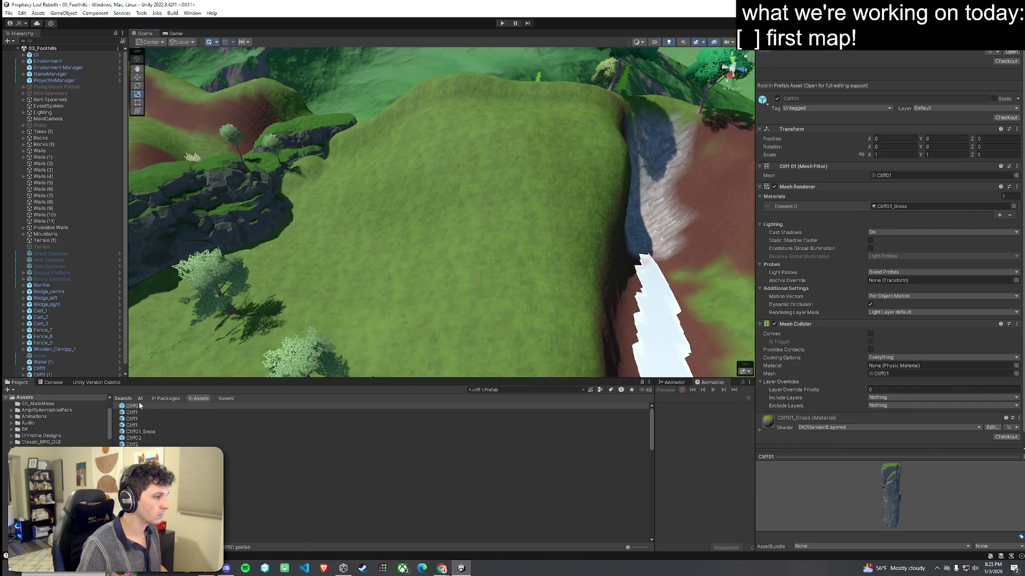
mouse_move(338, 319)
left_mouse_down()
mouse_move(425, 292)
mouse_move(136, 407)
mouse_move(383, 318)
mouse_move(469, 274)
mouse_move(431, 264)
mouse_move(448, 315)
mouse_move(503, 258)
mouse_move(480, 278)
left_mouse_up()
key("ctrl+z")
left_click(165, 412)
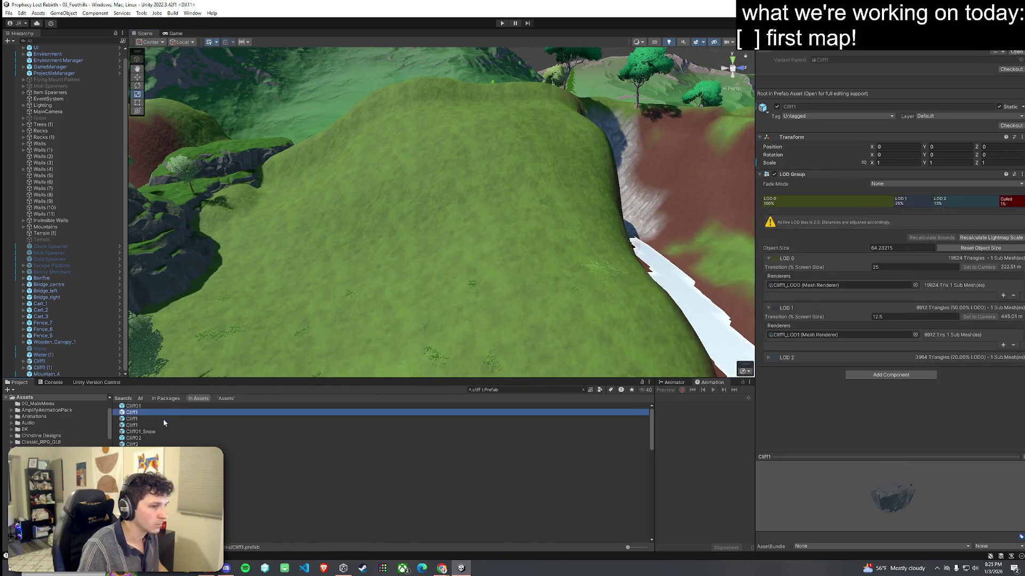
Step: Place a Cliff1 rock in the gorge and lower it to Y 15.5
mouse_move(164, 418)
left_mouse_down()
mouse_move(138, 420)
mouse_move(393, 286)
mouse_move(386, 293)
mouse_move(400, 315)
left_mouse_up()
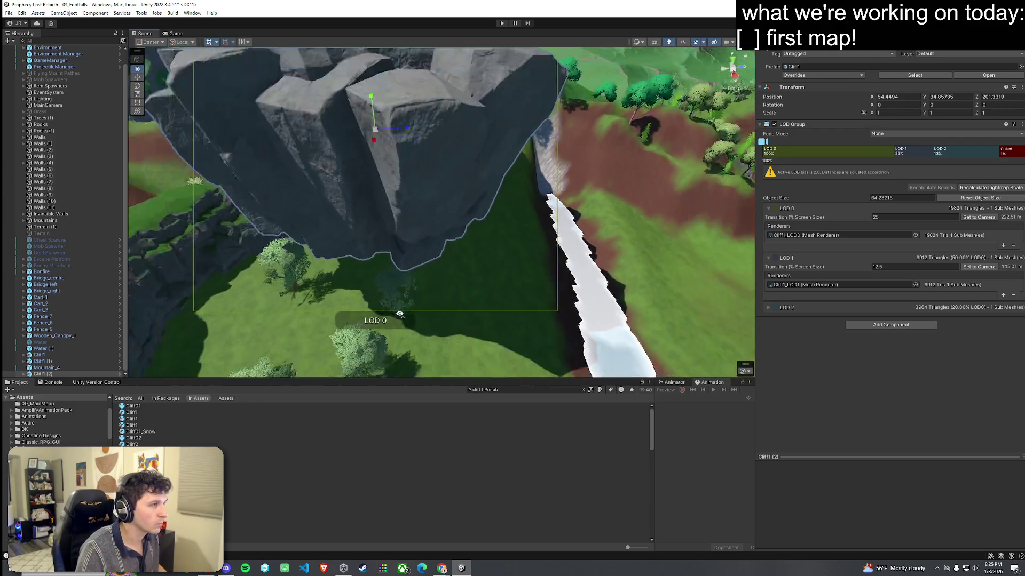
scroll(442, 140, "down", 5)
mouse_move(435, 135)
left_mouse_down()
mouse_move(438, 218)
mouse_move(437, 207)
mouse_move(469, 223)
mouse_move(444, 207)
mouse_move(463, 227)
left_mouse_up()
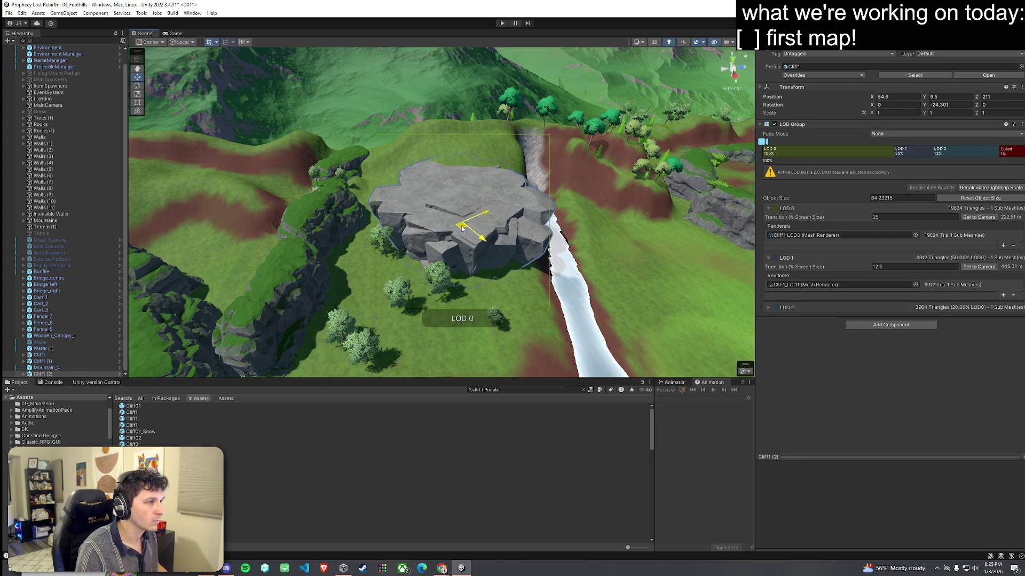
left_click(500, 300)
key("w")
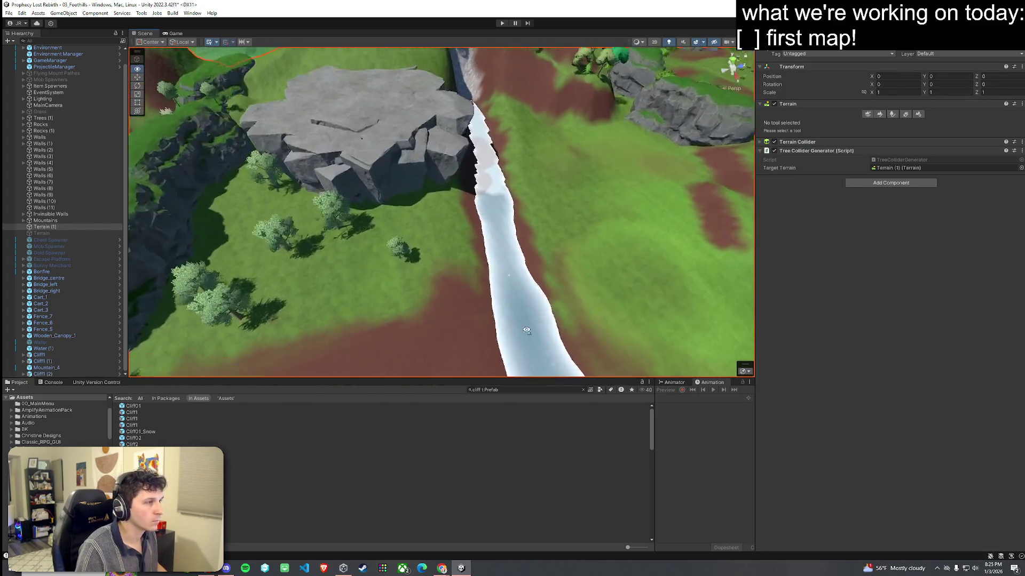
key("d")
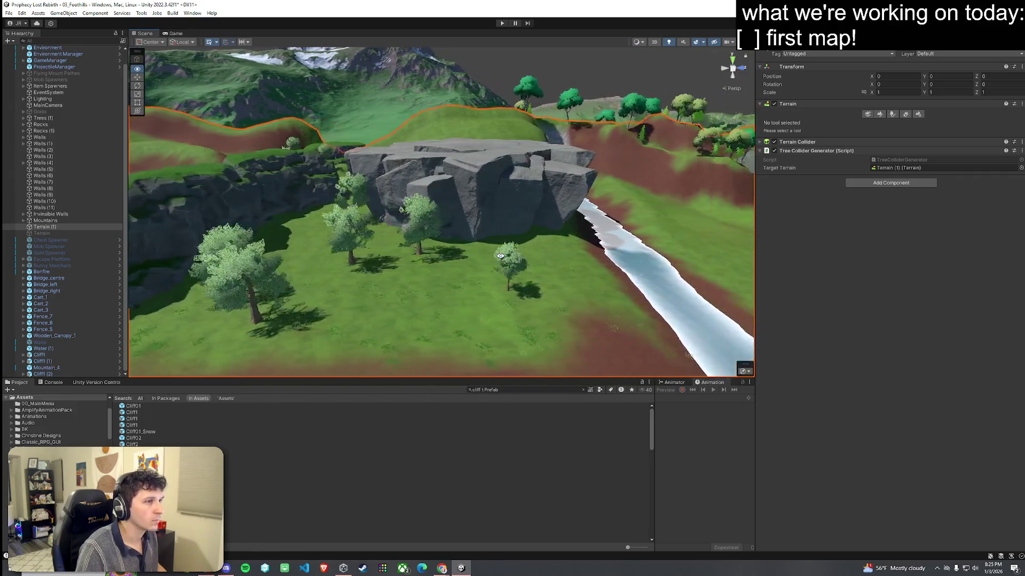
key("w")
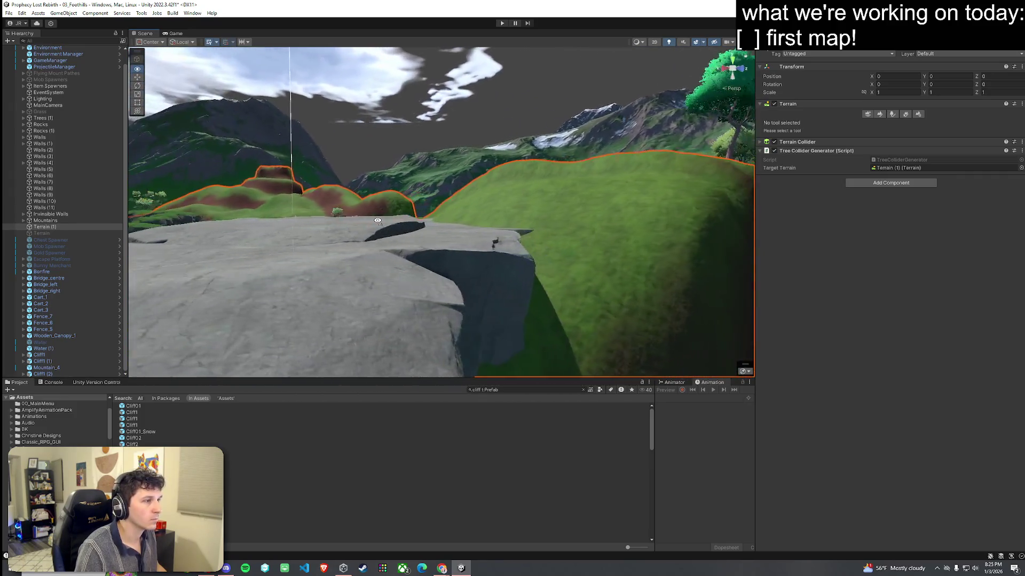
key("s")
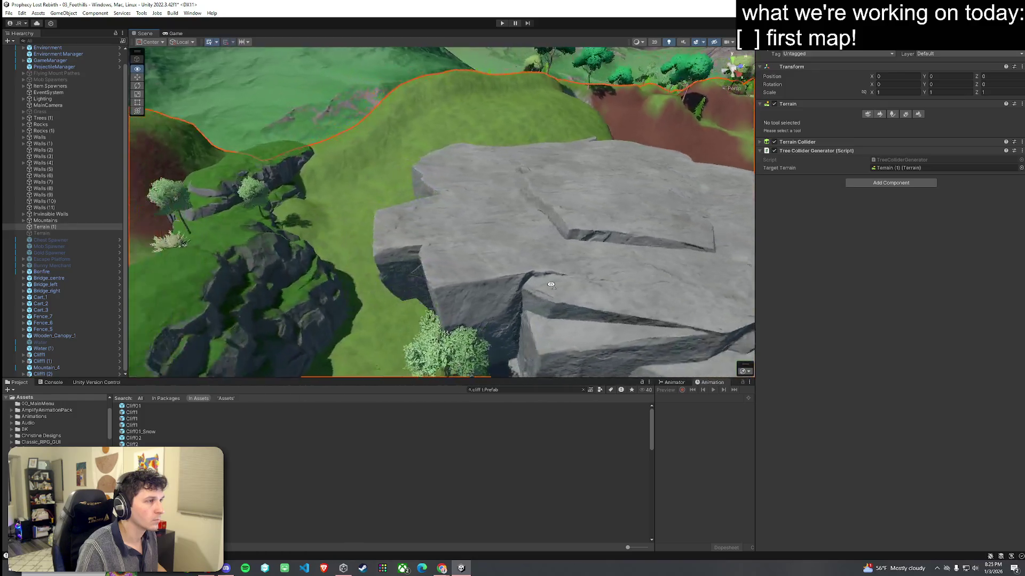
Step: Turn the cliff about 49° and set it beside the river at the gorge edge
left_click(491, 246)
mouse_move(503, 250)
left_mouse_down()
mouse_move(427, 210)
mouse_move(493, 205)
mouse_move(504, 218)
mouse_move(505, 191)
mouse_move(418, 224)
left_mouse_up()
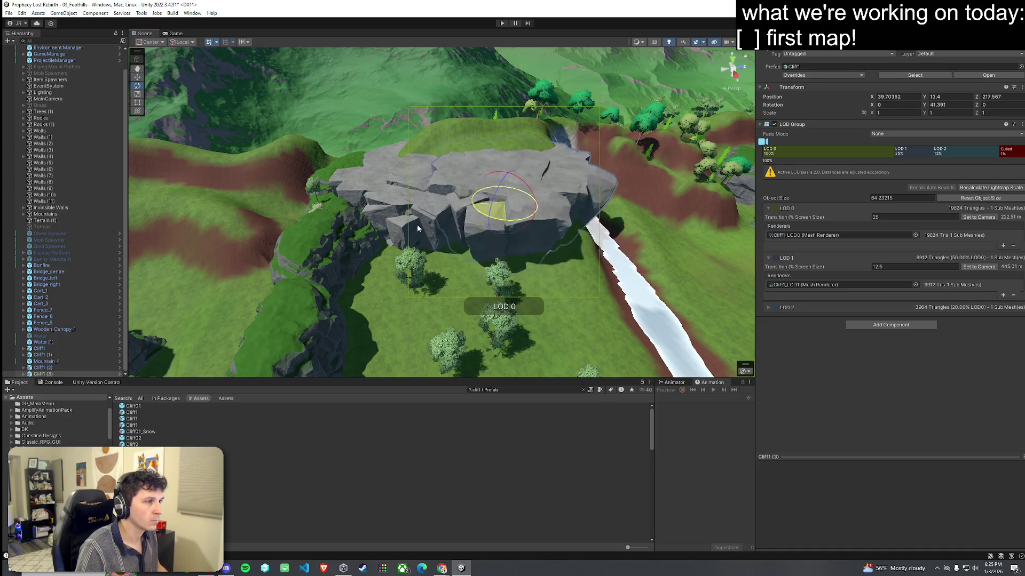
key("w")
mouse_move(504, 214)
left_mouse_down()
mouse_move(520, 216)
mouse_move(472, 221)
left_mouse_up()
Step: Duplicate the Cliff1 rock, keeping the copy in place
key("ctrl+d")
left_click_drag(401, 229, 470, 218)
key("ctrl+z")
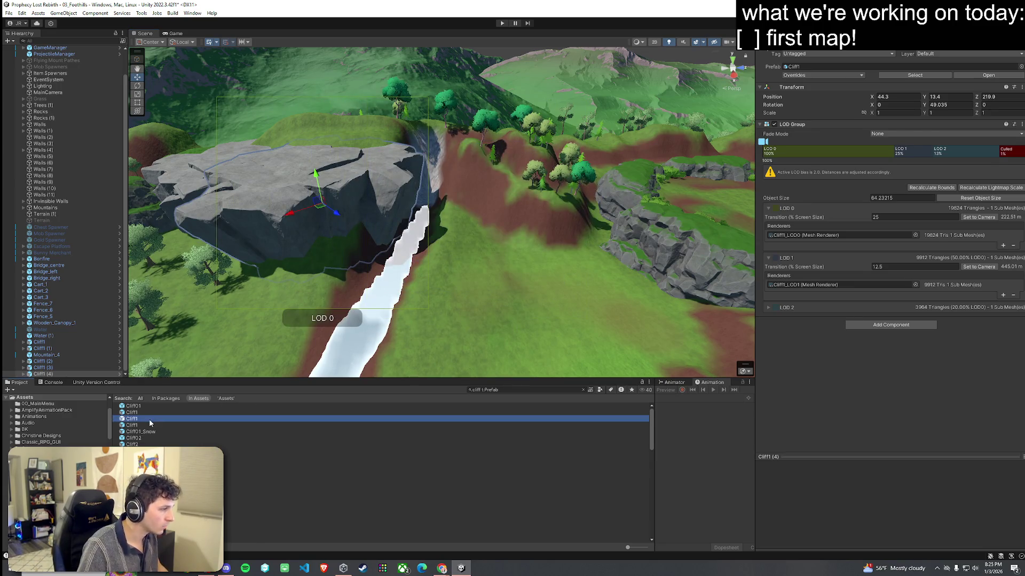
left_click(161, 419)
key("Down")
key("Down")
key("Down")
key("Down")
key("Down")
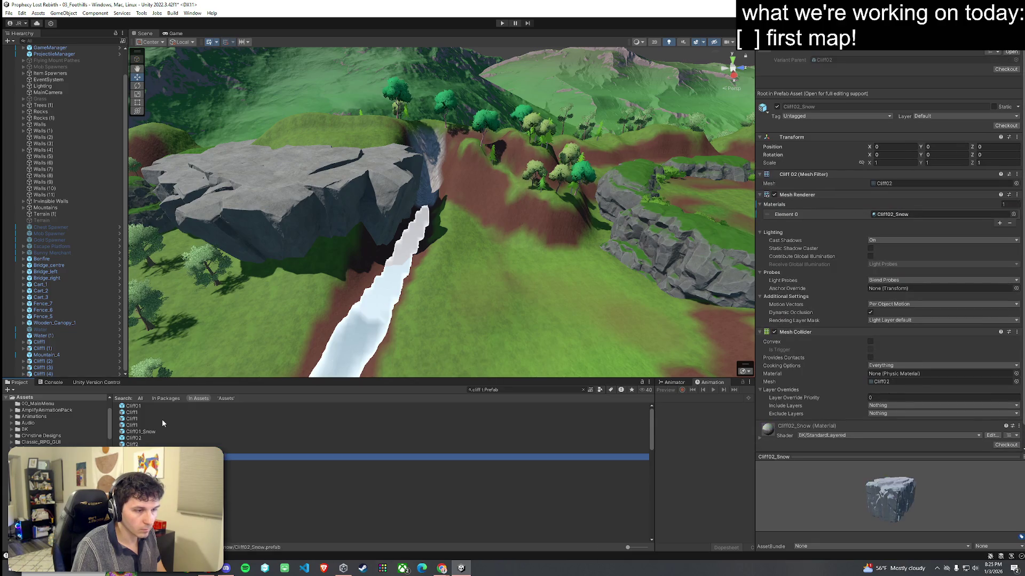
Step: Place a Cliff3 rock in the gorge and lower it to Y 17.6
key("Down")
key("Down")
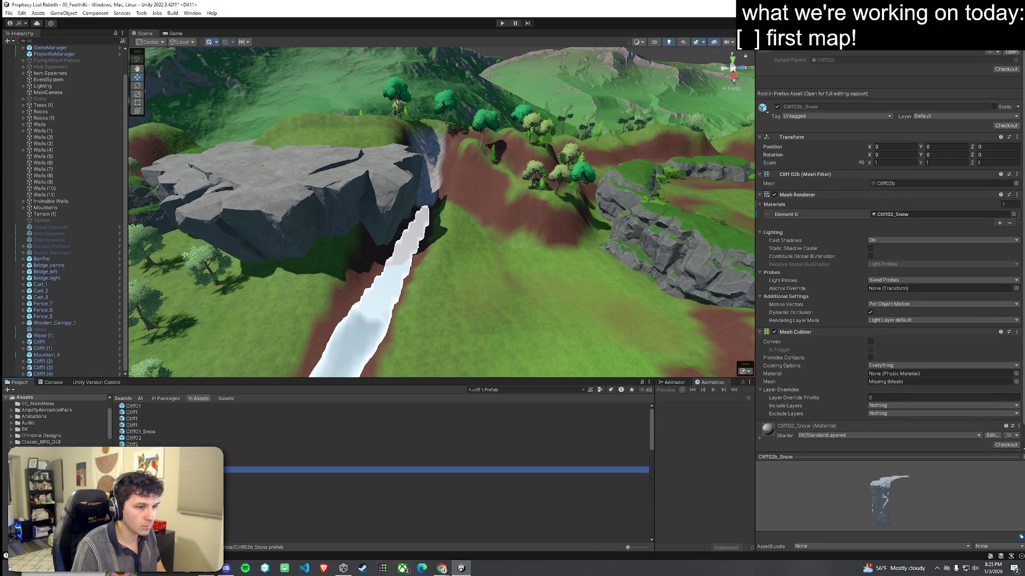
key("Down")
key("Down")
key("Down")
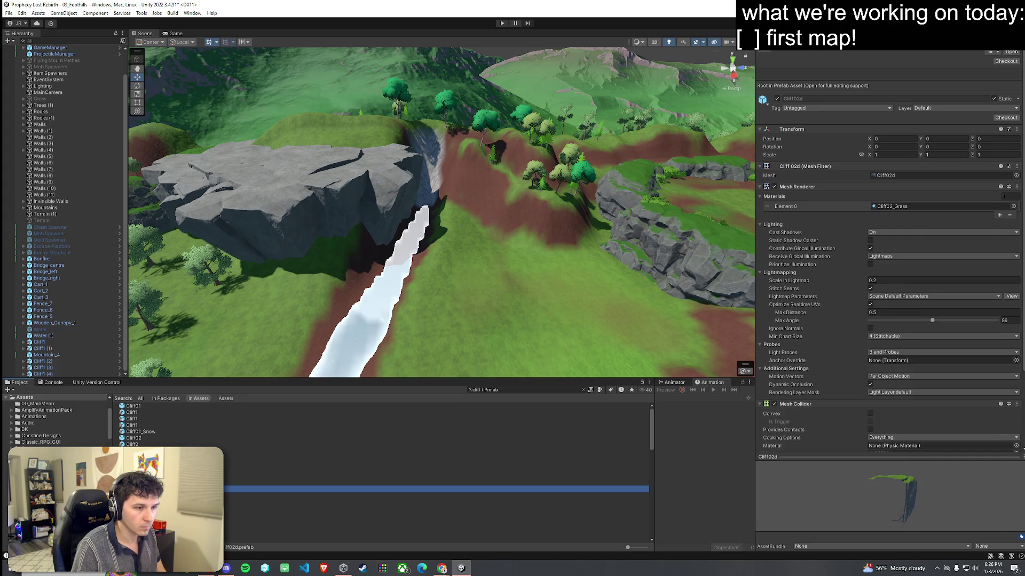
key("Down")
key("Down")
key("Down")
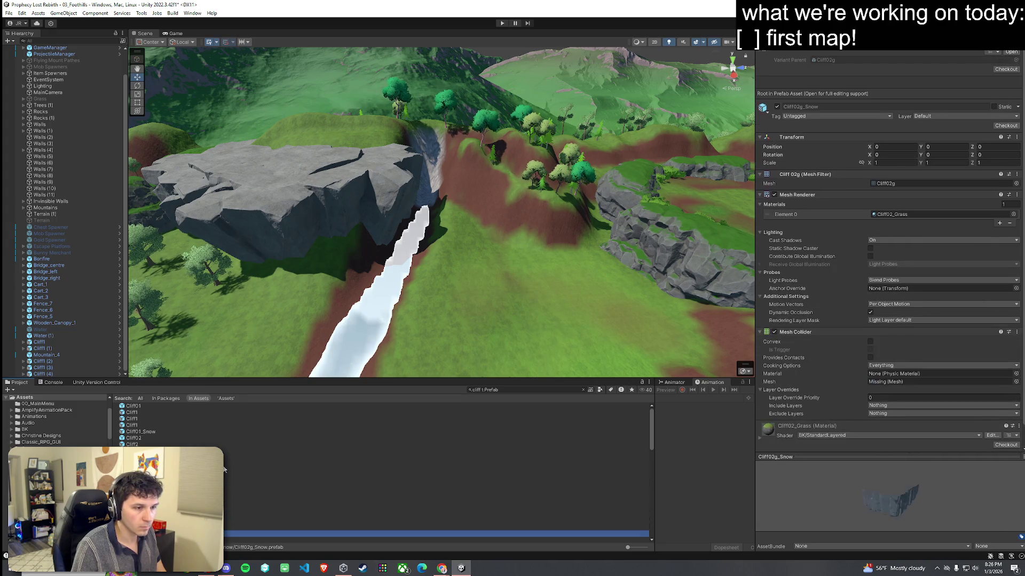
key("Down")
key("Down")
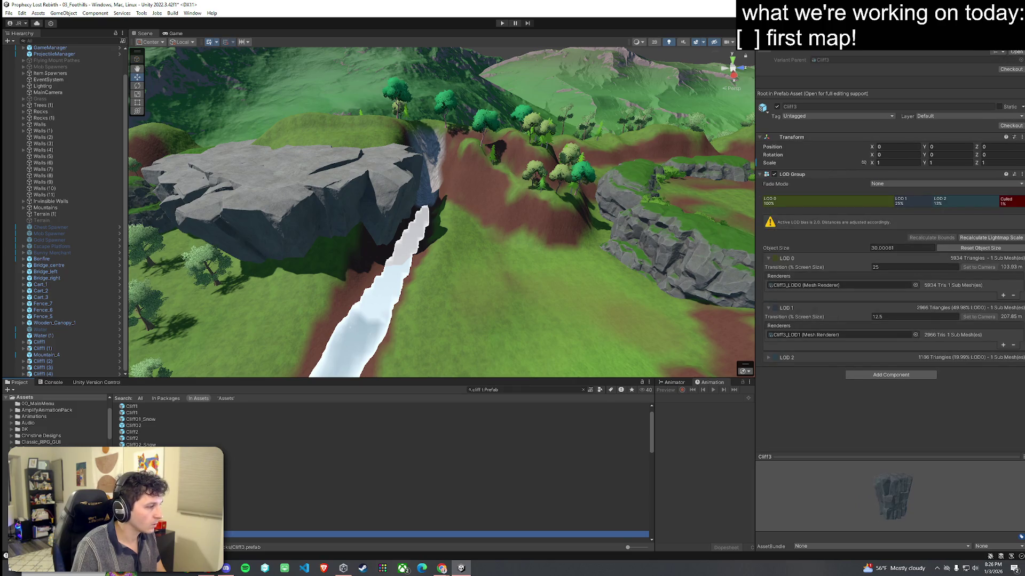
mouse_move(378, 403)
left_mouse_down()
mouse_move(470, 314)
mouse_move(509, 292)
mouse_move(476, 235)
mouse_move(455, 242)
left_mouse_up()
left_click_drag(482, 142, 478, 172)
Step: Rotate the Cliff3 rock and move it beside the big outcrop
key("e")
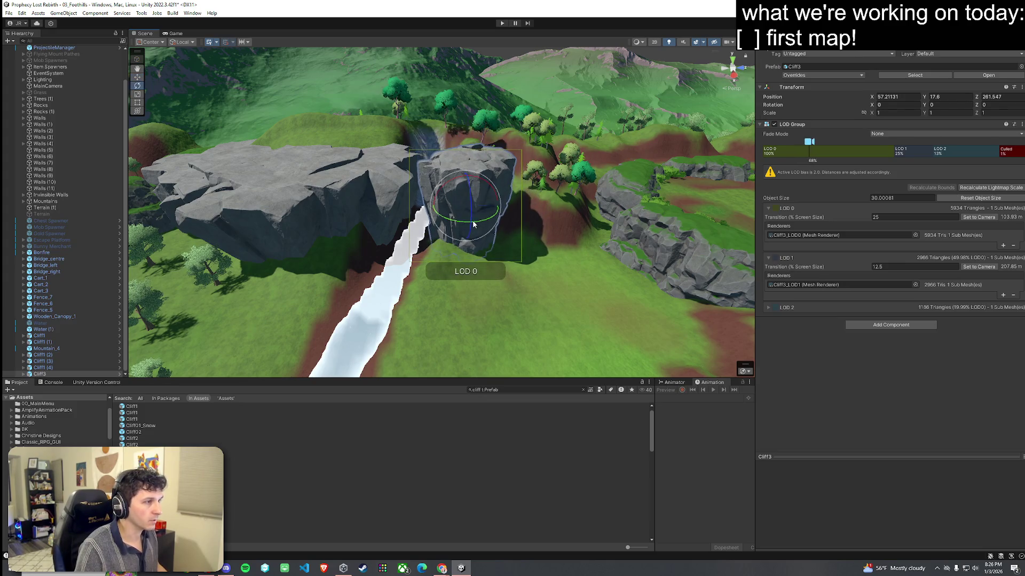
mouse_move(421, 230)
left_mouse_down()
mouse_move(463, 269)
mouse_move(443, 208)
mouse_move(451, 163)
mouse_move(440, 154)
left_mouse_up()
scroll(463, 268, "down", 5)
key("w")
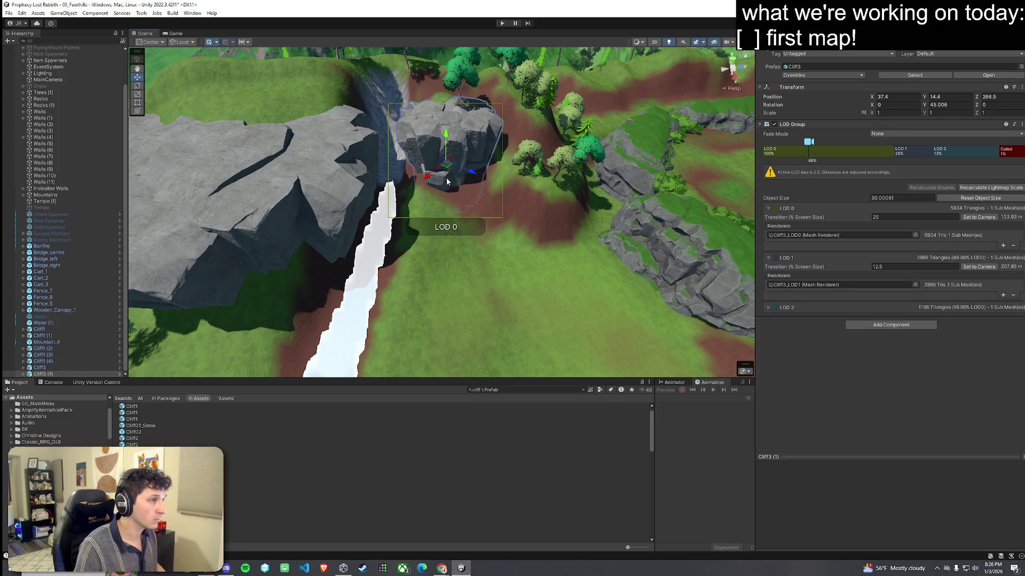
left_click_drag(447, 168, 438, 203)
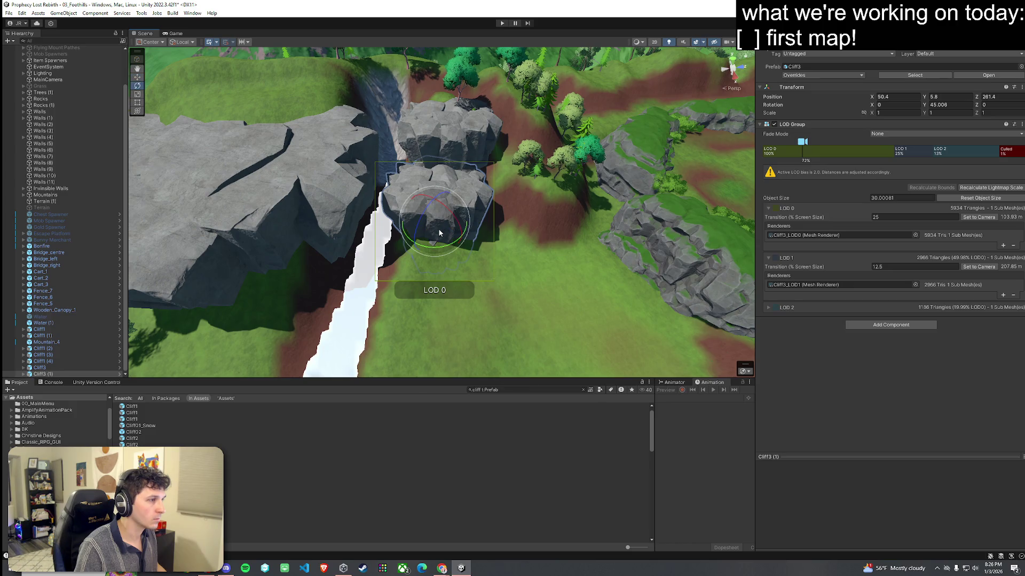
mouse_move(434, 235)
left_mouse_down()
mouse_move(445, 232)
mouse_move(427, 238)
mouse_move(385, 220)
left_mouse_up()
scroll(454, 227, "up", 5)
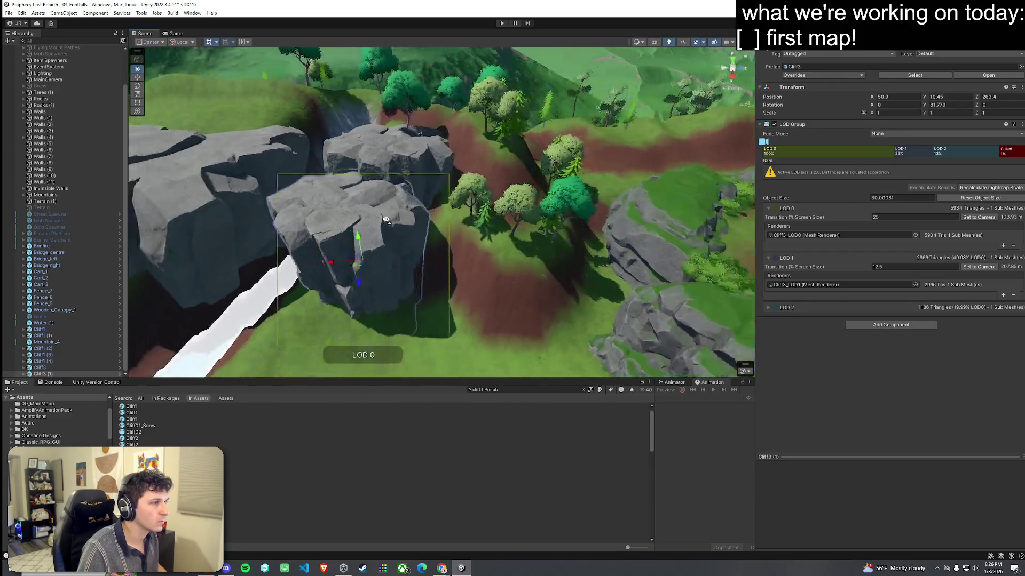
scroll(385, 220, "down", 2)
Step: Try Cliff02e and Cliff02d rocks in the scene, then remove both
left_click(320, 502)
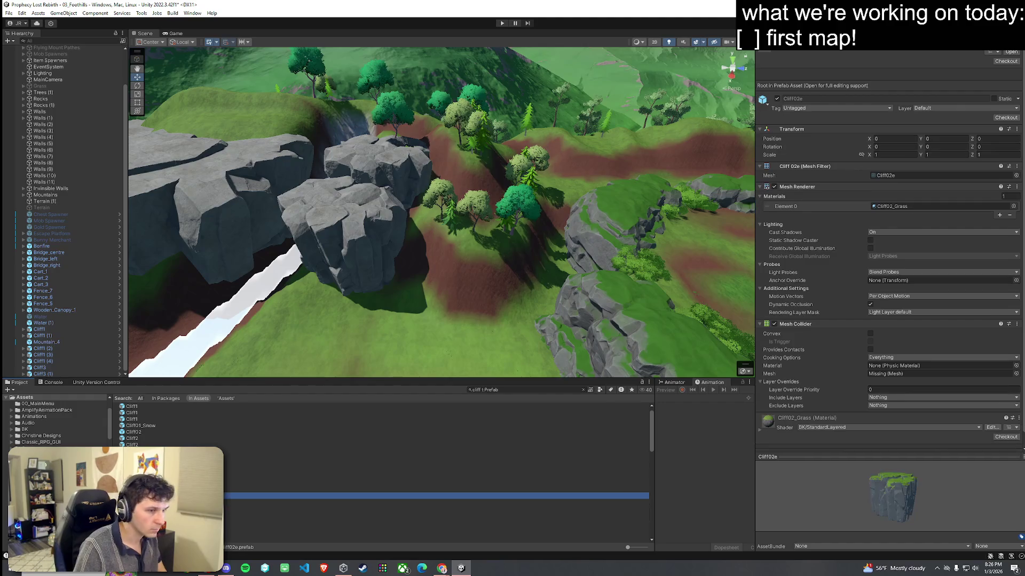
left_click_drag(320, 496, 411, 340)
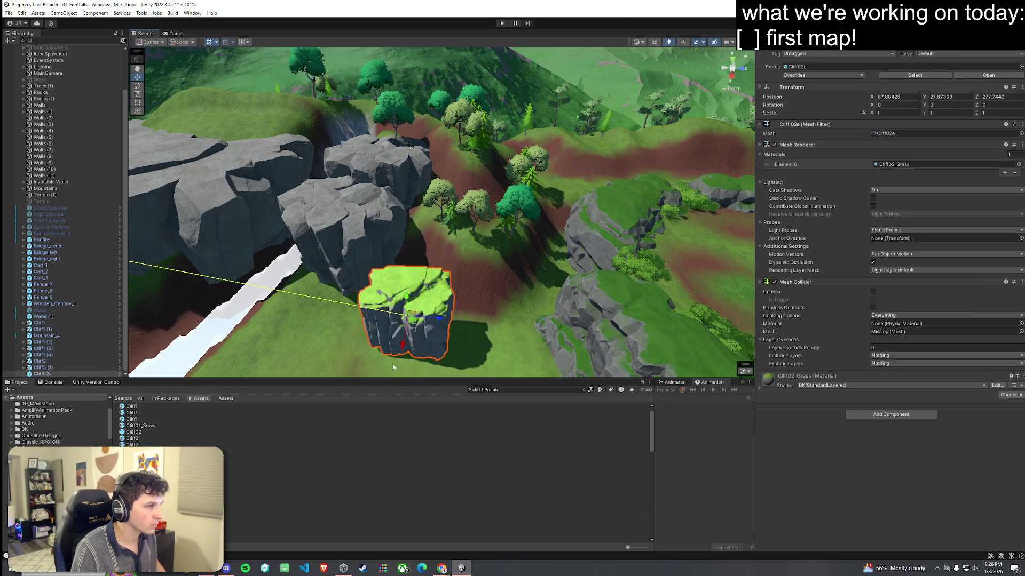
key("ctrl+z")
left_click(373, 460)
mouse_move(374, 460)
left_mouse_down()
mouse_move(416, 320)
mouse_move(424, 331)
left_mouse_up()
key("ctrl+z")
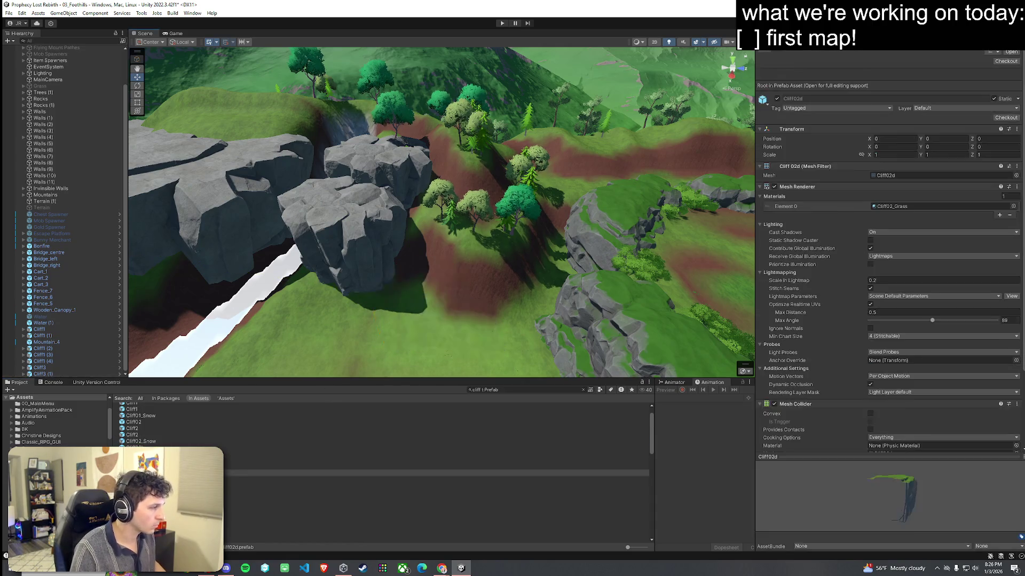
Step: Browse down to TGV_Cliff_02B, test-place it, then remove it
left_click(373, 485)
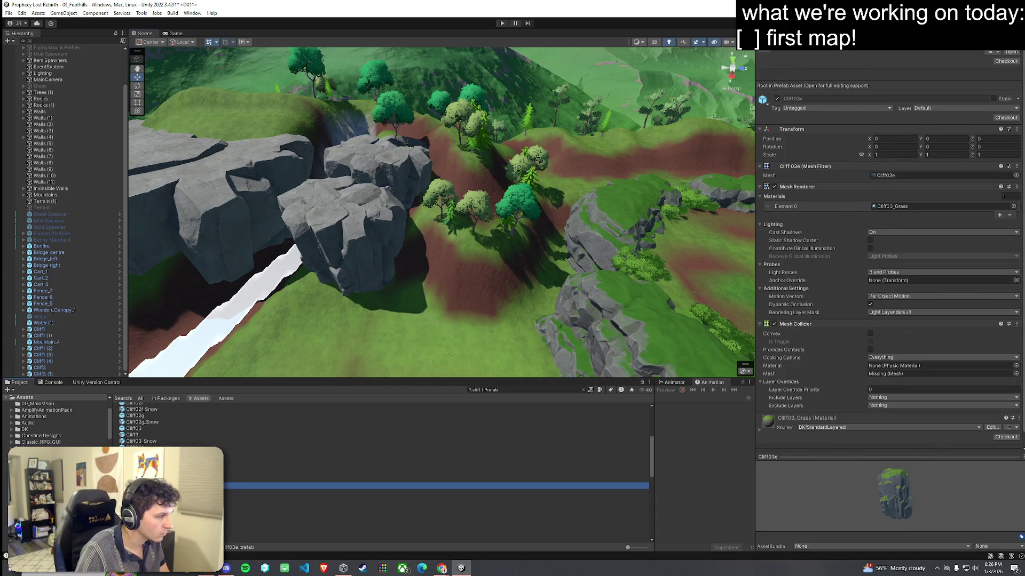
key("Up")
key("Up")
scroll(384, 470, "down", 3)
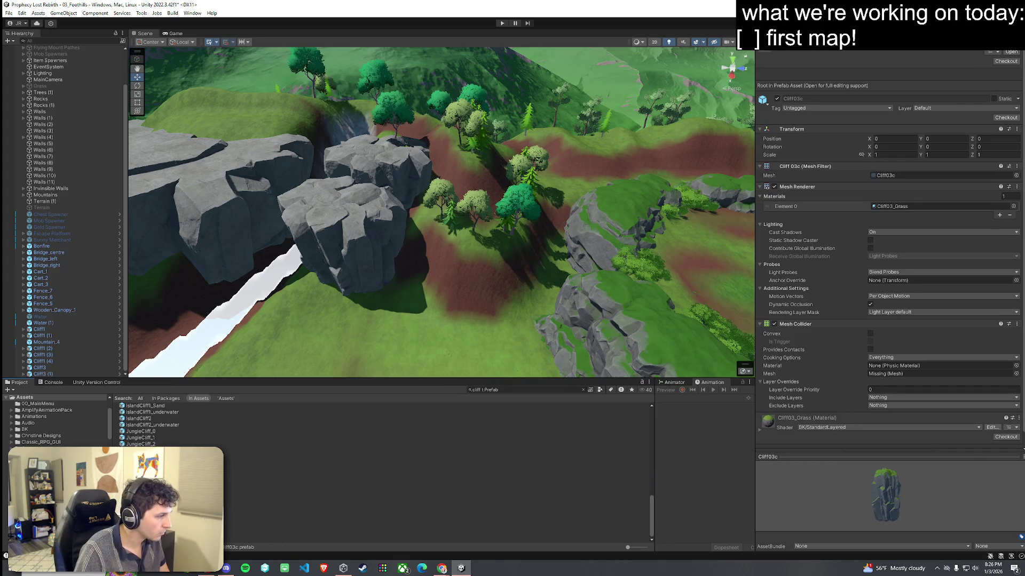
left_click(373, 540)
key("Up")
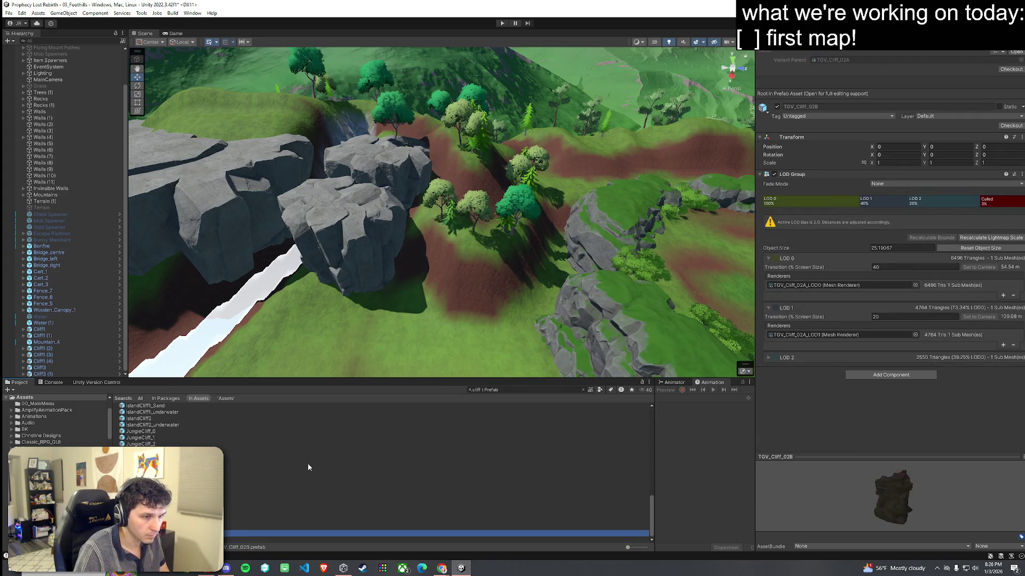
mouse_move(234, 533)
left_mouse_down()
mouse_move(434, 304)
mouse_move(430, 332)
mouse_move(402, 342)
left_mouse_up()
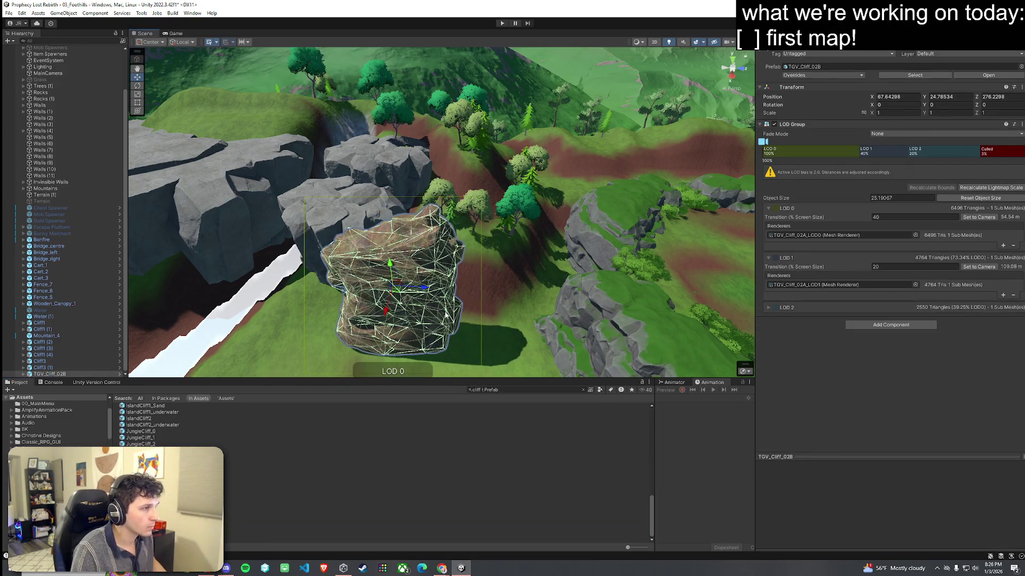
key("ctrl+z")
Step: Drop a TGV_Cliff_02A rock near the outcrops, retrying the placement after undos
mouse_move(235, 526)
left_mouse_down()
mouse_move(415, 348)
mouse_move(423, 279)
left_mouse_up()
left_click_drag(313, 310, 358, 314)
key("ctrl+z")
mouse_move(235, 520)
left_mouse_down()
mouse_move(389, 336)
mouse_move(270, 474)
mouse_move(262, 478)
mouse_move(391, 349)
mouse_move(226, 480)
mouse_move(418, 297)
mouse_move(412, 284)
mouse_move(418, 298)
left_mouse_up()
key("ctrl+z")
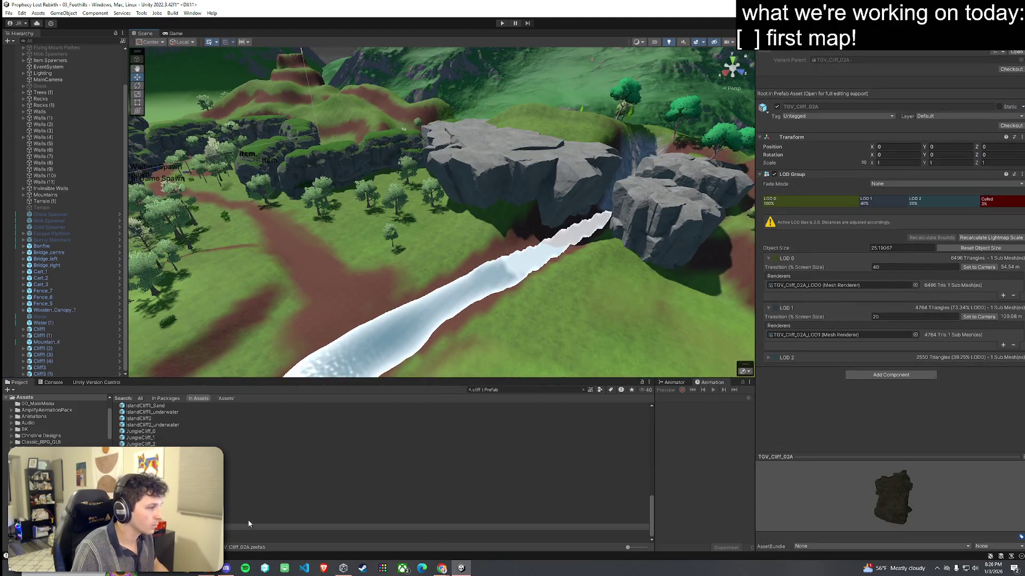
mouse_move(256, 508)
left_mouse_down()
mouse_move(427, 297)
mouse_move(423, 254)
mouse_move(430, 283)
left_mouse_up()
key("ctrl+z")
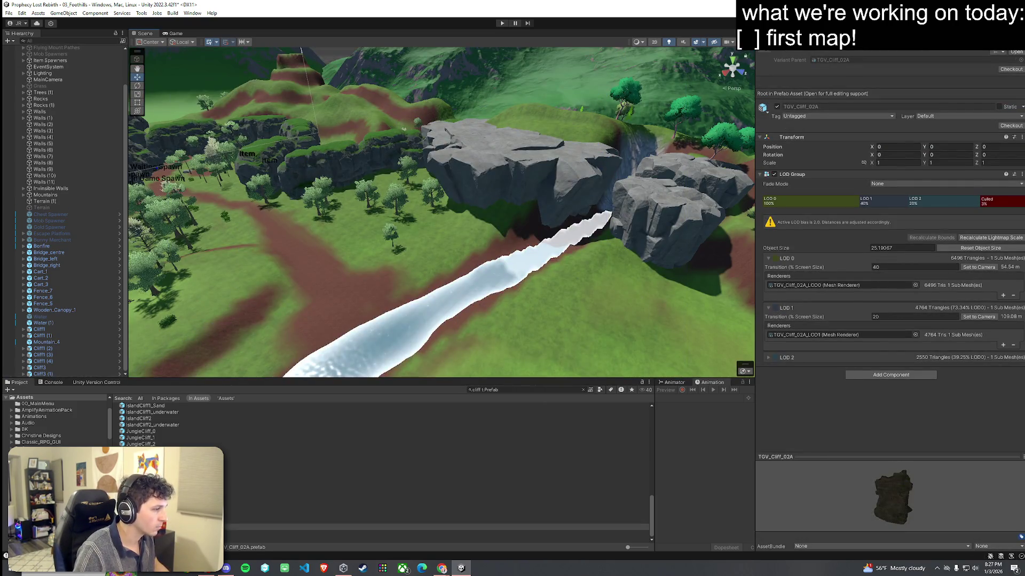
key("ctrl+y")
key("ctrl+z")
left_click_drag(256, 514, 476, 283)
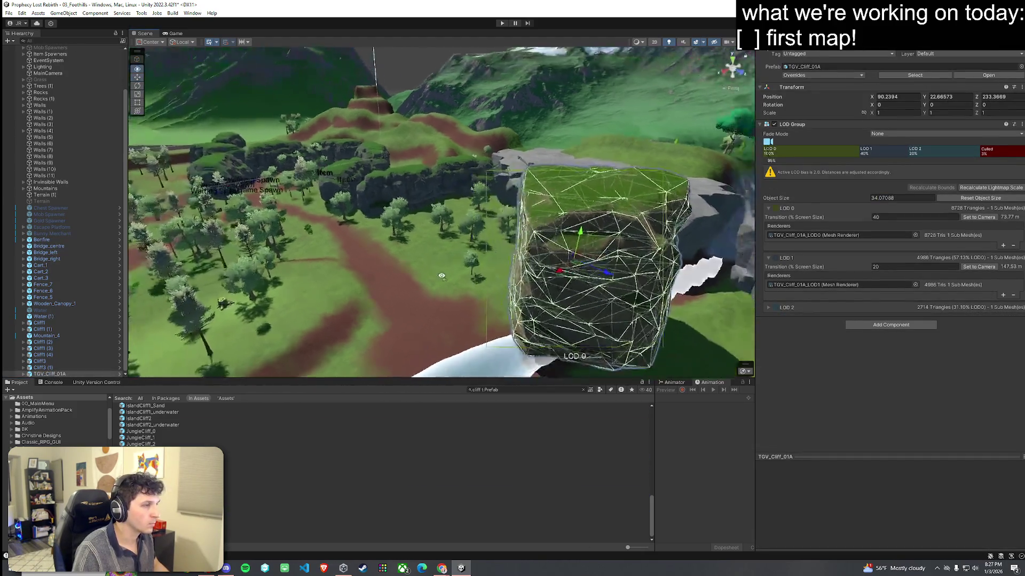
key("ctrl+z")
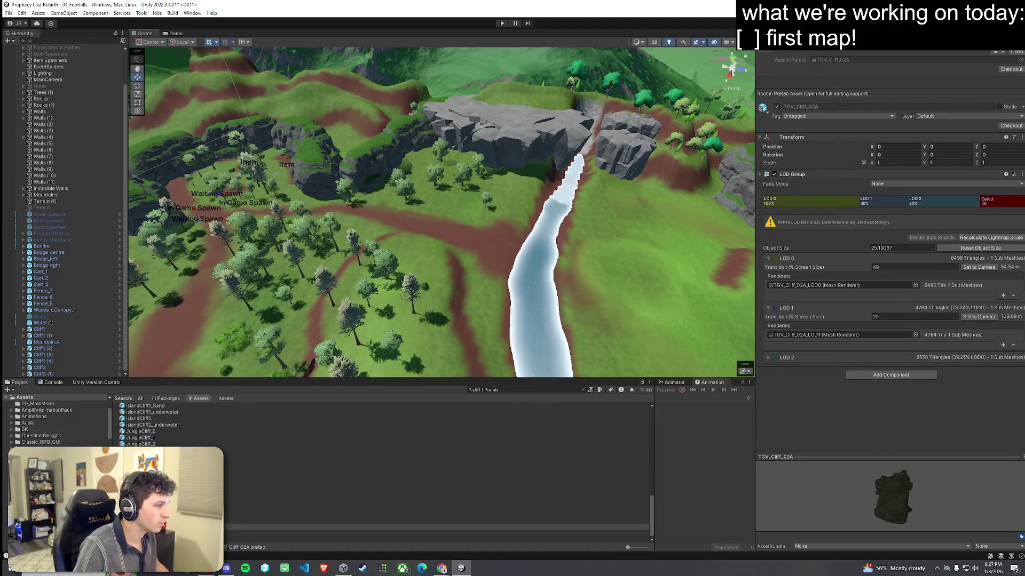
left_click_drag(417, 235, 419, 230)
mouse_move(434, 285)
left_mouse_down()
mouse_move(502, 221)
mouse_move(450, 193)
mouse_move(487, 190)
mouse_move(484, 205)
mouse_move(517, 249)
mouse_move(214, 199)
mouse_move(373, 242)
mouse_move(390, 261)
left_mouse_up()
key("ctrl+z")
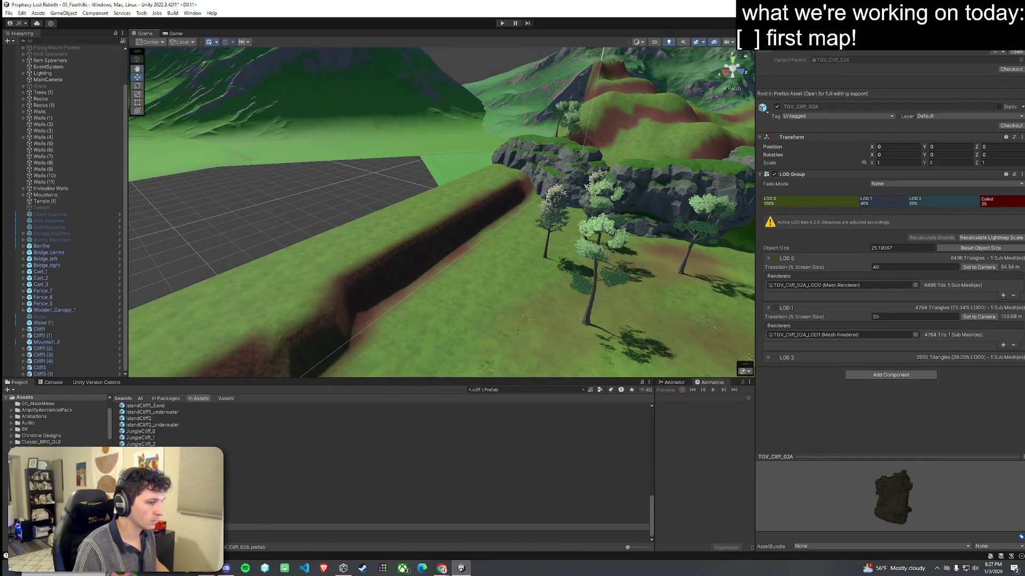
Step: Preview the jungle cliffs and test-place JungleCliff_2 and JungleCliff_0, undoing both
left_click(427, 514)
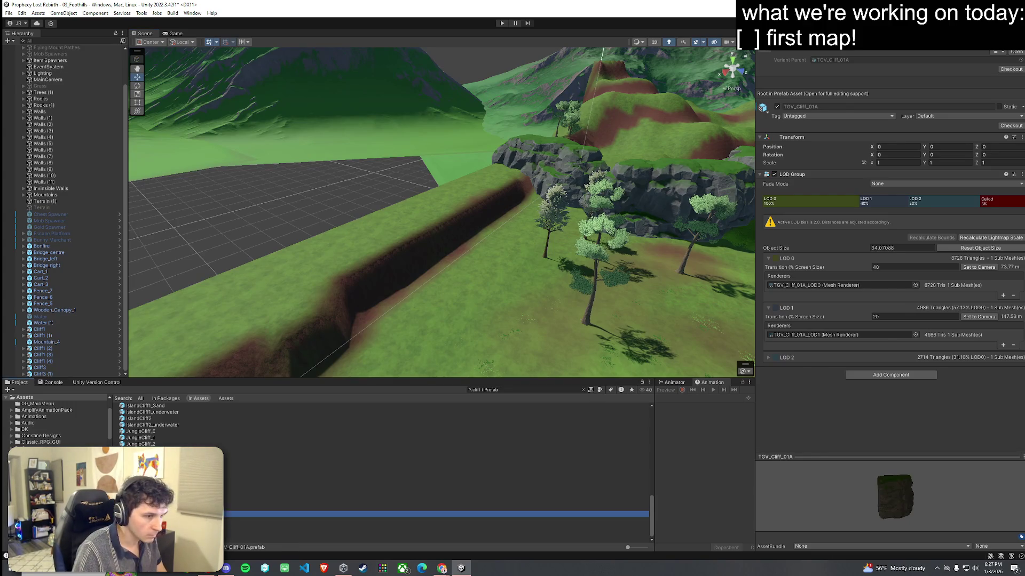
key("Up")
key("Up")
key("Up")
key("Up")
key("Up")
key("Up")
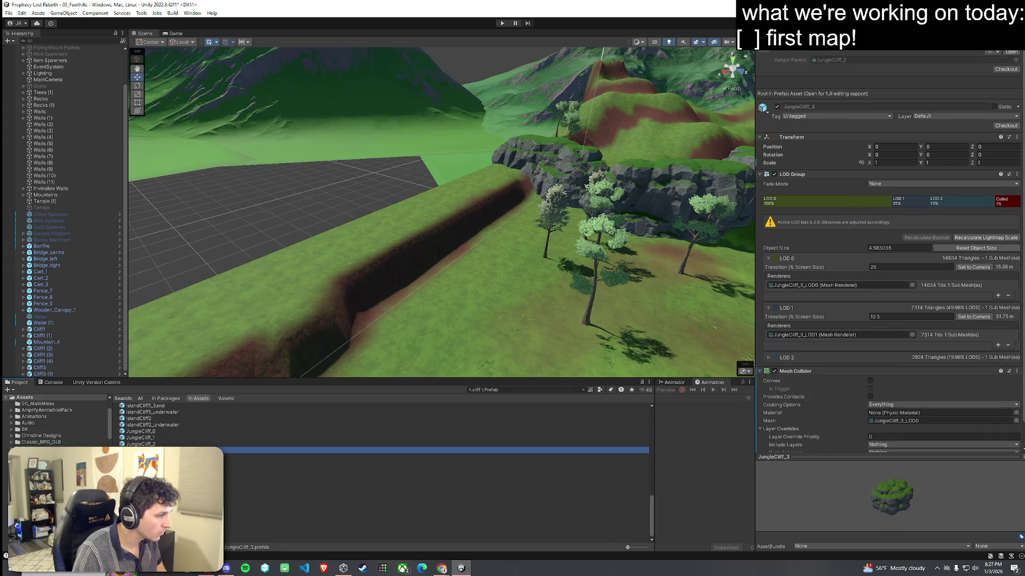
key("Down")
key("Down")
key("Down")
key("Up")
key("Up")
key("Up")
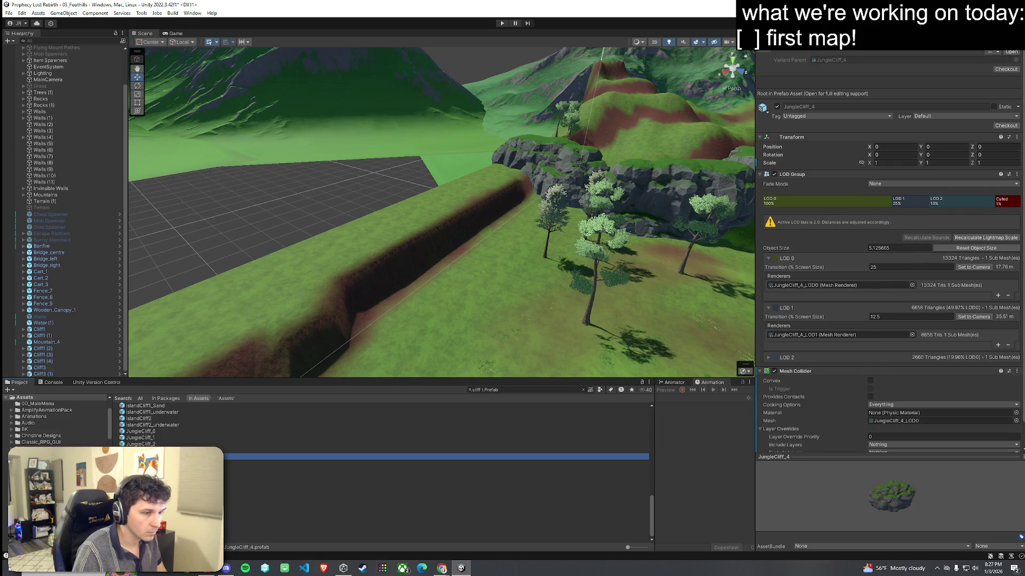
mouse_move(153, 444)
left_mouse_down()
mouse_move(455, 269)
mouse_move(476, 272)
left_mouse_up()
key("ctrl+z")
scroll(202, 446, "up", 1)
mouse_move(141, 461)
left_mouse_down()
mouse_move(320, 406)
mouse_move(455, 291)
left_mouse_up()
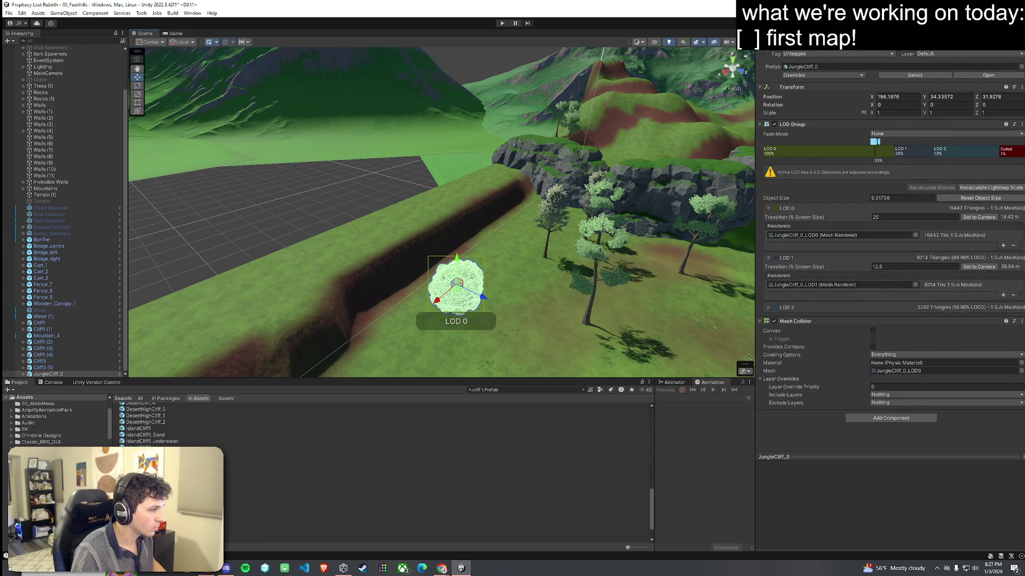
key("ctrl+z")
Step: Preview JungleCliff_4 and test-place IslandCliff2, then undo it
left_click(427, 486)
left_click(426, 447)
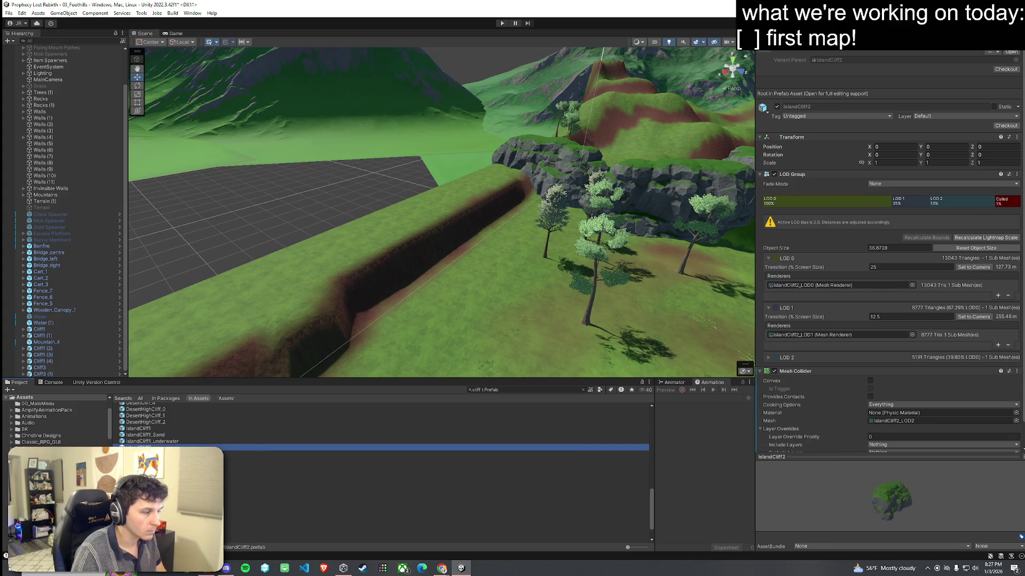
mouse_move(454, 281)
left_mouse_down()
mouse_move(535, 266)
mouse_move(501, 269)
mouse_move(521, 267)
left_mouse_up()
key("ctrl+z")
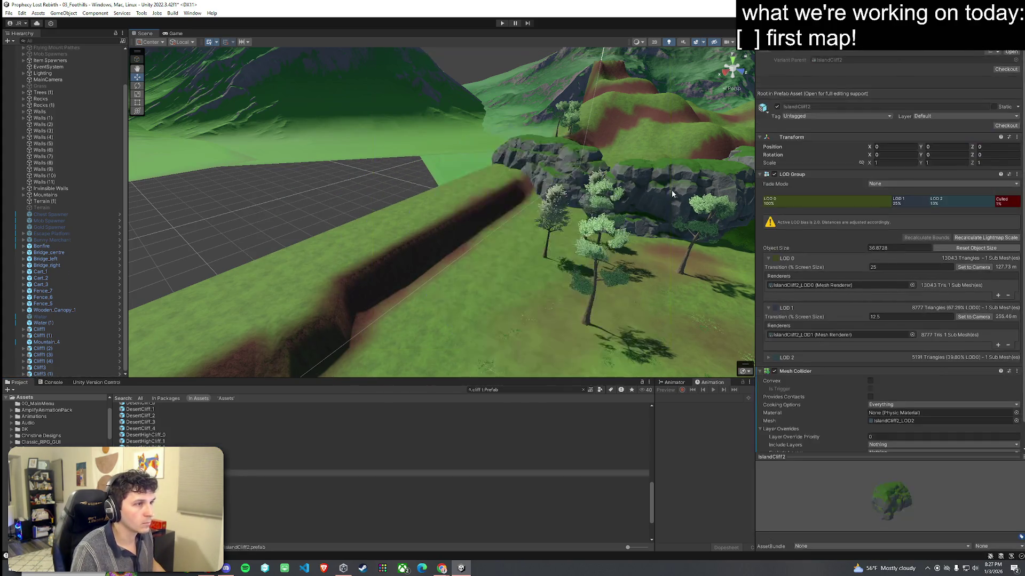
Step: Browse past Cliff7 and place a Cliff8 rock in the scene
left_click(671, 190)
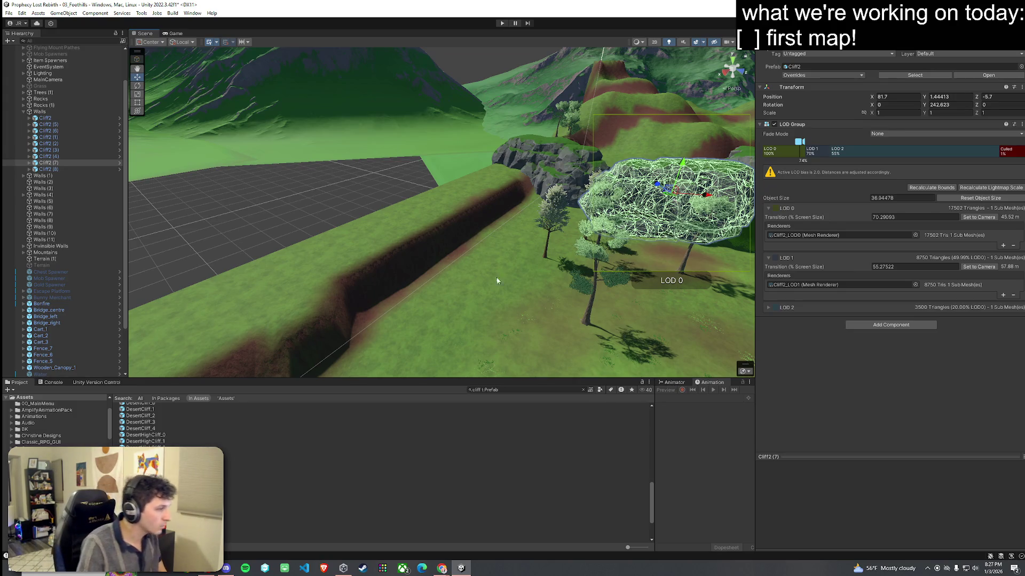
left_click(427, 462)
key("Down")
key("Up")
key("Up")
key("Up")
key("Down")
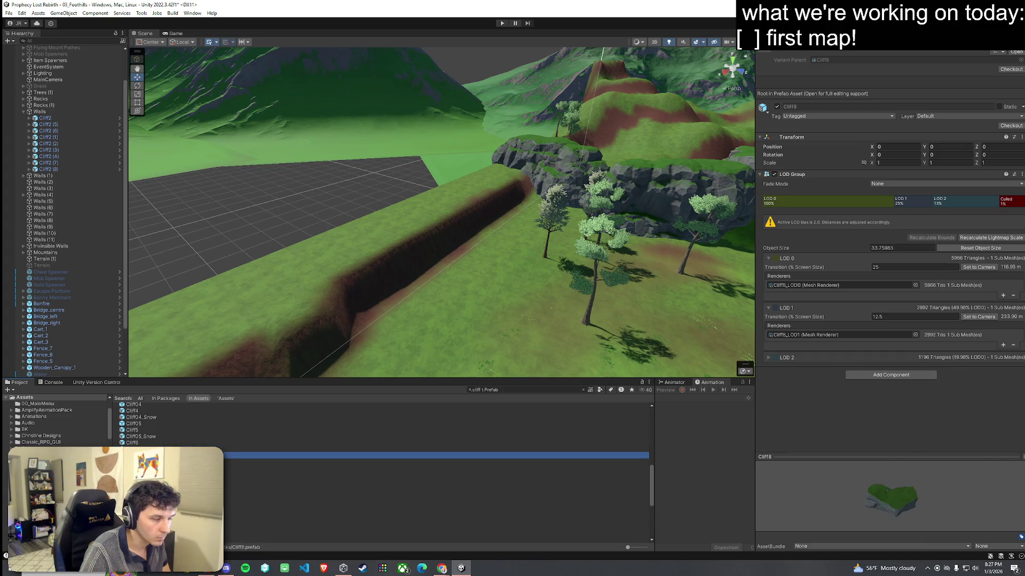
mouse_move(427, 455)
left_mouse_down()
mouse_move(437, 312)
mouse_move(473, 257)
mouse_move(488, 275)
mouse_move(544, 275)
mouse_move(595, 297)
left_mouse_up()
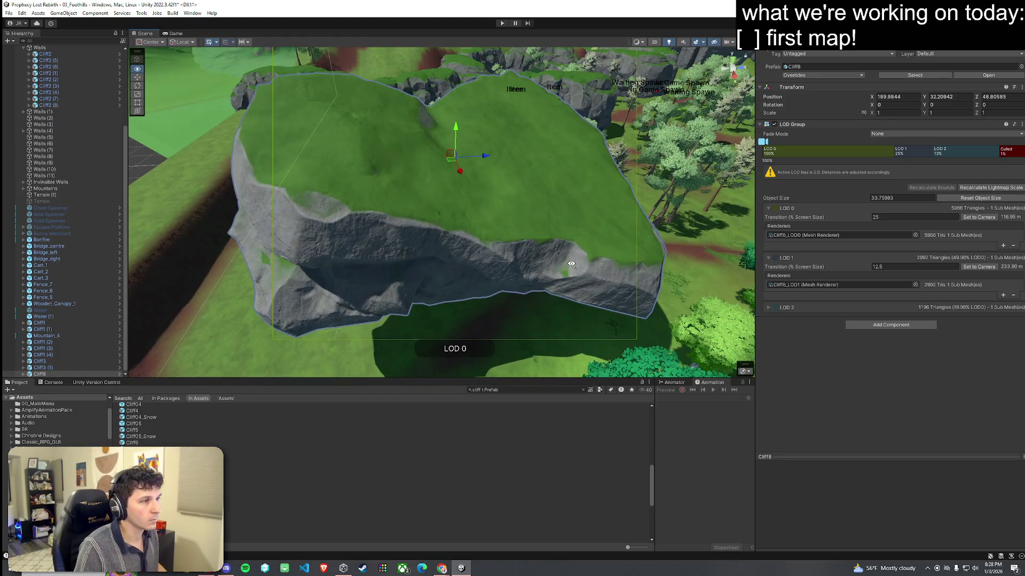
Step: Turn Cliff8 about 116° around vertical and move it to the flat plateau's edge
key("f")
key("e")
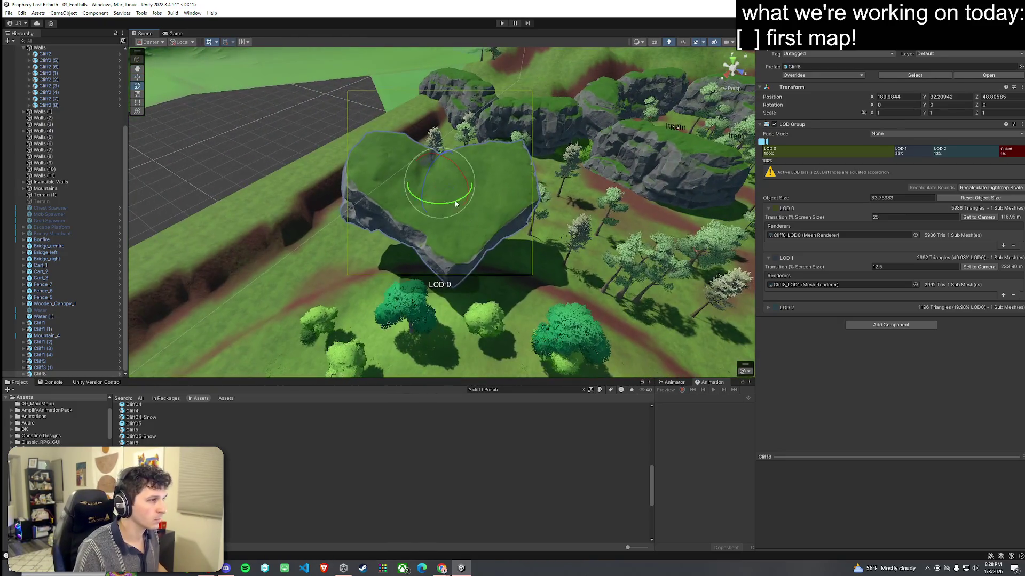
left_click_drag(456, 204, 323, 207)
mouse_move(441, 195)
left_mouse_down()
mouse_move(407, 160)
mouse_move(386, 105)
mouse_move(396, 94)
left_mouse_up()
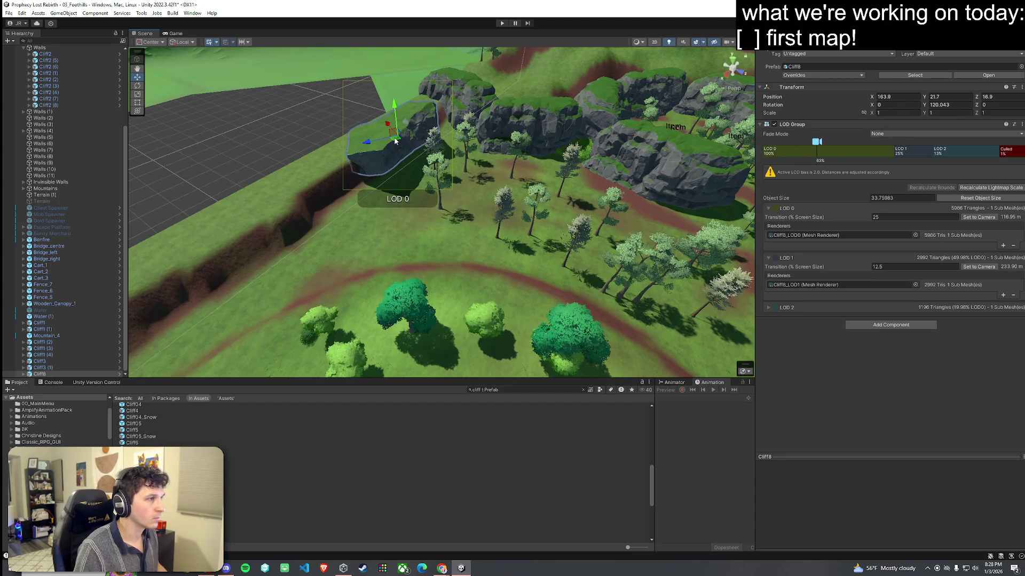
mouse_move(394, 139)
left_mouse_down()
mouse_move(290, 105)
mouse_move(320, 203)
mouse_move(387, 197)
mouse_move(366, 202)
mouse_move(371, 179)
mouse_move(409, 151)
mouse_move(489, 148)
mouse_move(503, 132)
mouse_move(511, 171)
mouse_move(445, 241)
mouse_move(469, 263)
mouse_move(442, 224)
mouse_move(398, 217)
mouse_move(503, 215)
mouse_move(560, 256)
mouse_move(781, 298)
mouse_move(806, 279)
left_mouse_up()
key("w")
left_click(445, 241)
mouse_move(438, 235)
left_mouse_down()
mouse_move(370, 219)
mouse_move(398, 208)
mouse_move(483, 268)
mouse_move(504, 266)
mouse_move(425, 201)
mouse_move(437, 277)
left_mouse_up()
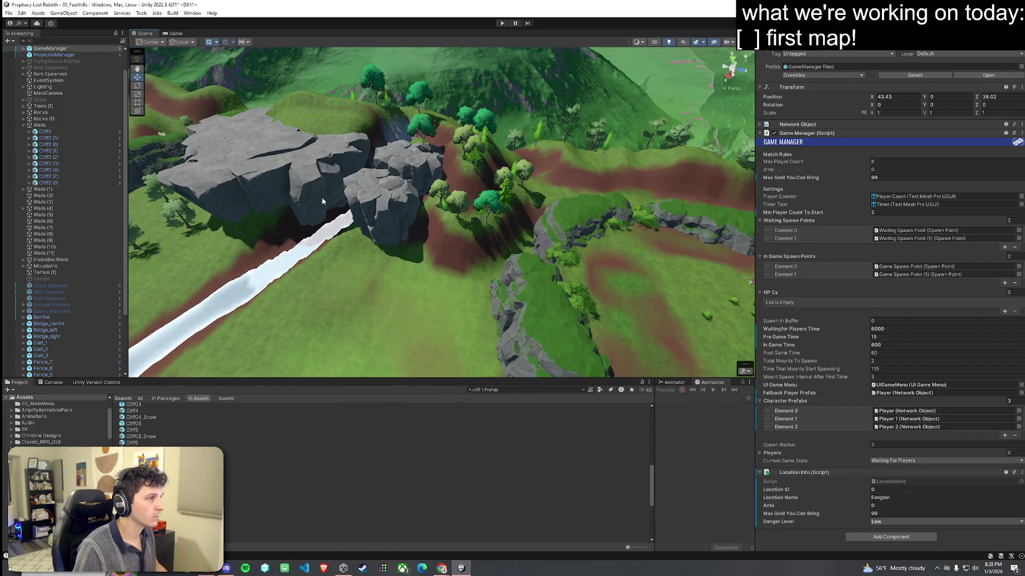
Step: Move and rotate the Cliff1 (4) rock to X 41.3, Y 12.2, Z 291.8 in the cluster
left_click(322, 201)
mouse_move(297, 180)
left_mouse_down()
mouse_move(512, 195)
mouse_move(498, 194)
mouse_move(504, 211)
mouse_move(515, 200)
mouse_move(500, 170)
mouse_move(475, 231)
mouse_move(480, 198)
mouse_move(496, 182)
mouse_move(507, 193)
left_mouse_up()
key("w")
left_click(736, 172)
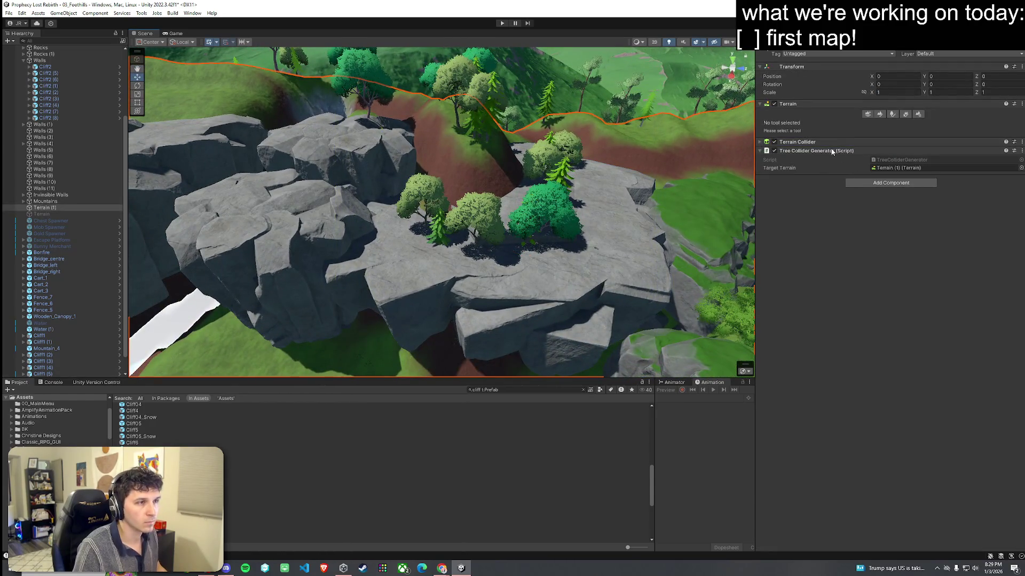
Step: With Set Height sampled at 37.48348 from the rock top, raise the ground inside the rock ring
left_click(879, 114)
left_click(800, 122)
left_click(787, 150)
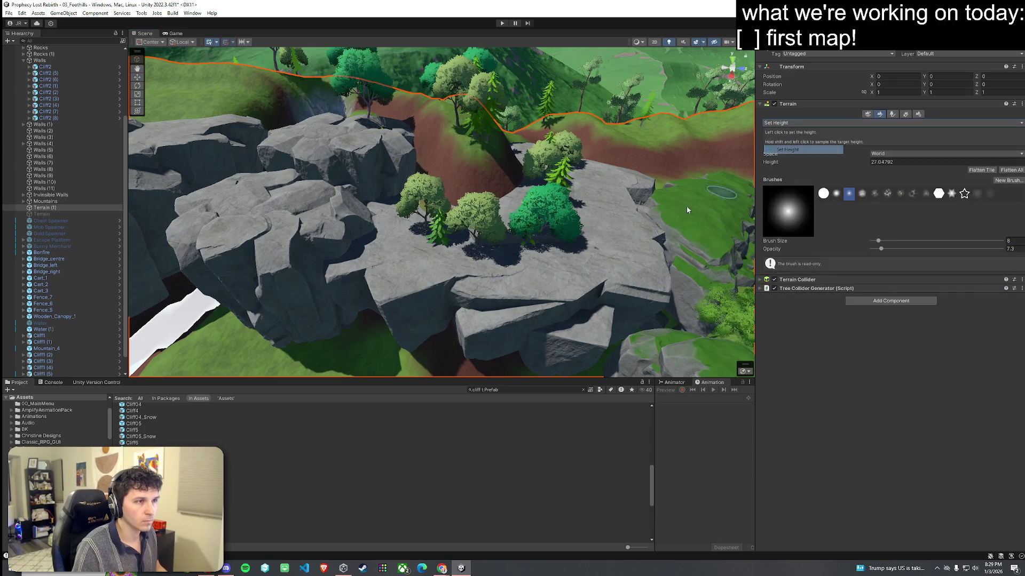
left_click(499, 201, "shift")
left_click(500, 198)
mouse_move(536, 224)
left_mouse_down()
mouse_move(448, 238)
mouse_move(458, 245)
left_mouse_up()
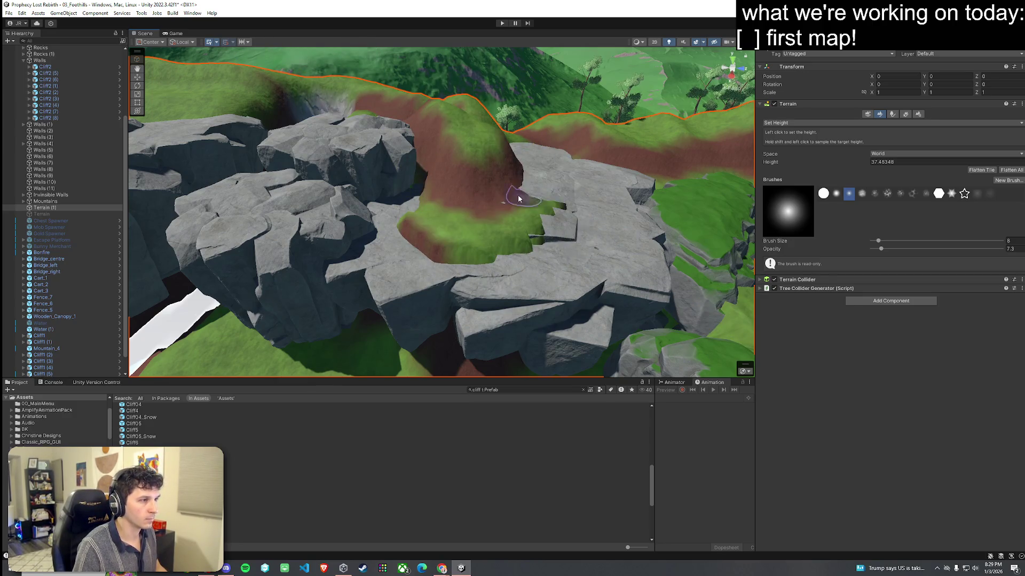
left_click(583, 204)
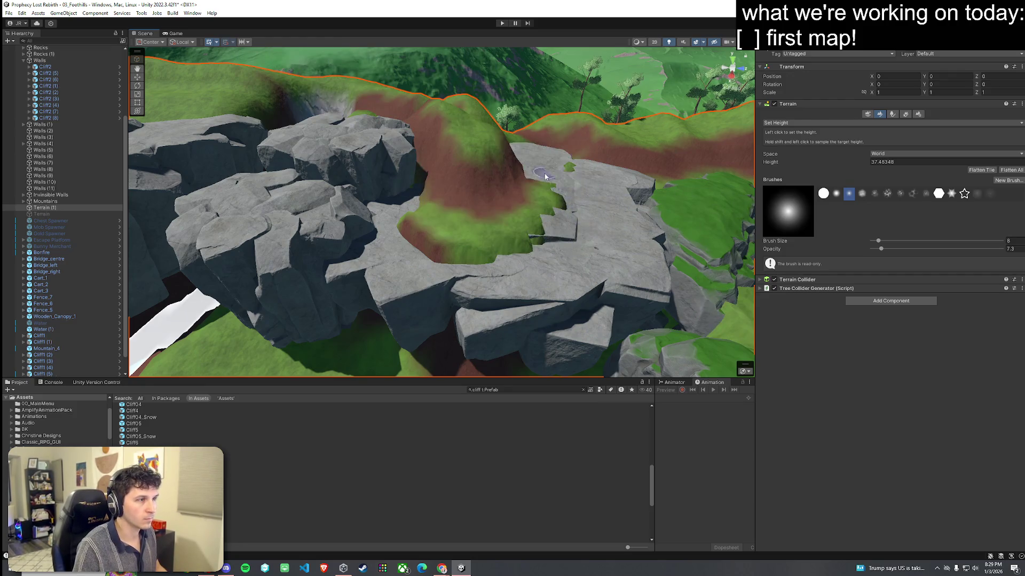
mouse_move(545, 176)
left_mouse_down()
mouse_move(542, 250)
mouse_move(572, 248)
left_mouse_up()
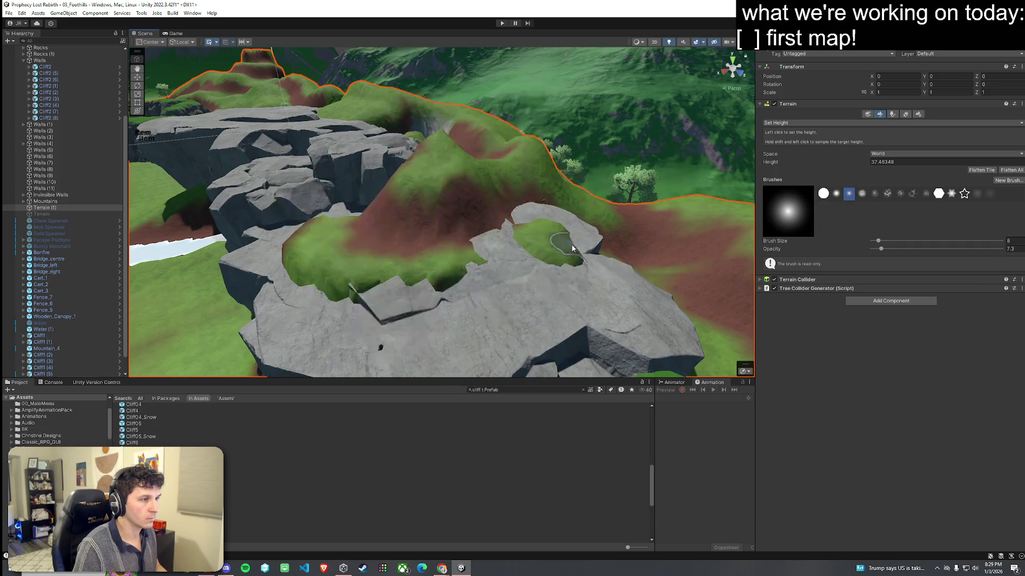
left_click(785, 123)
left_click(785, 167)
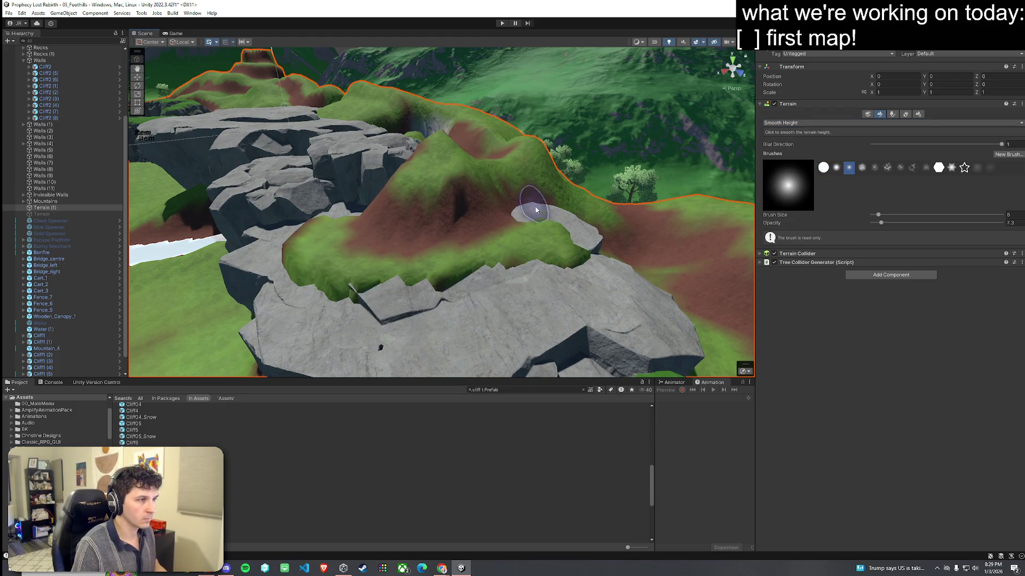
Step: Smooth the mound, stepping smoothing strength up to 18.5, 46.8 and 75.1
mouse_move(360, 252)
left_mouse_down()
mouse_move(528, 297)
mouse_move(383, 282)
left_mouse_up()
left_click_drag(880, 223, 895, 223)
left_click_drag(342, 321, 384, 288)
left_click_drag(894, 223, 931, 222)
mouse_move(395, 298)
left_mouse_down()
mouse_move(338, 281)
mouse_move(331, 314)
left_mouse_up()
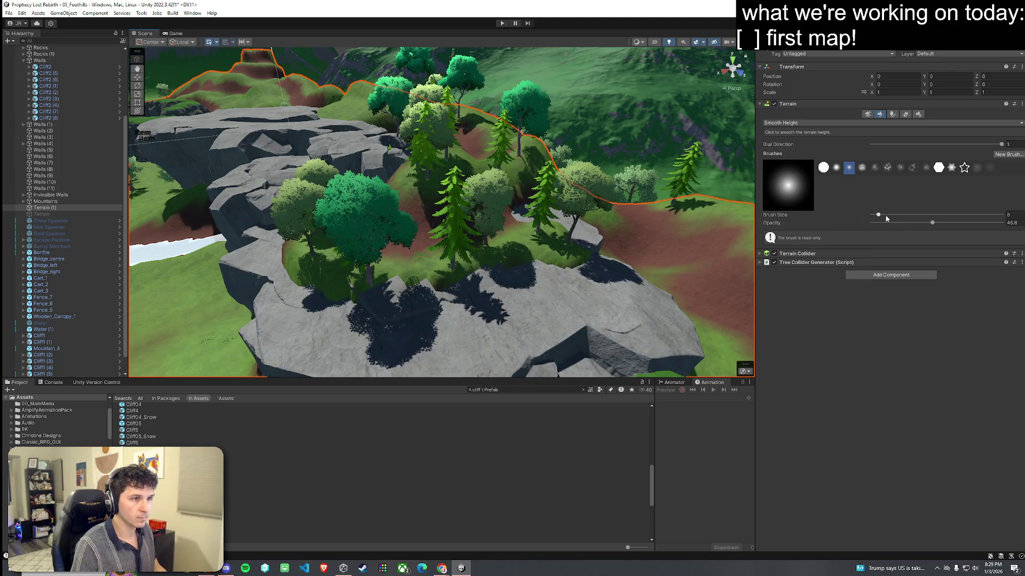
left_click_drag(924, 224, 969, 222)
mouse_move(357, 299)
left_mouse_down()
mouse_move(304, 244)
mouse_move(565, 285)
left_mouse_up()
left_click_drag(561, 237, 544, 233)
Step: Smooth the slopes near the rock ring with the hard round brush, then switch to Paint Texture
mouse_move(461, 255)
left_mouse_down()
mouse_move(491, 203)
mouse_move(522, 211)
left_mouse_up()
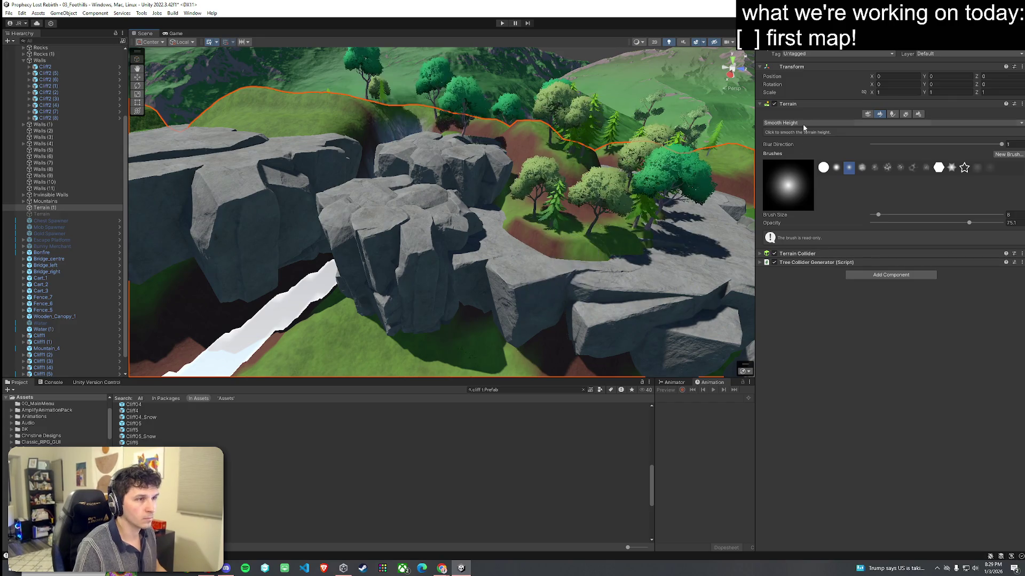
mouse_move(533, 263)
left_mouse_down()
mouse_move(599, 290)
mouse_move(590, 286)
left_mouse_up()
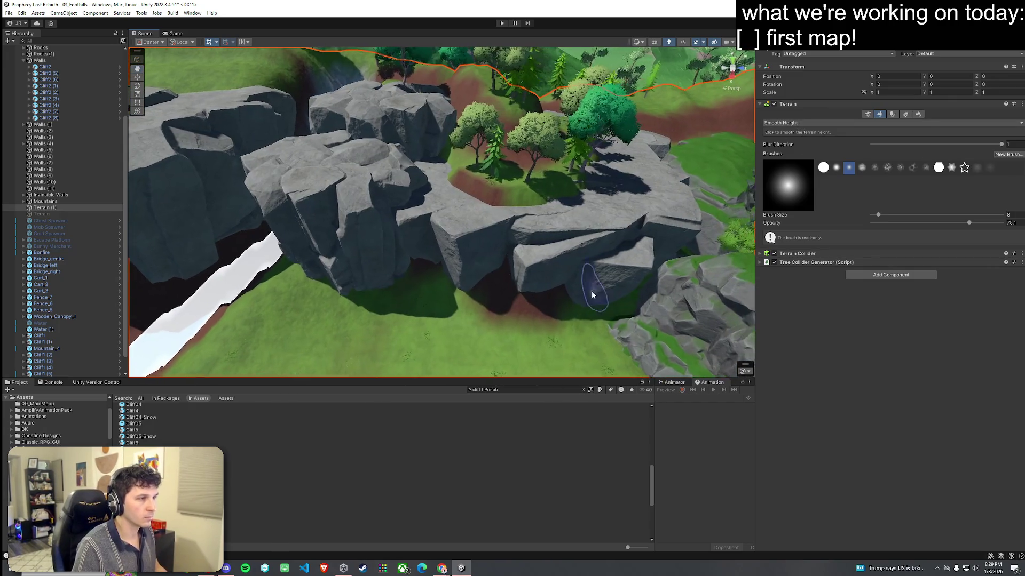
mouse_move(553, 164)
left_mouse_down()
mouse_move(517, 186)
mouse_move(478, 190)
mouse_move(494, 188)
left_mouse_up()
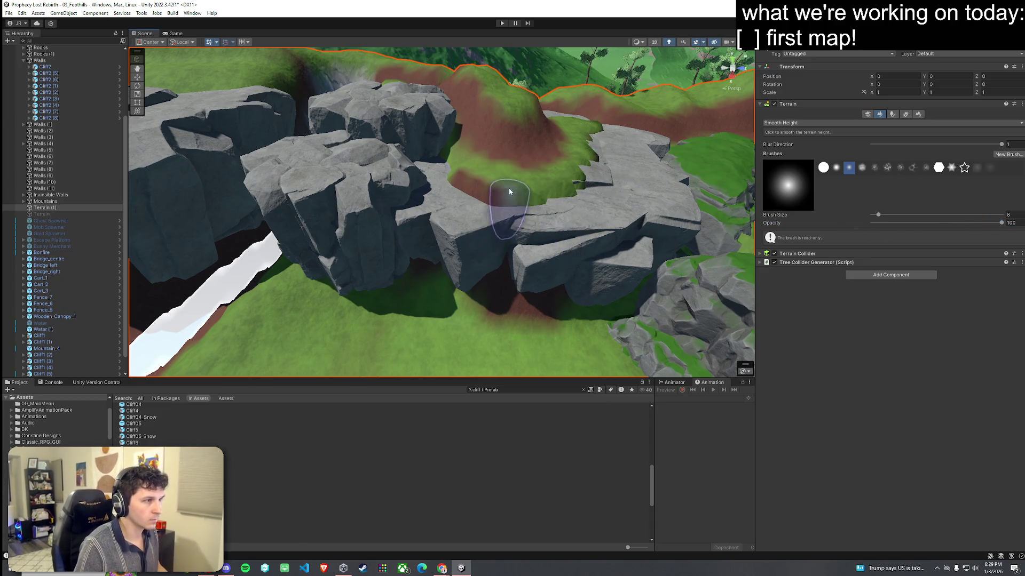
left_click_drag(566, 181, 583, 197)
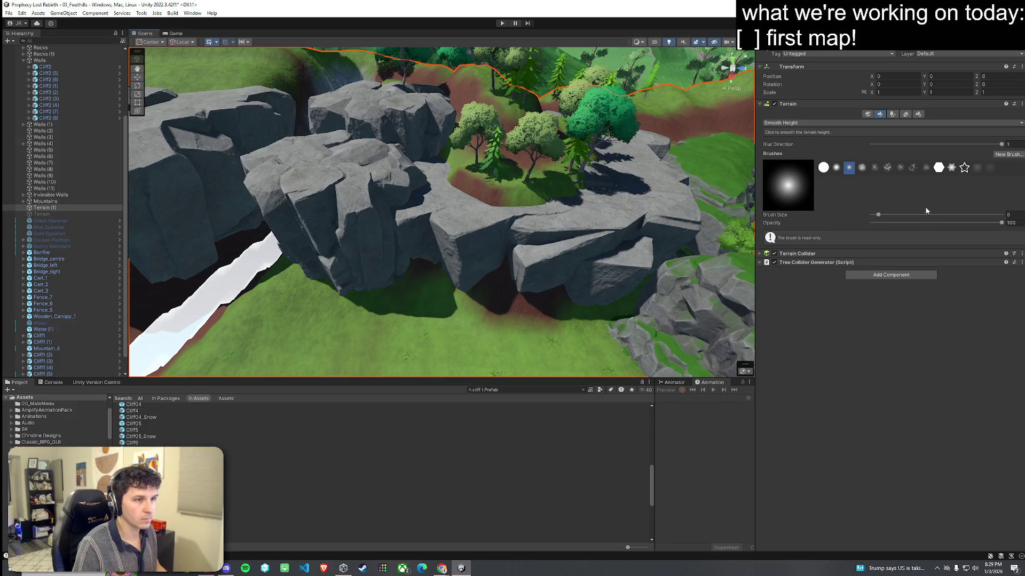
left_click(823, 167)
mouse_move(497, 195)
left_mouse_down()
mouse_move(528, 251)
mouse_move(555, 269)
mouse_move(513, 289)
left_mouse_up()
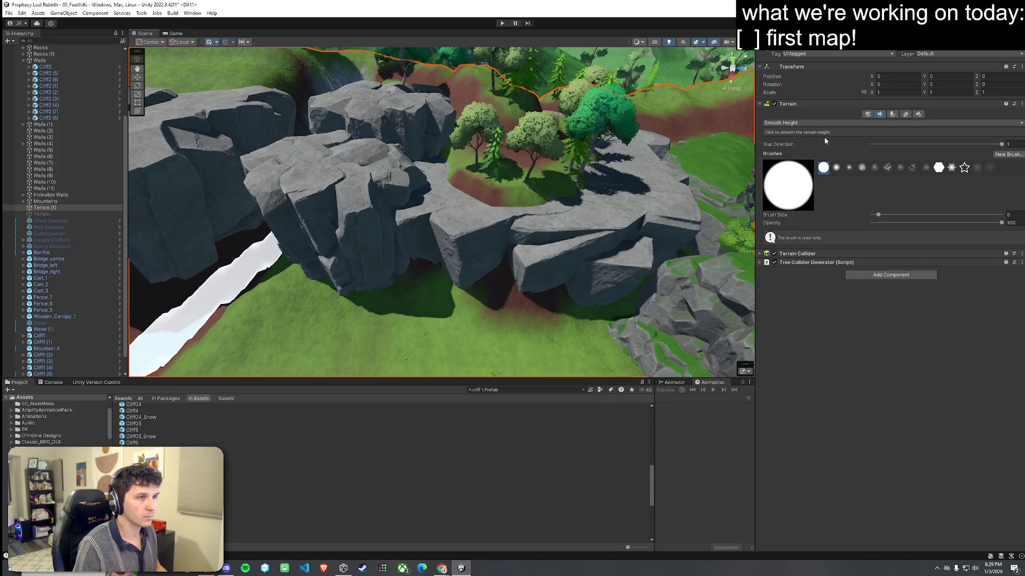
left_click(873, 122)
left_click(784, 141)
mouse_move(572, 266)
left_mouse_down()
mouse_move(456, 240)
mouse_move(535, 270)
mouse_move(538, 322)
mouse_move(622, 258)
mouse_move(542, 290)
mouse_move(589, 299)
left_mouse_up()
Step: Flatten the ground along the cliff base to a sampled Set Height target
left_click(779, 123)
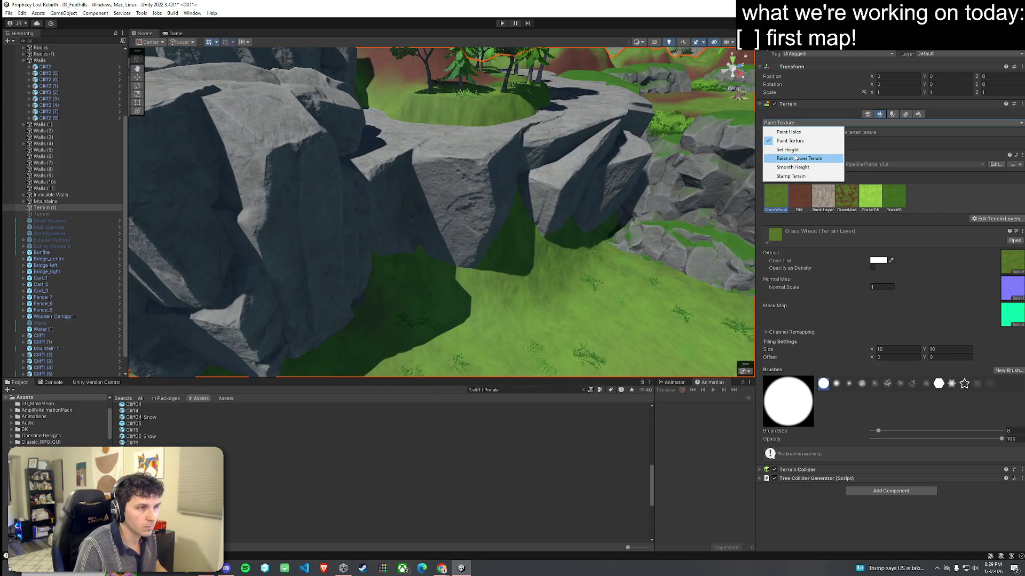
left_click(782, 154)
left_click(601, 311, "shift")
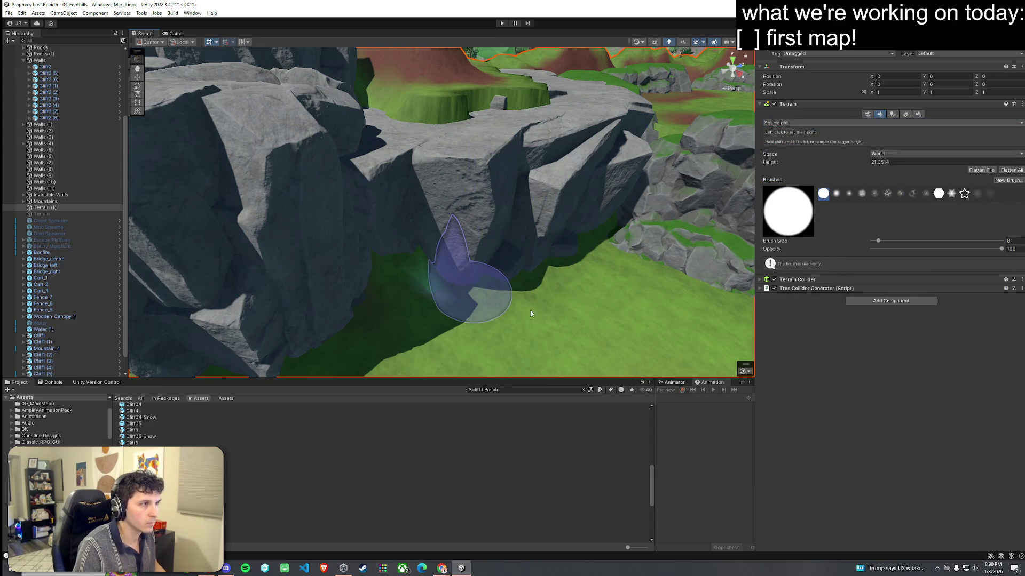
scroll(551, 297, "up", 5)
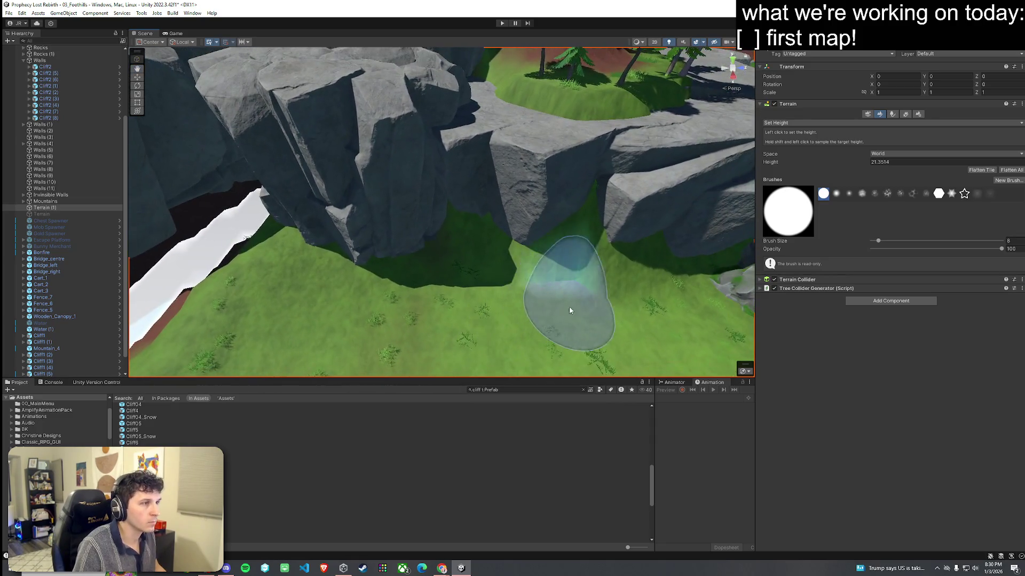
mouse_move(571, 319)
left_mouse_down()
mouse_move(470, 289)
mouse_move(655, 300)
left_mouse_up()
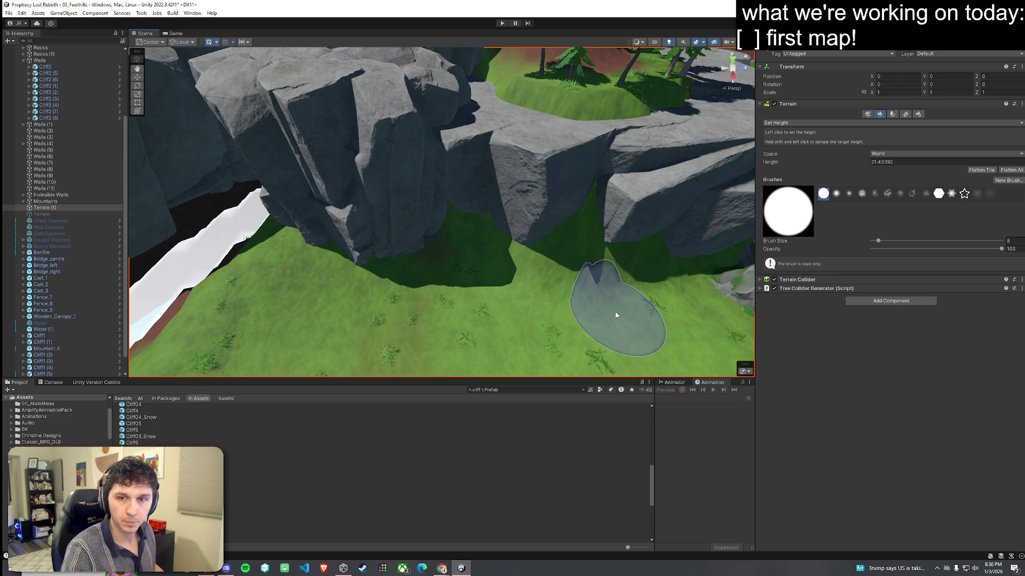
Step: Change the terrain tool from Set Height to Paint Texture
mouse_move(412, 298)
left_mouse_down()
mouse_move(377, 270)
mouse_move(407, 270)
mouse_move(417, 286)
mouse_move(403, 278)
left_mouse_up()
left_click(10, 13)
key("Escape")
left_click_drag(472, 198, 478, 179)
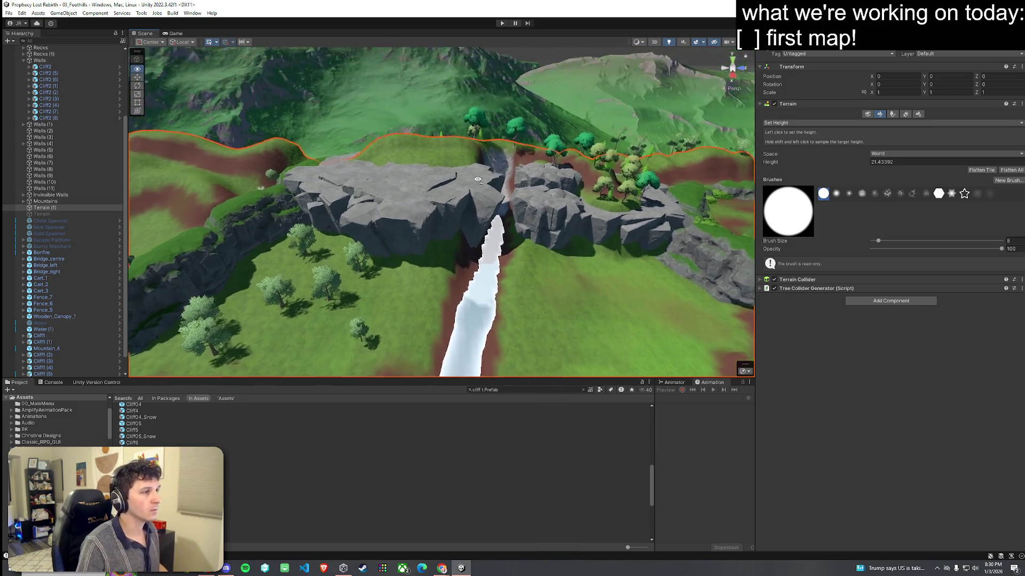
scroll(478, 179, "up", 10)
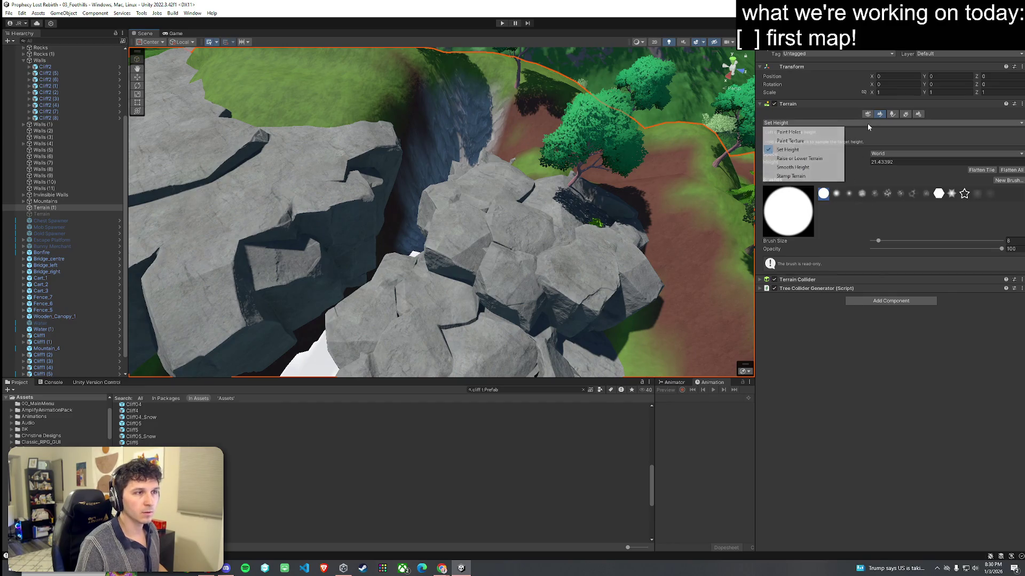
left_click(798, 141)
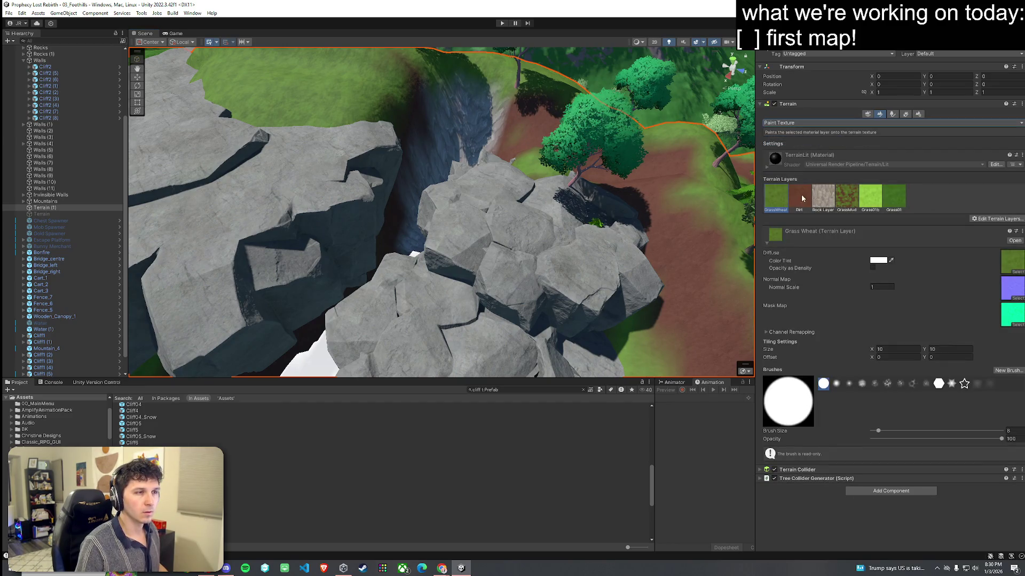
scroll(513, 158, "down", 5)
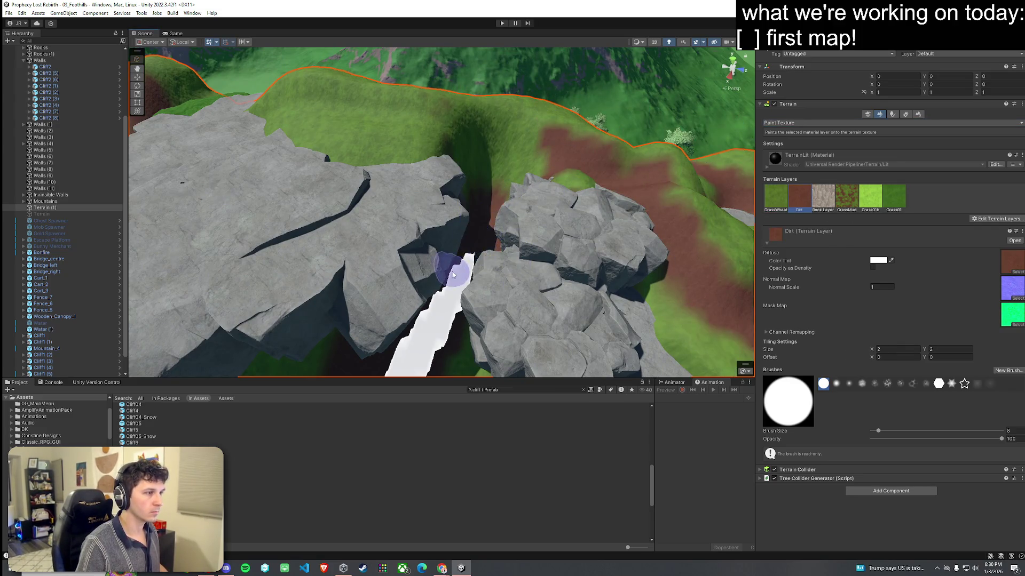
Step: Pull the view back to show the whole foothills map with its dirt paths
scroll(453, 275, "down", 5)
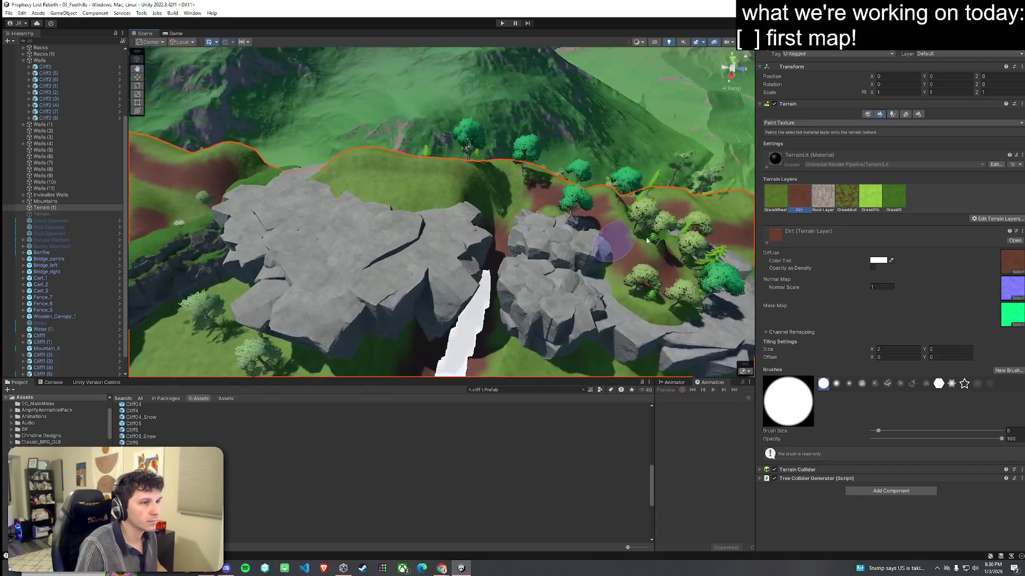
scroll(502, 186, "down", 1)
mouse_move(511, 224)
left_mouse_down()
mouse_move(426, 278)
mouse_move(538, 268)
mouse_move(452, 292)
left_mouse_up()
scroll(238, 429, "up", 2)
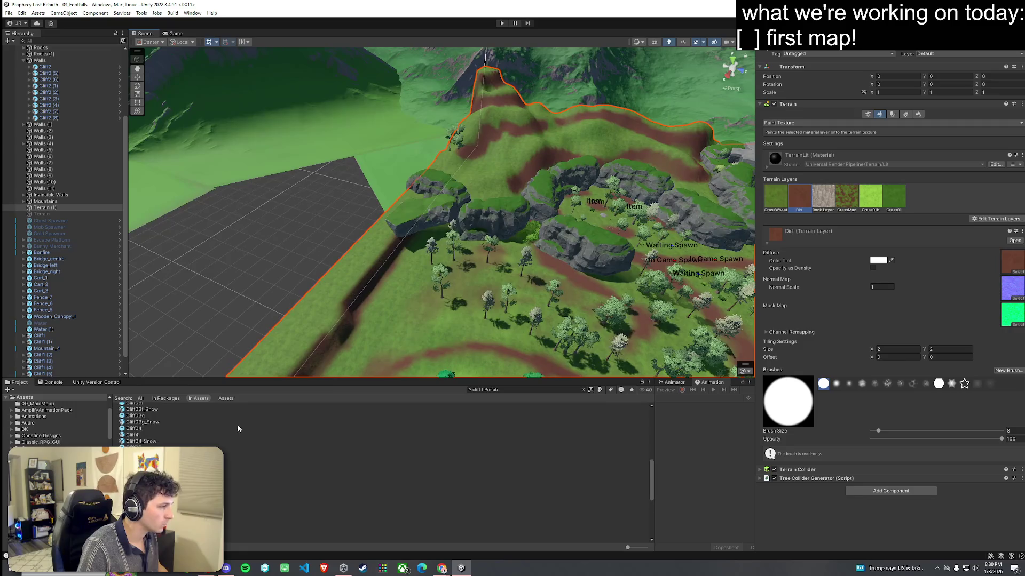
Step: Place Cliff1 (6) beside the circular clearing, lowered onto the ground and rotated to fit
left_click(162, 407)
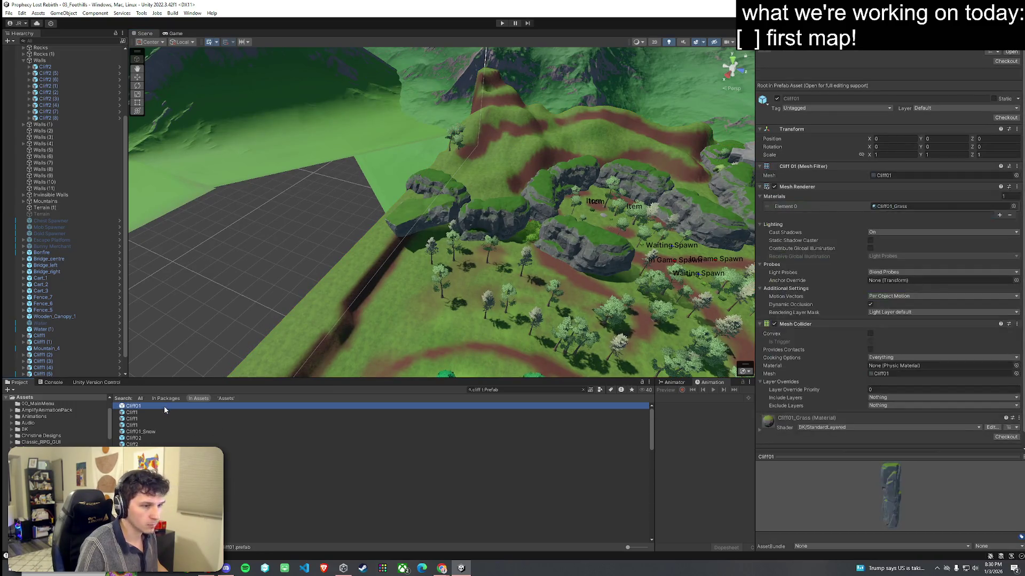
mouse_move(161, 407)
left_mouse_down()
mouse_move(382, 315)
mouse_move(496, 299)
mouse_move(295, 413)
left_mouse_up()
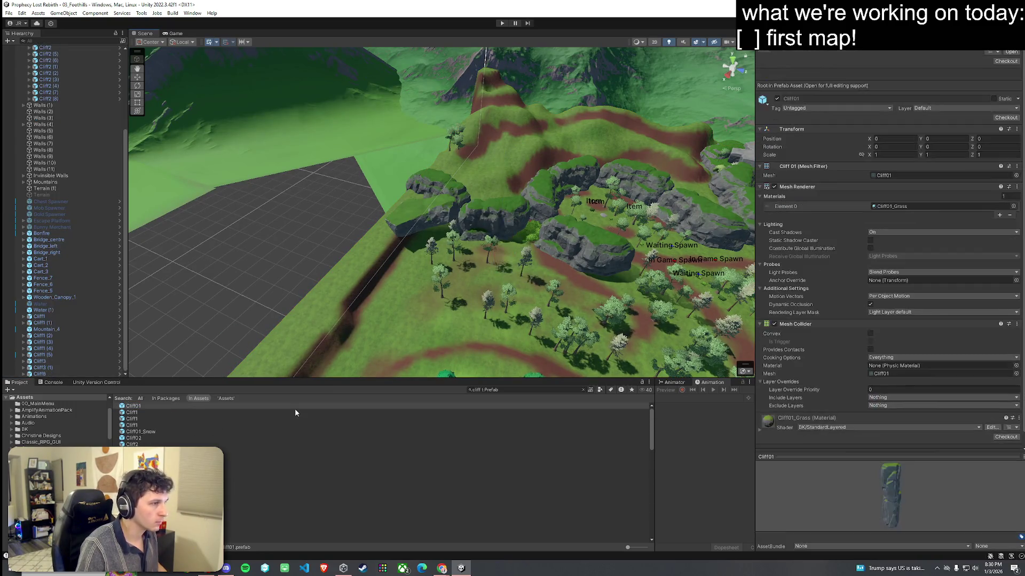
mouse_move(133, 407)
left_mouse_down()
mouse_move(320, 384)
mouse_move(443, 310)
mouse_move(480, 320)
mouse_move(467, 302)
mouse_move(136, 420)
mouse_move(393, 296)
mouse_move(470, 277)
mouse_move(574, 279)
mouse_move(469, 289)
left_mouse_up()
left_click(132, 418)
key("ctrl+z")
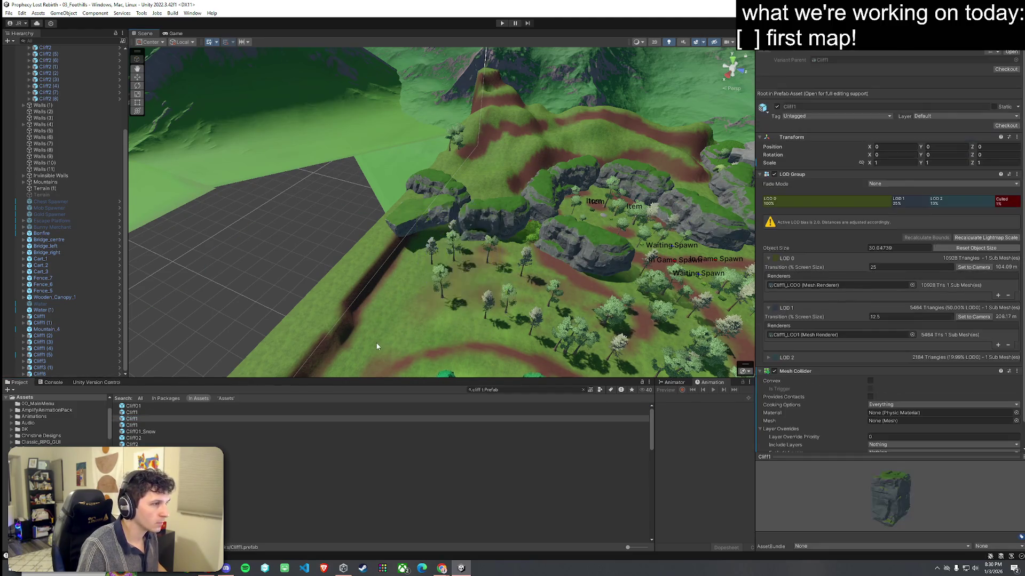
mouse_move(151, 426)
left_mouse_down()
mouse_move(527, 258)
mouse_move(453, 276)
mouse_move(495, 292)
mouse_move(465, 276)
mouse_move(250, 302)
mouse_move(236, 245)
mouse_move(387, 179)
left_mouse_up()
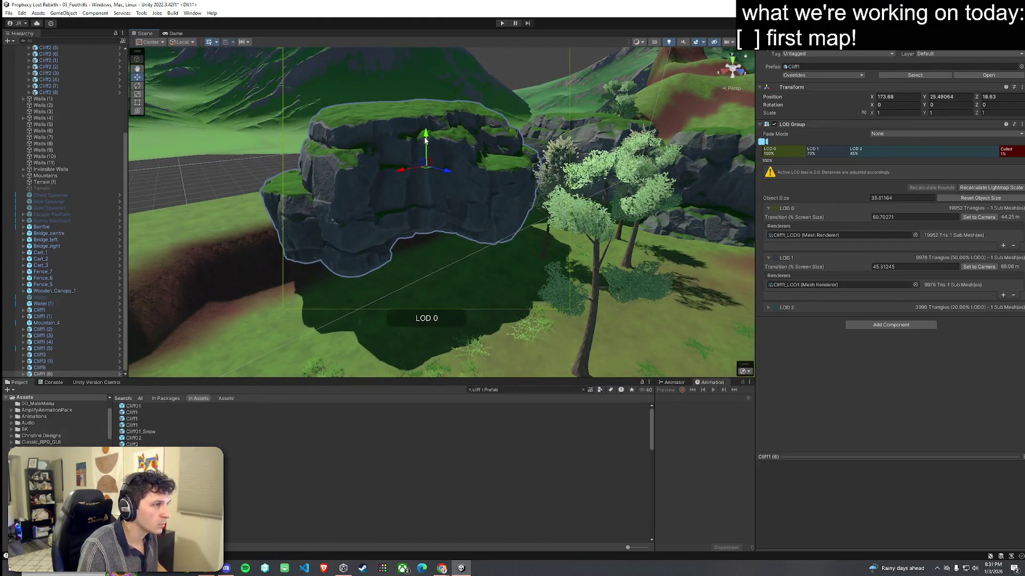
left_click_drag(425, 140, 425, 170)
key("e")
mouse_move(458, 201)
left_mouse_down()
mouse_move(533, 217)
mouse_move(608, 206)
mouse_move(426, 210)
mouse_move(389, 183)
mouse_move(385, 239)
mouse_move(460, 245)
mouse_move(447, 286)
left_mouse_up()
key("w")
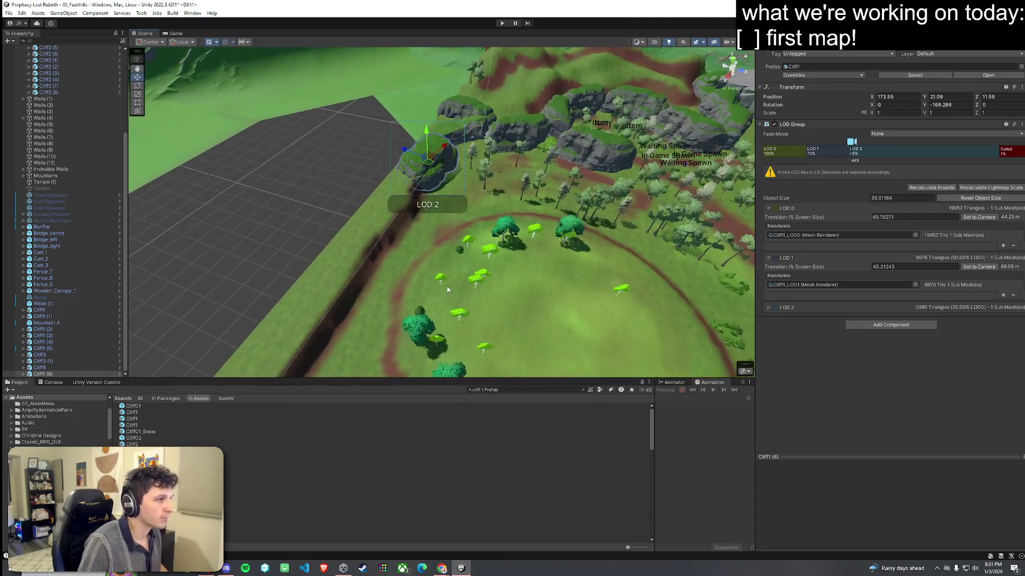
Step: Duplicate it as Cliff1 (7) and move the copy further along the clearing edge
key("ctrl+d")
mouse_move(425, 160)
left_mouse_down()
mouse_move(428, 237)
mouse_move(450, 251)
mouse_move(471, 230)
mouse_move(437, 241)
left_mouse_up()
key("w")
key("e")
key("e")
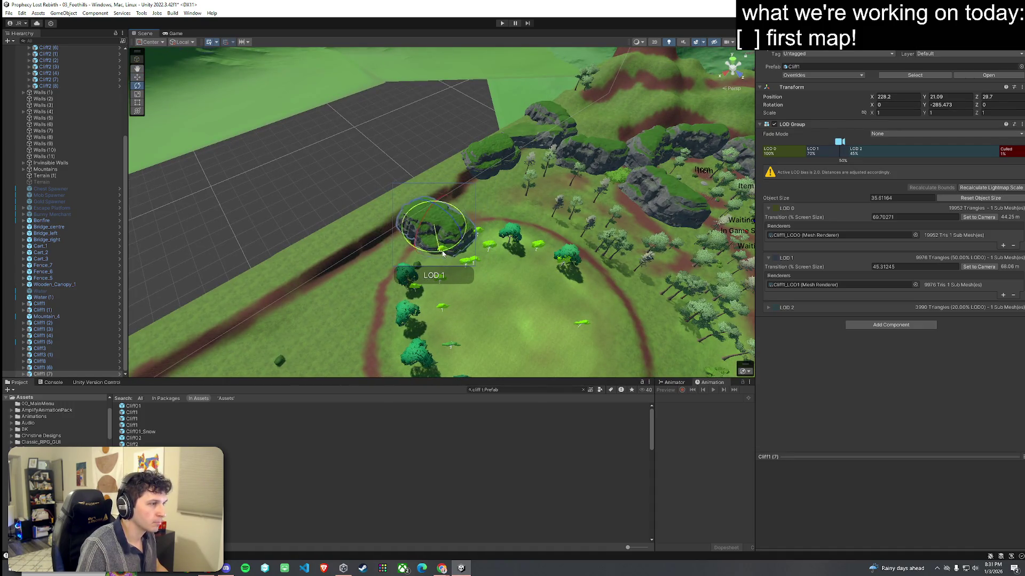
Step: Place a Cliff2 rock prefab in the Scene beside the other cliffs and rotate it
left_click(141, 426)
left_click(140, 438)
left_click(140, 444)
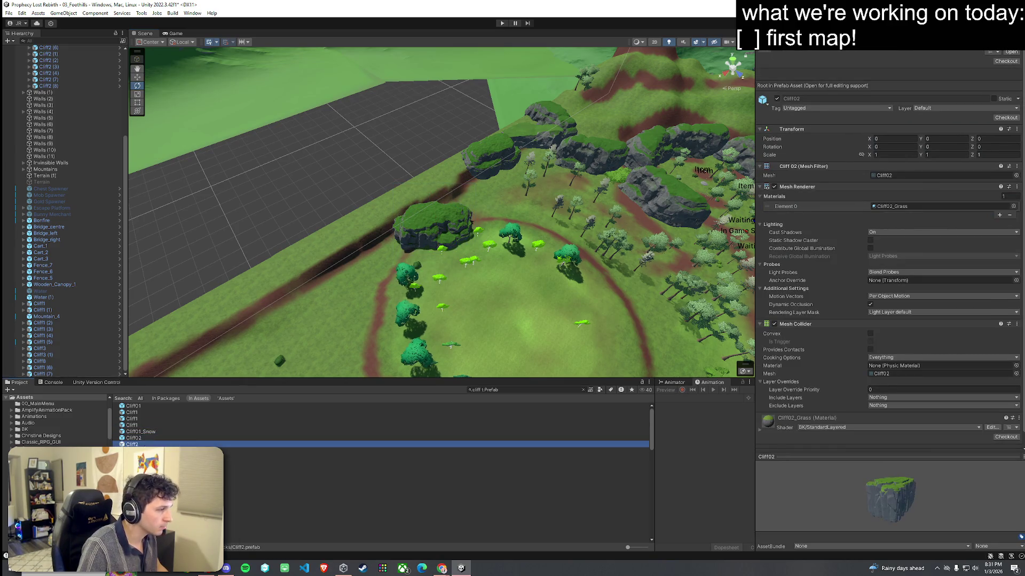
left_click(140, 451)
mouse_move(251, 451)
left_mouse_down()
mouse_move(488, 250)
mouse_move(489, 203)
mouse_move(473, 194)
mouse_move(470, 169)
mouse_move(409, 194)
mouse_move(367, 194)
mouse_move(405, 203)
left_mouse_up()
key("w")
Step: Inspect Cliff1 (7) and Cliff1 (6), then expand Cliff2's LOD children in the Hierarchy
left_click(367, 194)
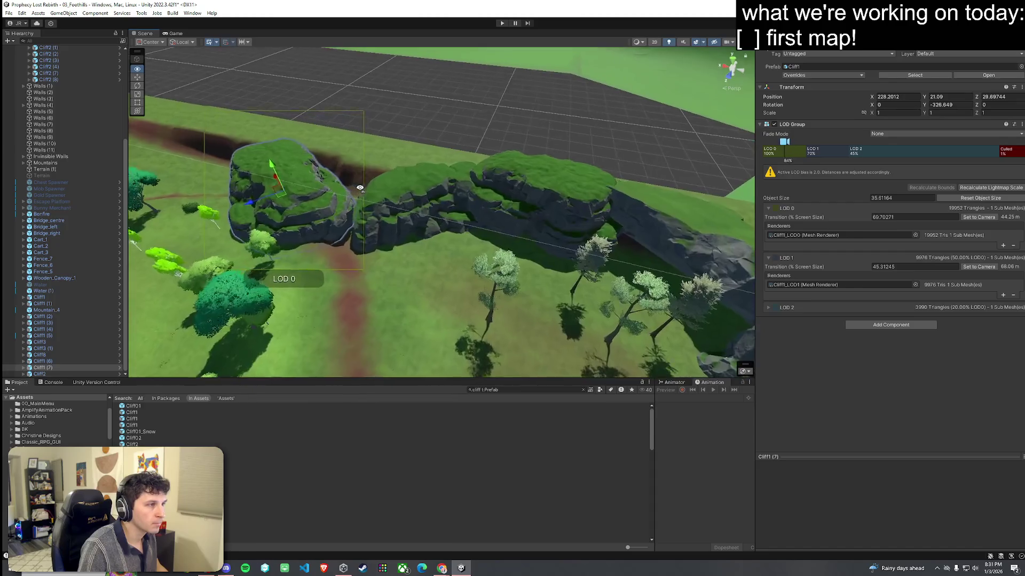
left_click(414, 224)
key("f")
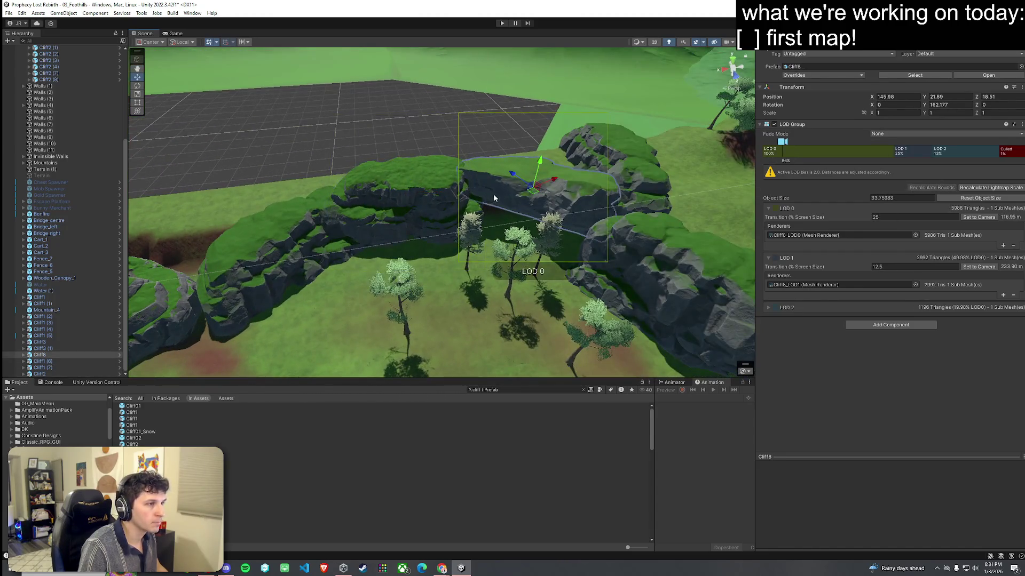
left_click(301, 222)
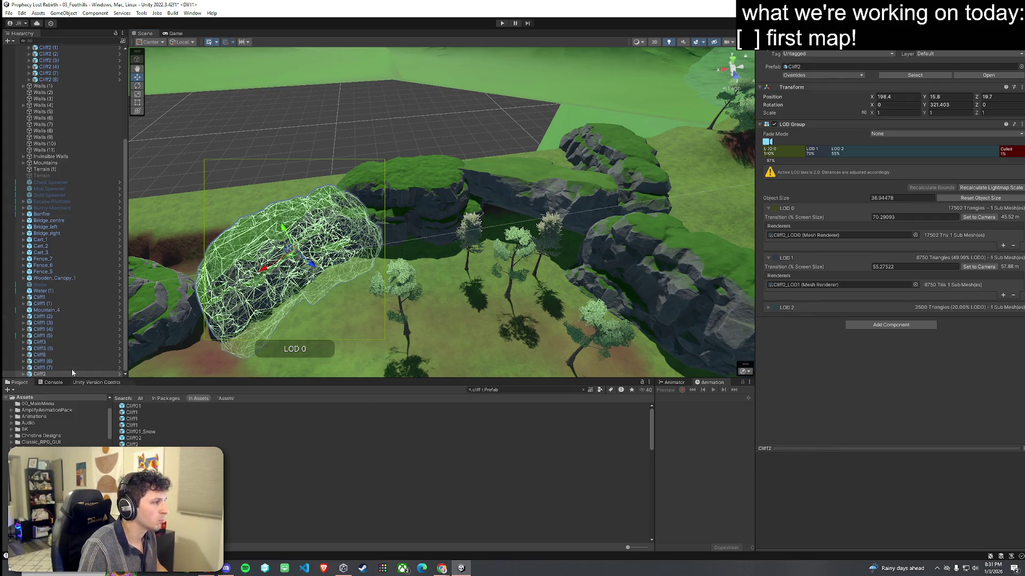
left_click(40, 374)
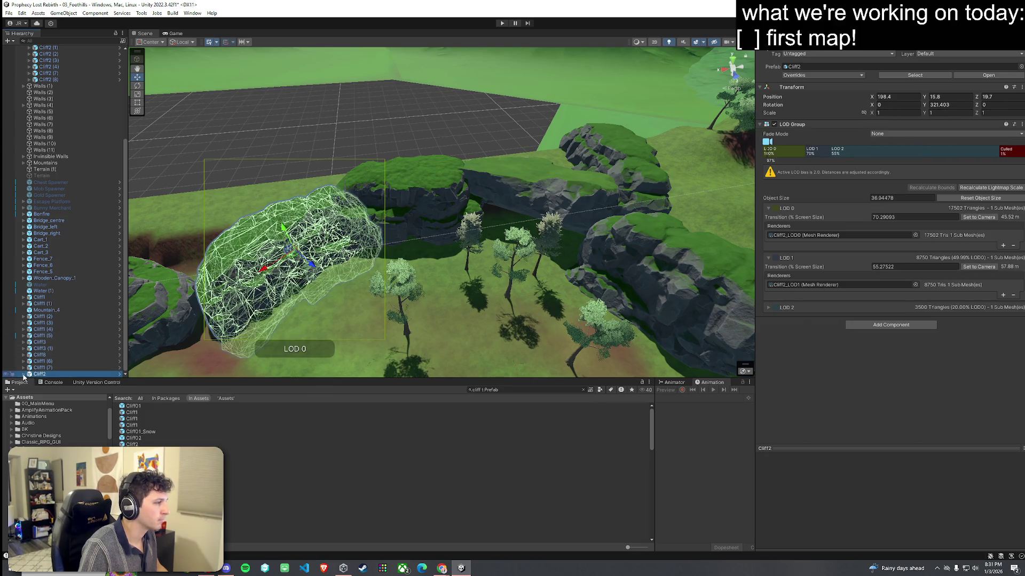
left_click(23, 374)
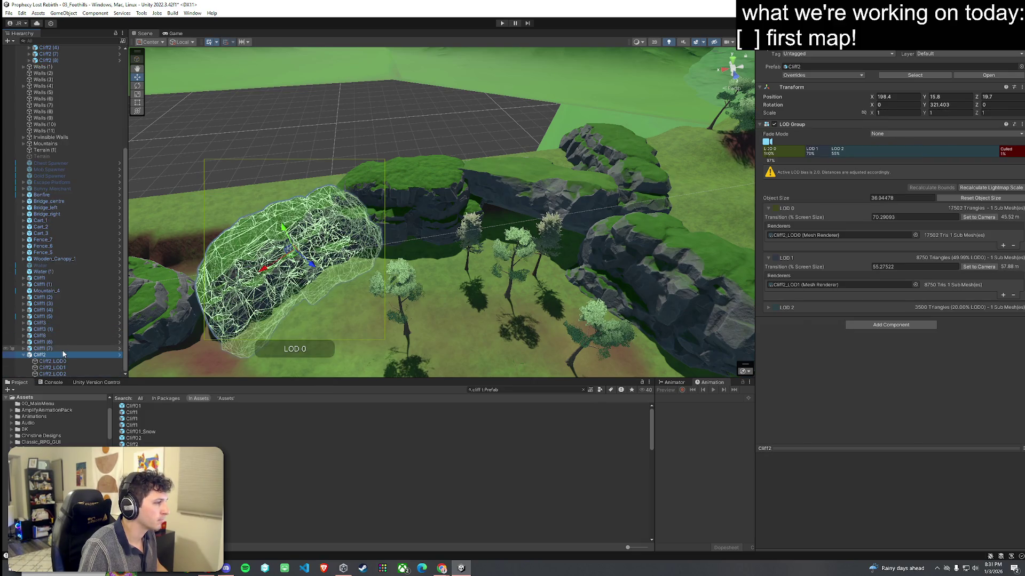
Step: Check Cliff8's LOD1 mesh, then reselect Cliff2 and orbit around it
left_click(513, 187)
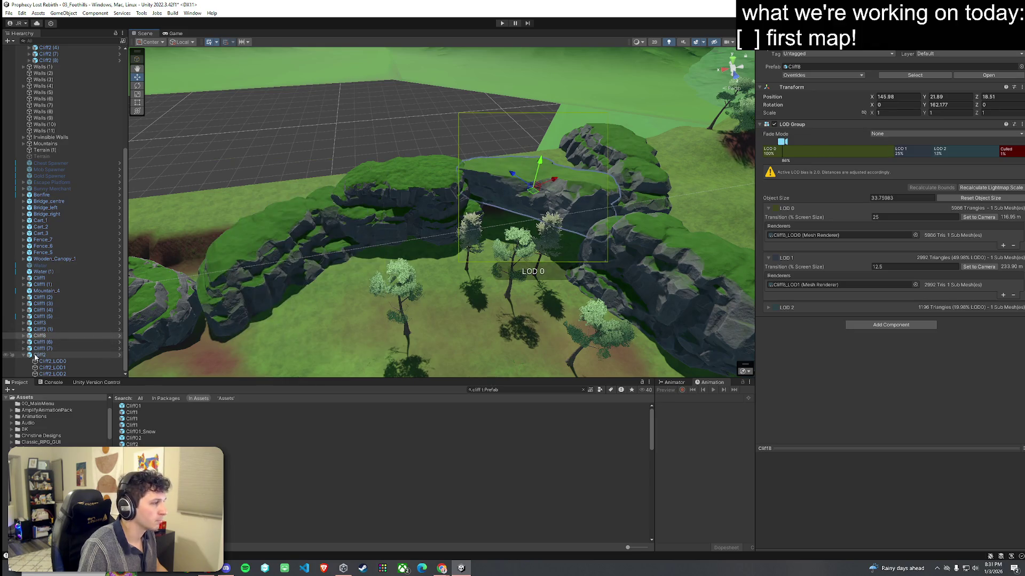
left_click(55, 349)
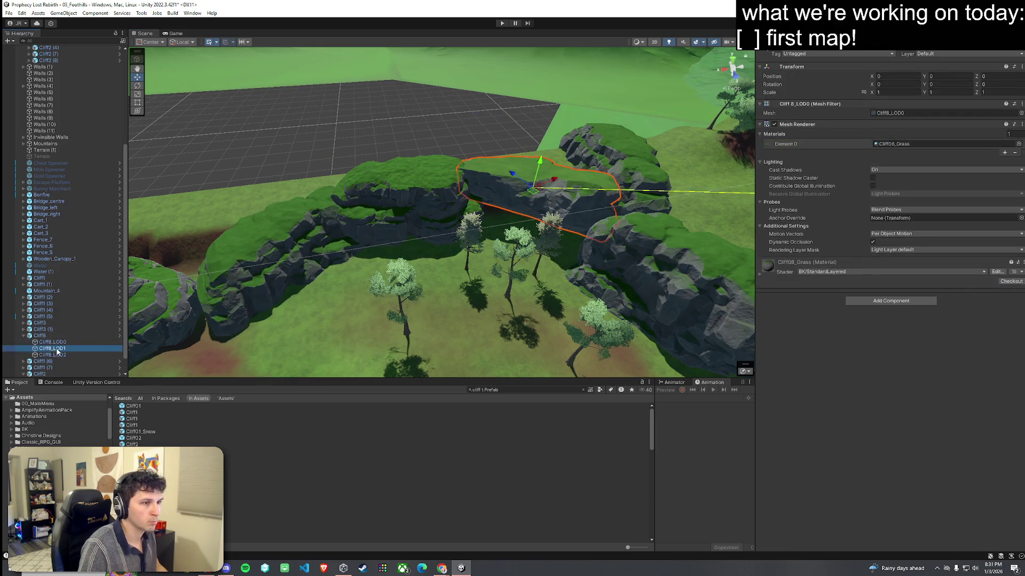
left_click(346, 224)
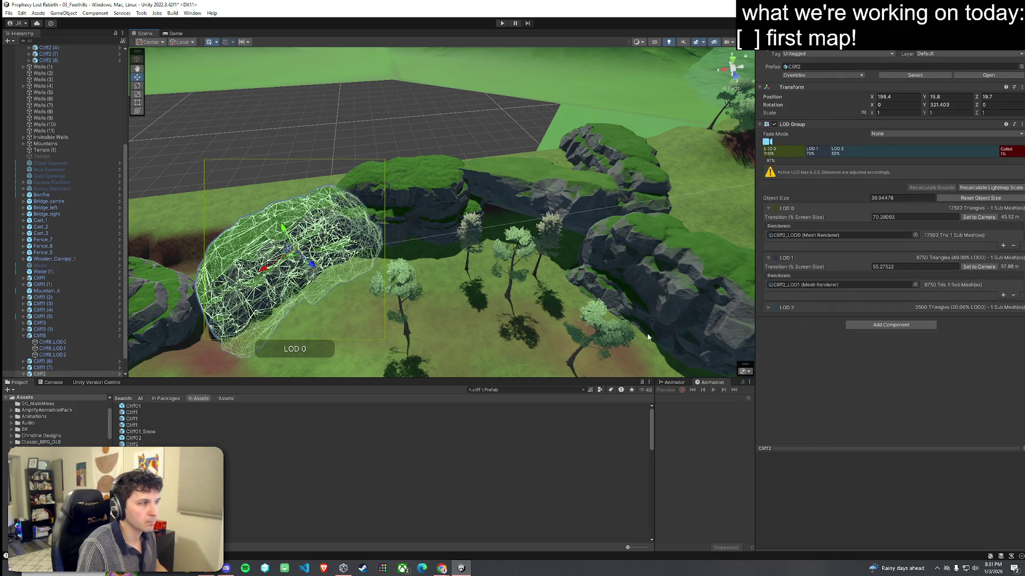
mouse_move(165, 292)
left_mouse_down()
mouse_move(301, 304)
mouse_move(346, 263)
mouse_move(329, 176)
mouse_move(100, 120)
mouse_move(93, 98)
mouse_move(6, 109)
mouse_move(467, 138)
mouse_move(921, 148)
mouse_move(929, 167)
mouse_move(975, 149)
mouse_move(770, 183)
mouse_move(636, 231)
left_mouse_up()
left_click(332, 169)
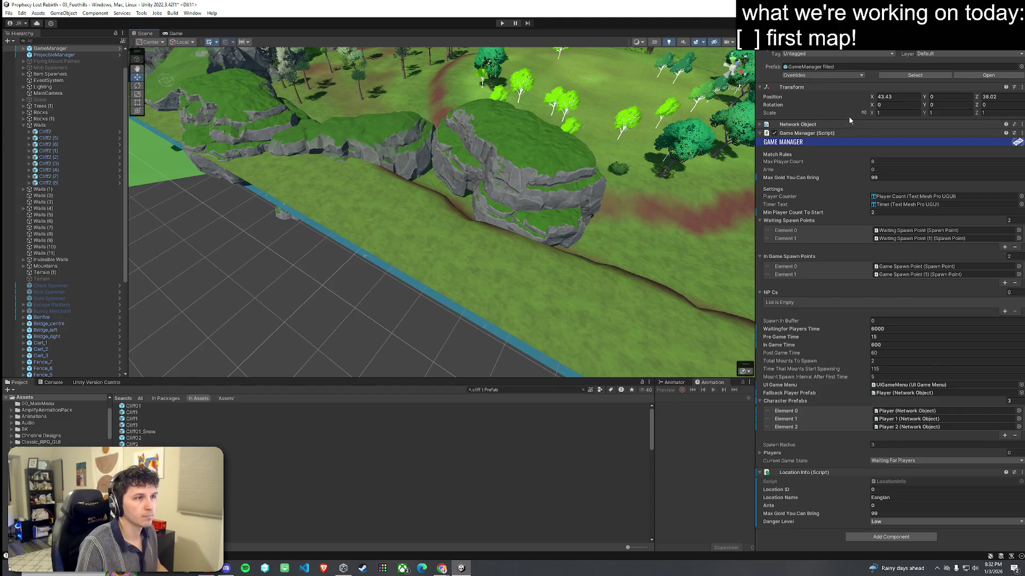
Step: Select Terrain (1), try Set Height, then return to Paint Texture with the Grass Wheat layer
left_click(587, 212)
mouse_move(641, 233)
left_mouse_down()
mouse_move(549, 263)
mouse_move(464, 252)
mouse_move(433, 263)
left_mouse_up()
left_click(434, 262)
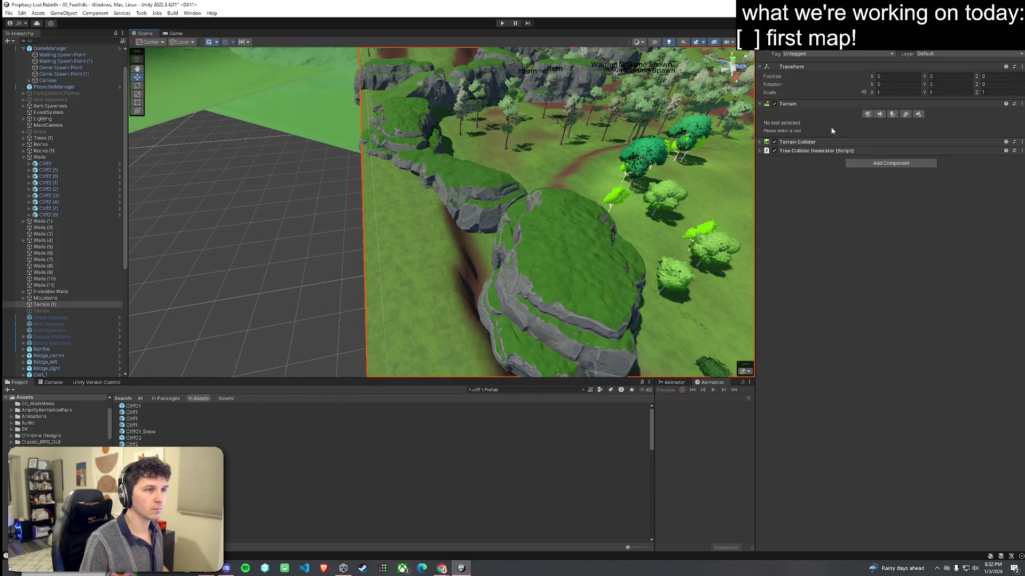
left_click(880, 115)
left_click(796, 123)
left_click(784, 153)
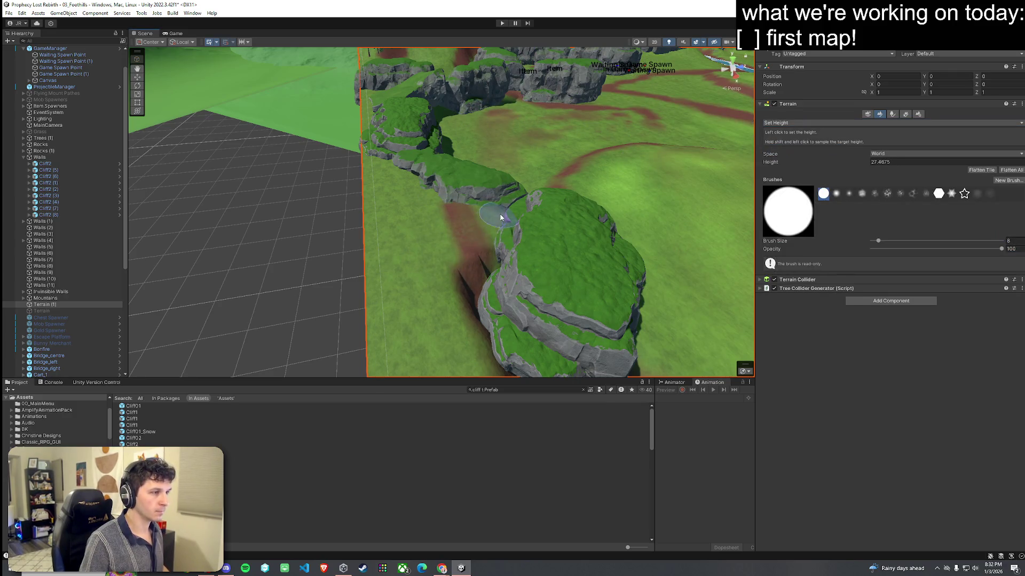
mouse_move(478, 283)
left_mouse_down()
mouse_move(555, 313)
mouse_move(450, 263)
mouse_move(402, 218)
left_mouse_up()
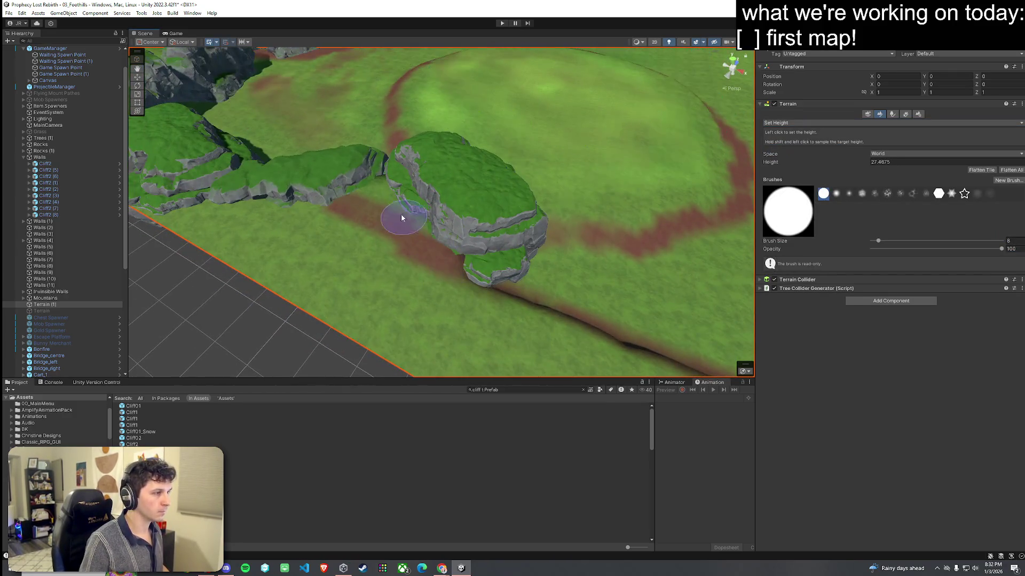
left_click(882, 123)
left_click(784, 143)
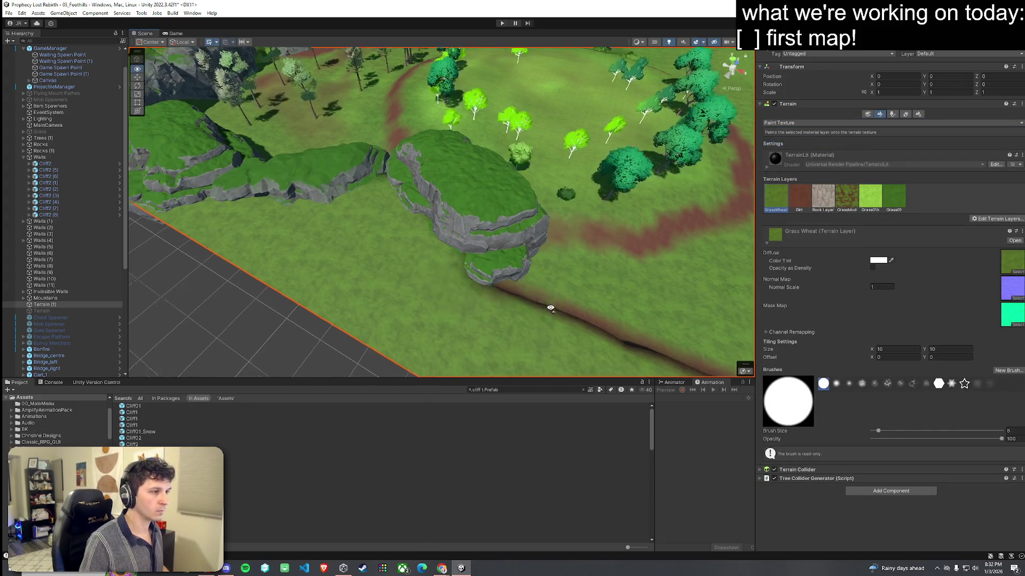
Step: Switch the terrain to Paint Trees with tree_birch_0 and add birches beside the cliff rock
left_click(904, 116)
left_click(892, 114)
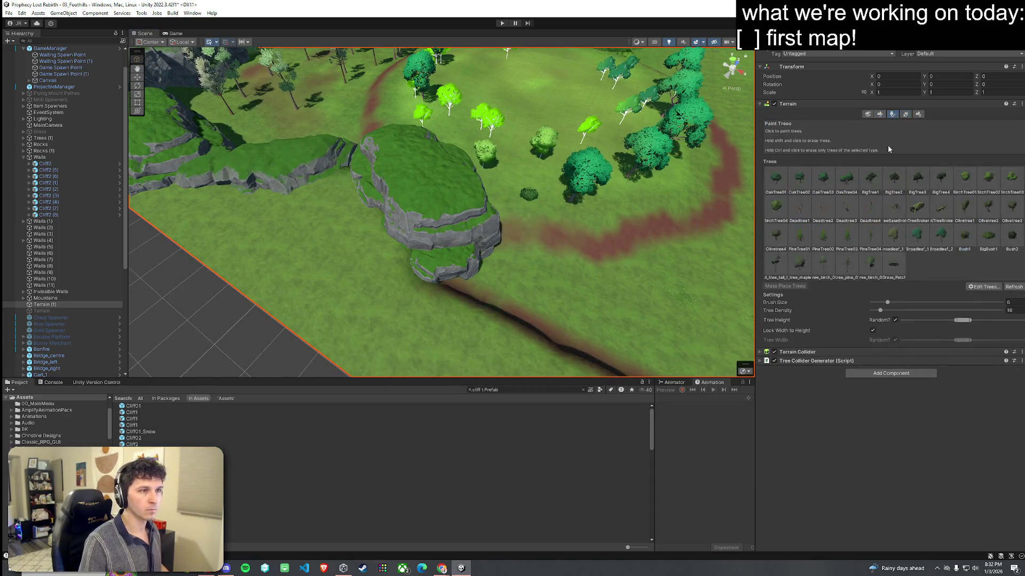
left_click(879, 265)
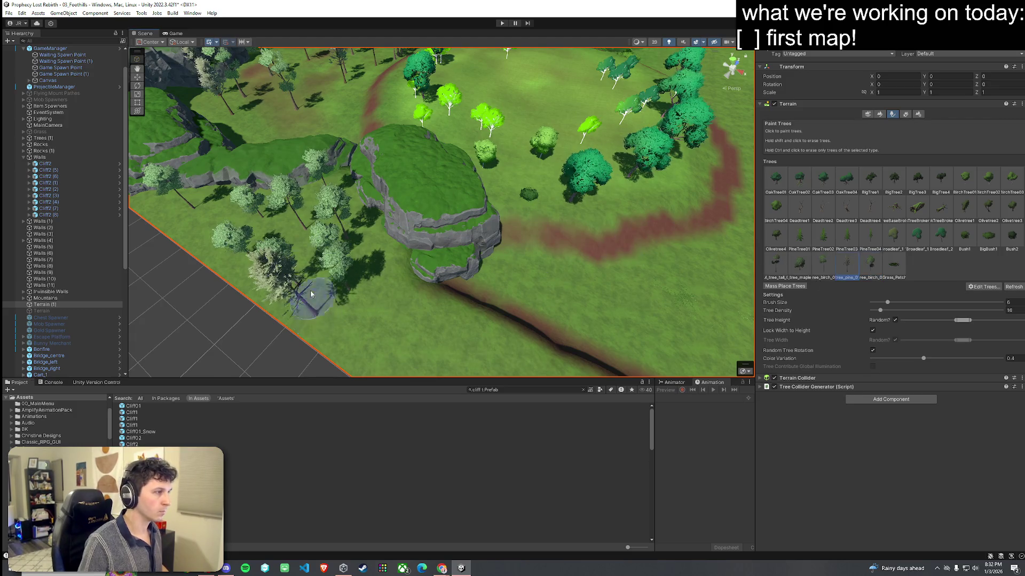
mouse_move(357, 208)
left_mouse_down()
mouse_move(83, 222)
mouse_move(7, 205)
mouse_move(1019, 197)
mouse_move(1008, 182)
mouse_move(163, 256)
mouse_move(243, 273)
mouse_move(304, 270)
left_mouse_up()
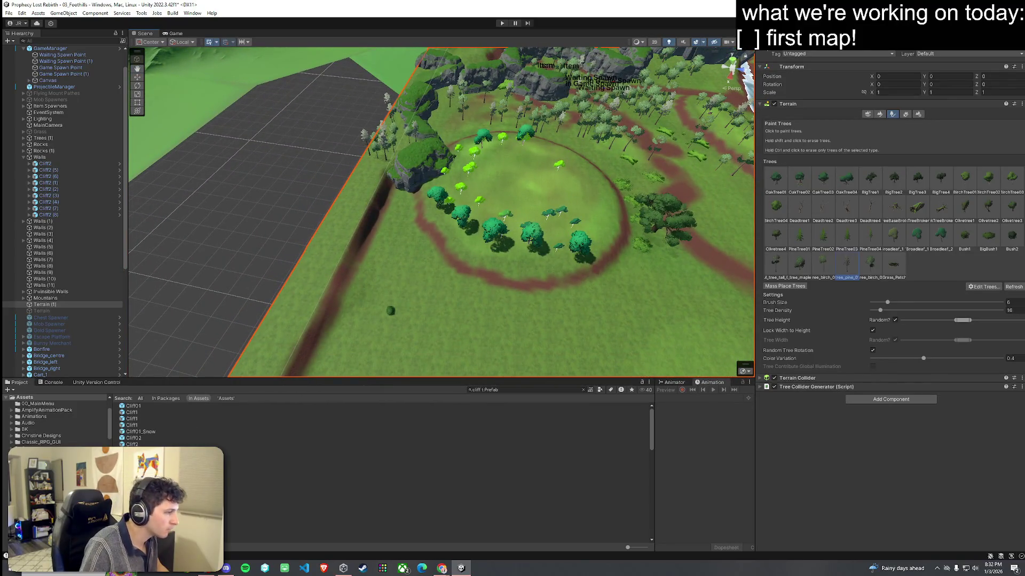
left_click(133, 463)
Step: Browse the cliff prefabs to Cliff4, place it, and move it up along the dirt path
key("Down")
key("Down")
key("Down")
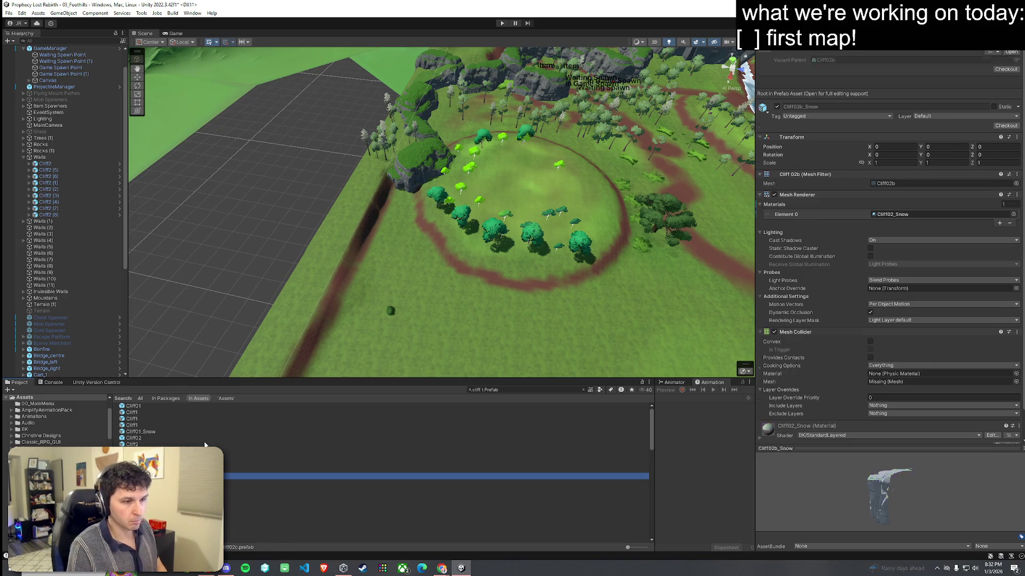
key("Down")
key("Down")
key("Down")
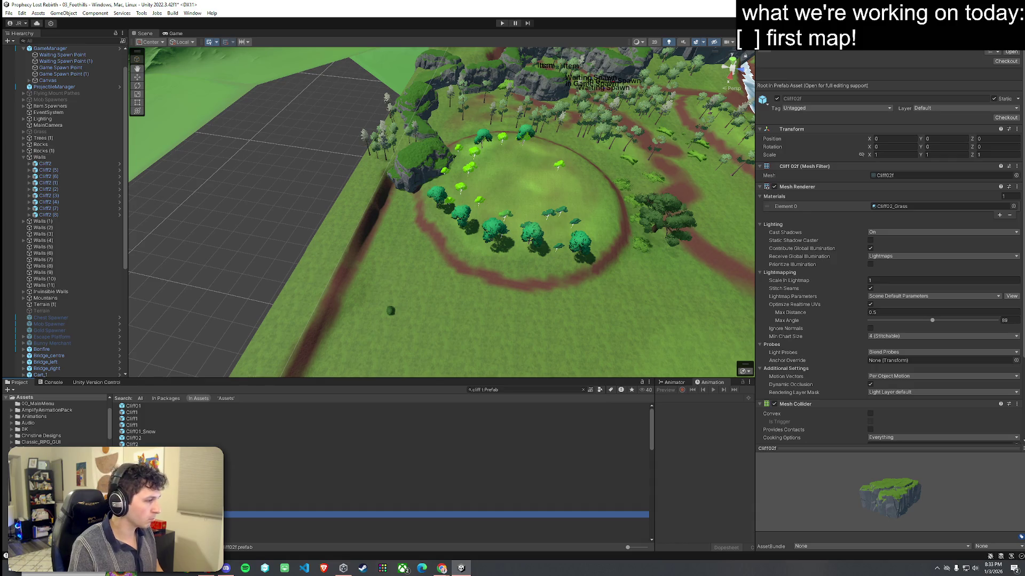
key("Down")
key("Down")
key("Down")
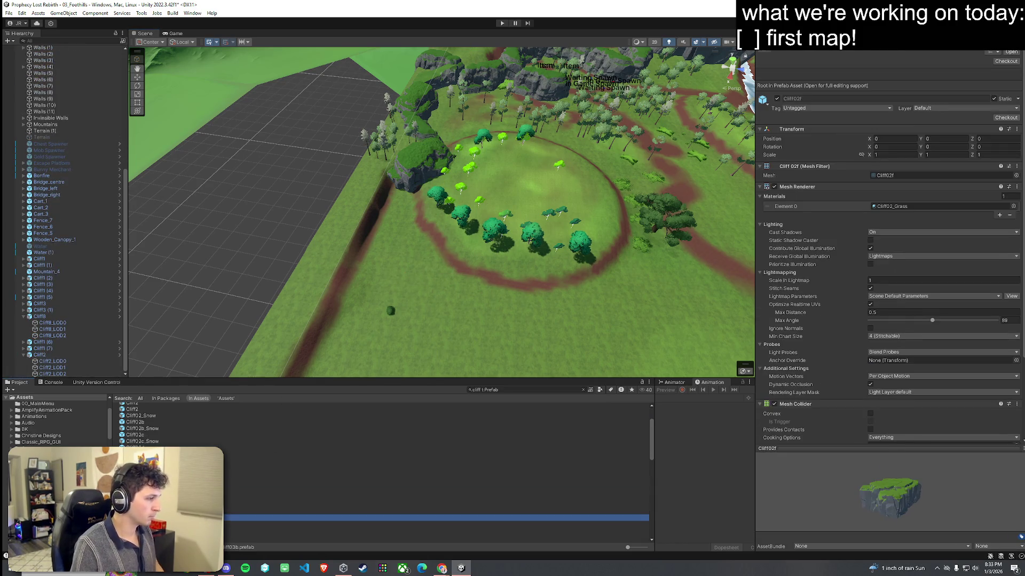
key("Down")
key("Down")
key("Down")
key("Down")
key("Down")
key("Down")
key("Down")
key("Down")
key("Up")
mouse_move(229, 535)
left_mouse_down()
mouse_move(435, 245)
mouse_move(406, 215)
mouse_move(363, 196)
mouse_move(346, 232)
left_mouse_up()
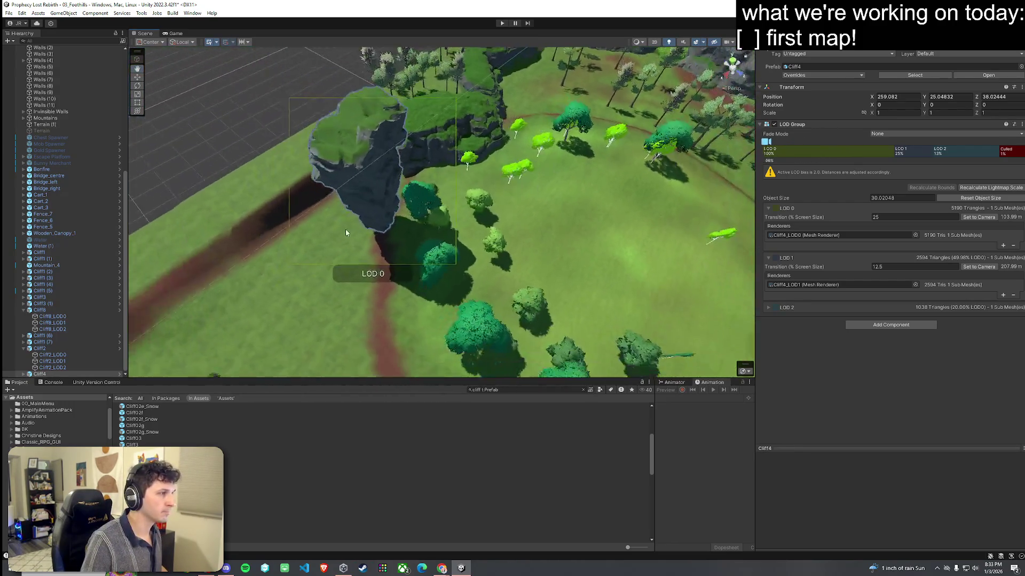
key("w")
mouse_move(373, 182)
left_mouse_down()
mouse_move(412, 155)
mouse_move(429, 121)
mouse_move(421, 139)
mouse_move(373, 108)
mouse_move(330, 104)
mouse_move(459, 203)
mouse_move(438, 171)
mouse_move(520, 187)
mouse_move(591, 162)
left_mouse_up()
Step: Duplicate Cliff4 twice, move the copies along the gorge, and rotate the newest about 16°
key("ctrl+d")
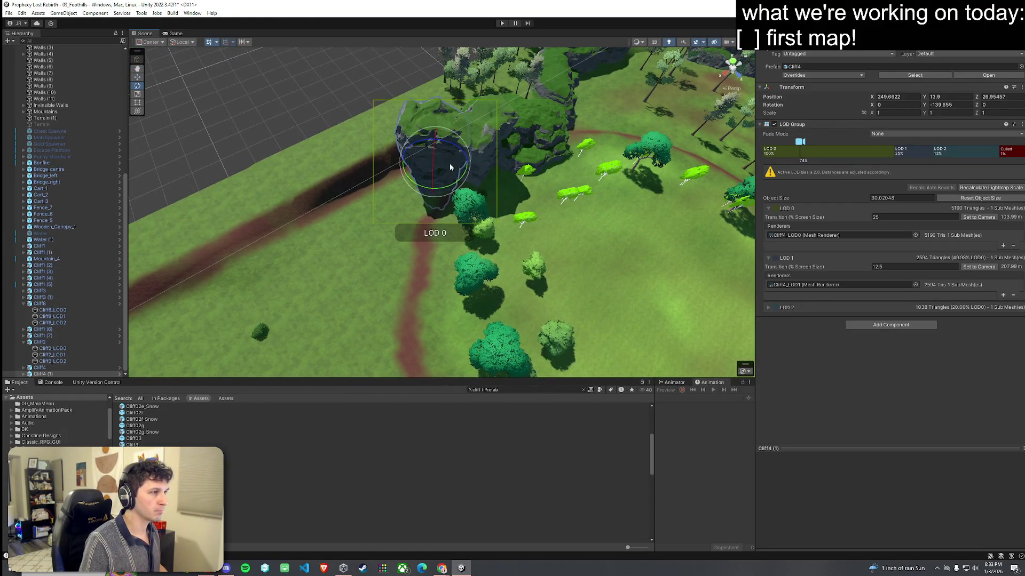
left_click_drag(440, 167, 439, 172)
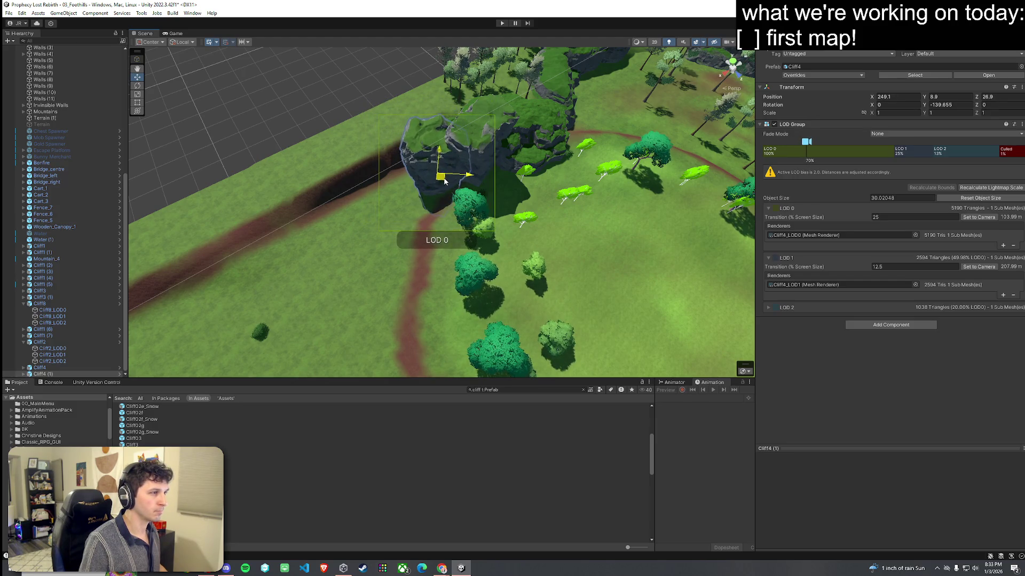
scroll(440, 181, "up", 10)
scroll(378, 131, "down", 10)
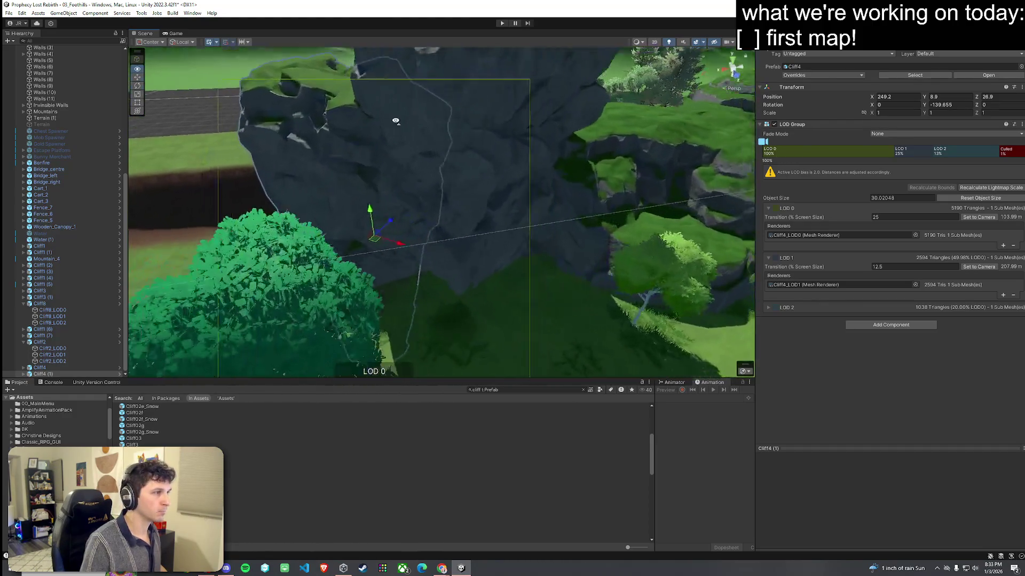
key("ctrl+d")
left_click_drag(497, 196, 223, 210)
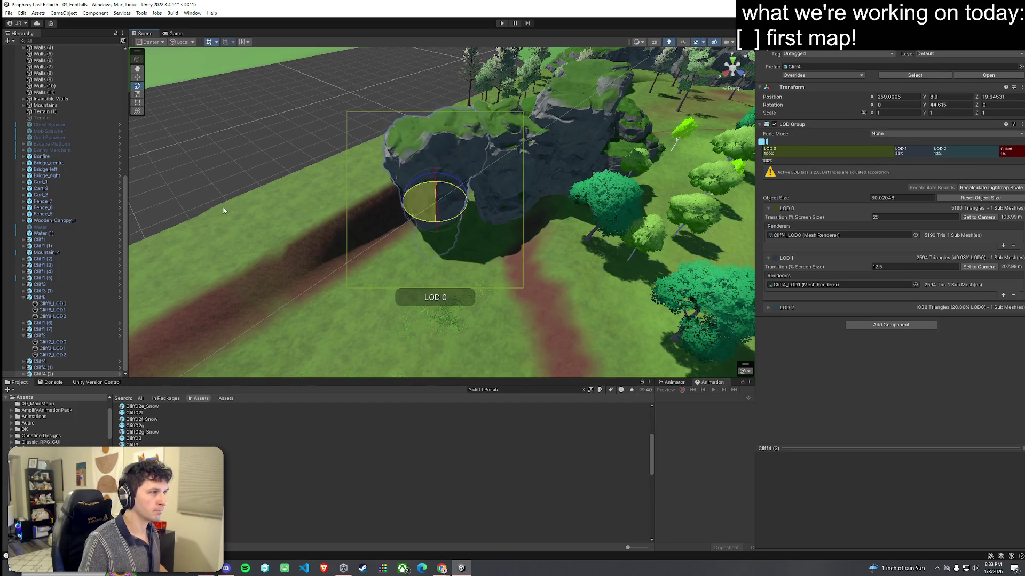
mouse_move(430, 207)
left_mouse_down()
mouse_move(456, 198)
mouse_move(457, 154)
mouse_move(462, 187)
mouse_move(489, 201)
mouse_move(454, 194)
left_mouse_up()
key("e")
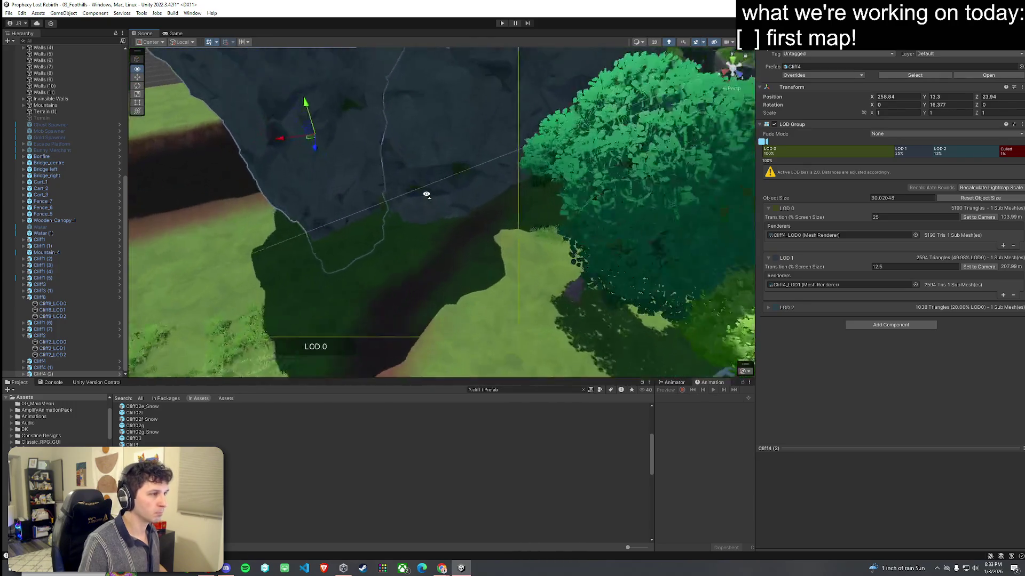
scroll(427, 194, "down", 10)
left_click(288, 180)
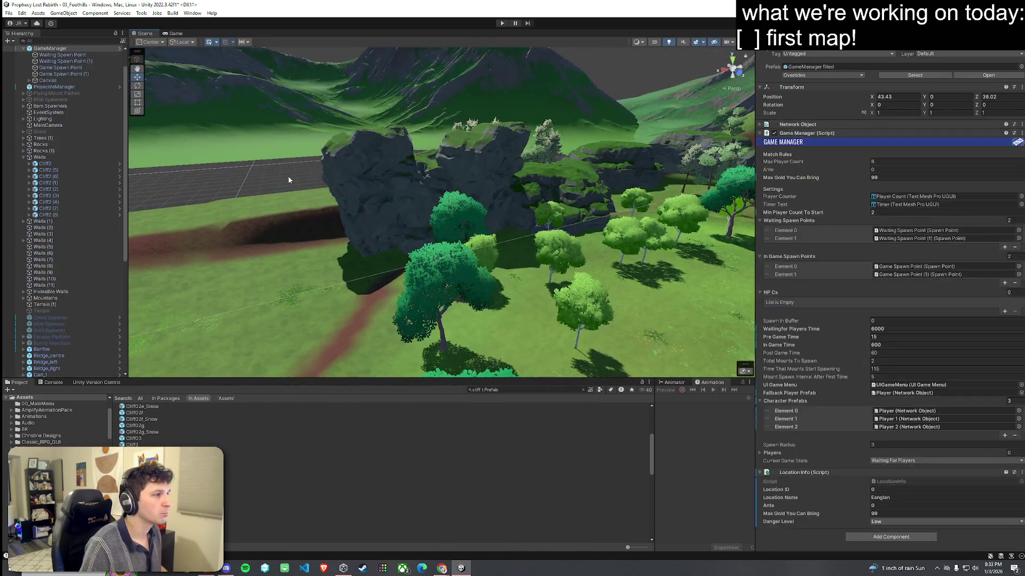
key("w")
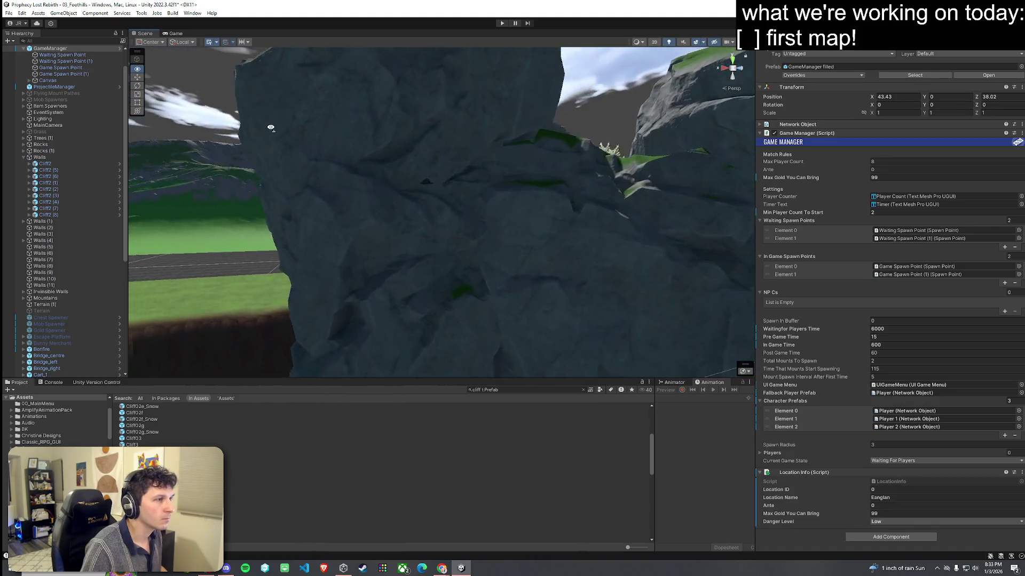
key("d")
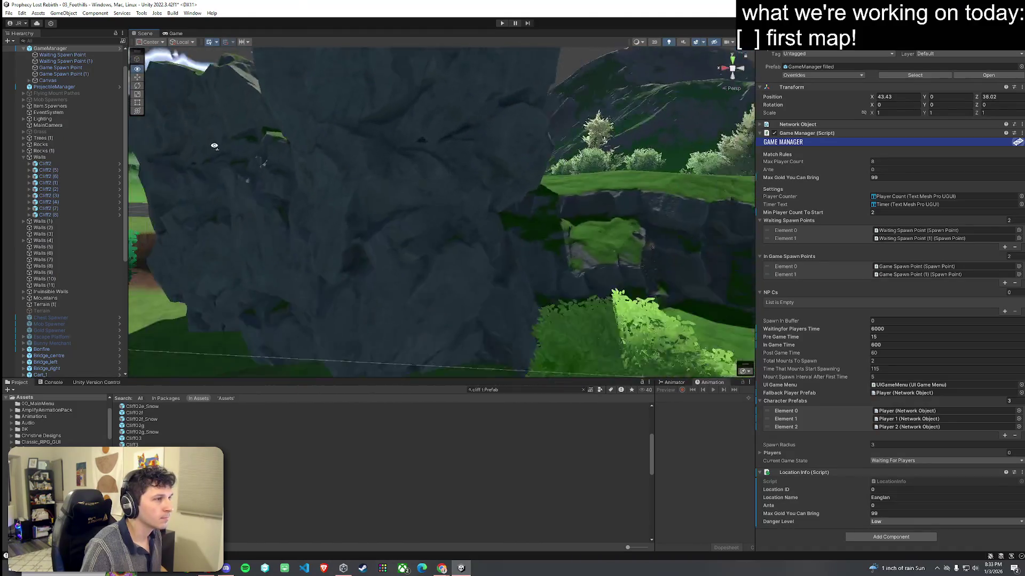
key("s")
mouse_move(332, 201)
left_mouse_down()
mouse_move(462, 171)
mouse_move(315, 184)
left_mouse_up()
key("w")
key("s")
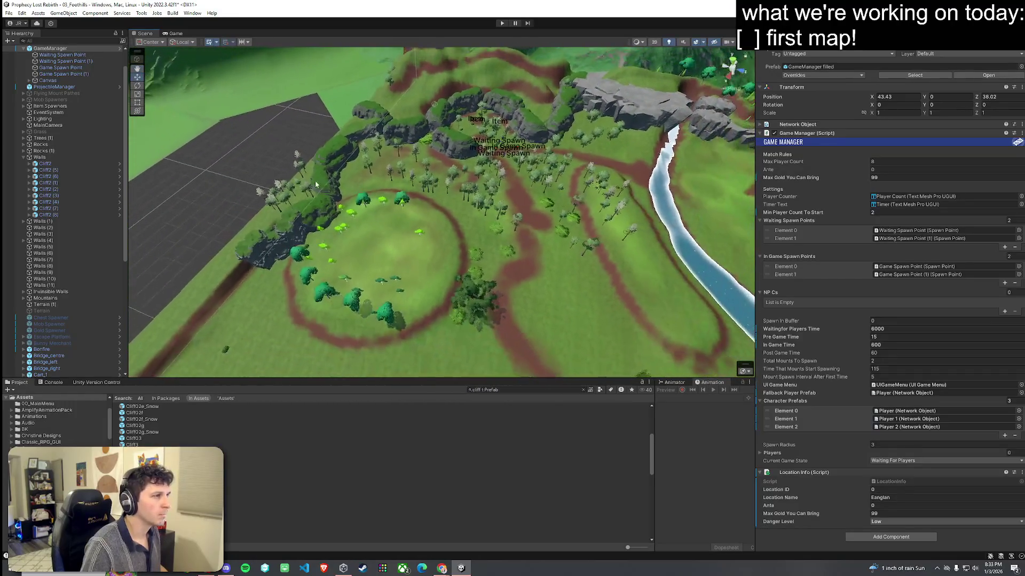
left_click(15, 14)
left_click(167, 4)
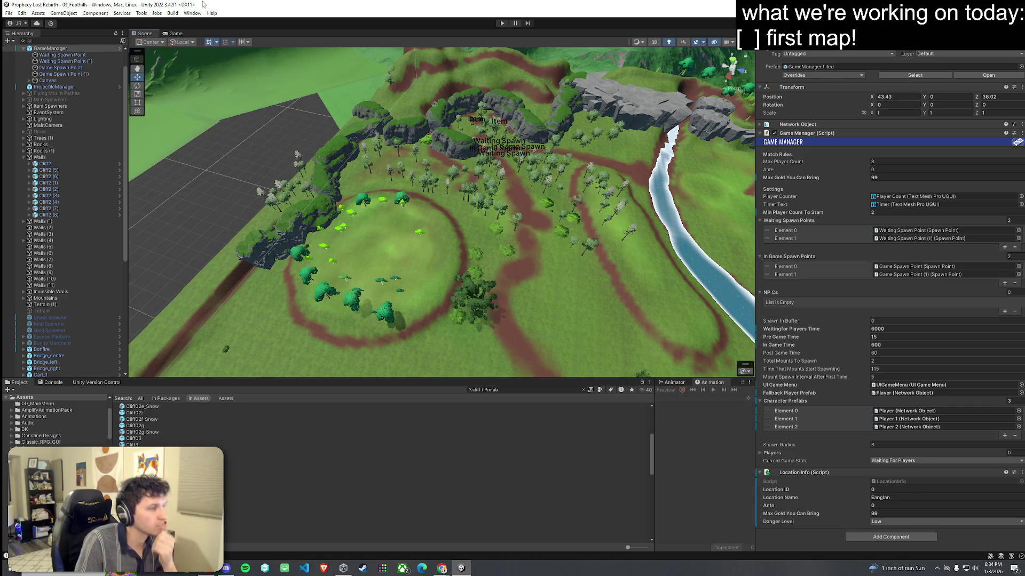
left_click(646, 239)
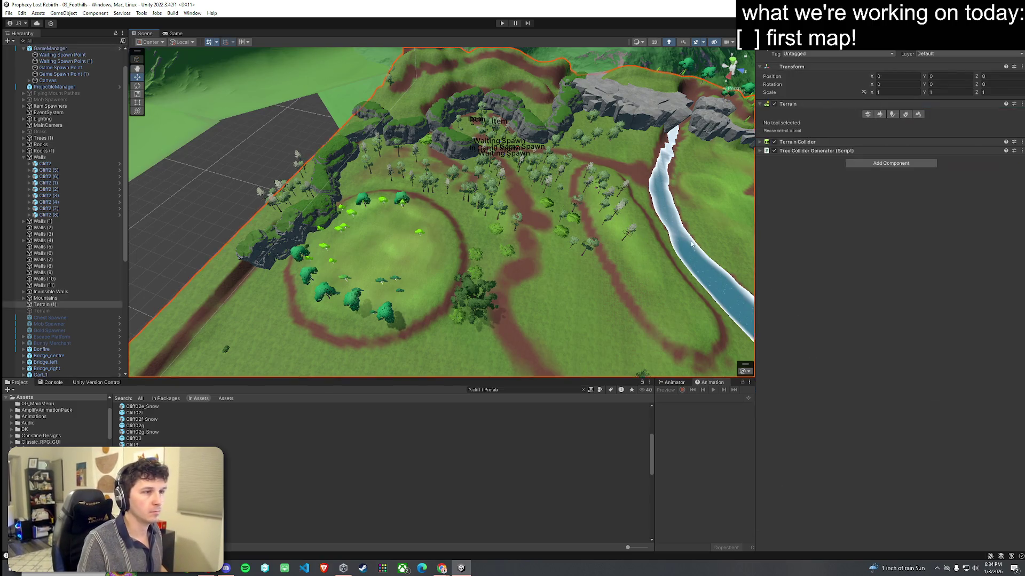
Step: Switch the terrain to Paint Trees, fly toward the far hill, and drop in a new Cliff1 rock
left_click(892, 114)
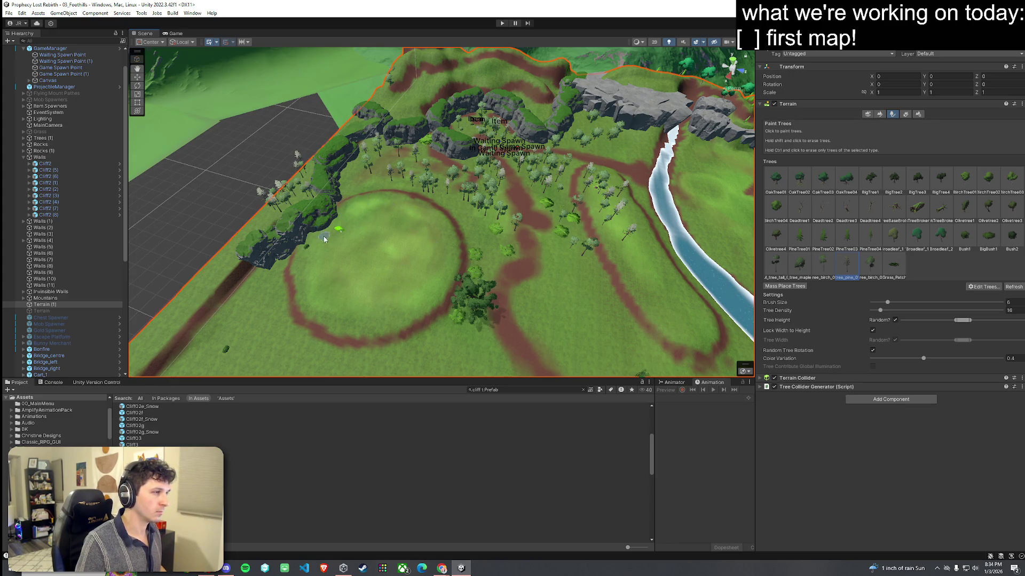
mouse_move(381, 268)
left_mouse_down()
mouse_move(467, 265)
mouse_move(579, 239)
mouse_move(560, 195)
mouse_move(523, 188)
mouse_move(420, 215)
mouse_move(595, 208)
left_mouse_up()
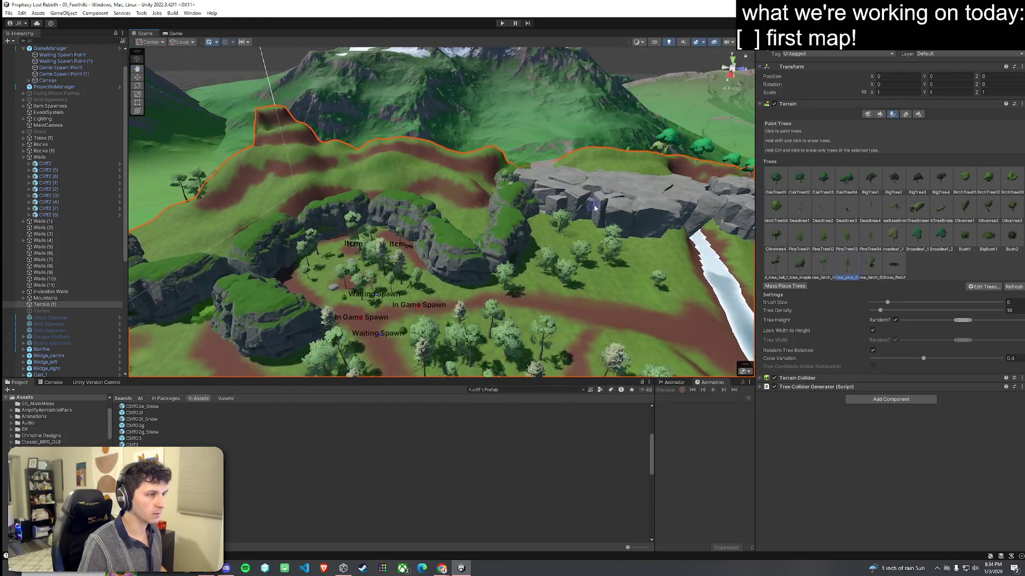
mouse_move(320, 482)
left_mouse_down()
mouse_move(586, 218)
mouse_move(610, 213)
mouse_move(448, 195)
left_mouse_up()
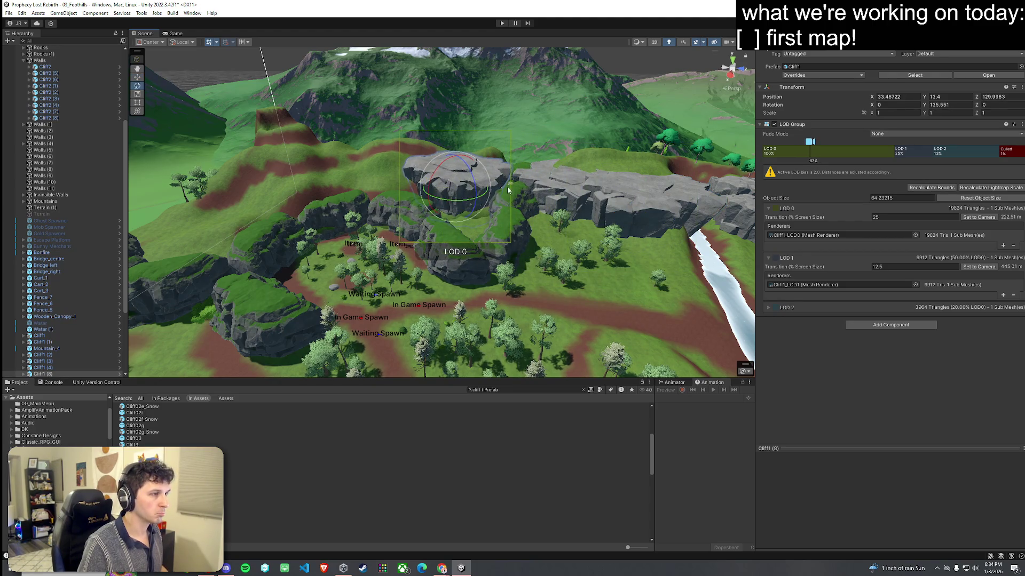
Step: Move the new Cliff1 rock toward the hill and raise it up to the cliff line
mouse_move(399, 191)
left_mouse_down()
mouse_move(360, 194)
mouse_move(405, 171)
mouse_move(489, 181)
left_mouse_up()
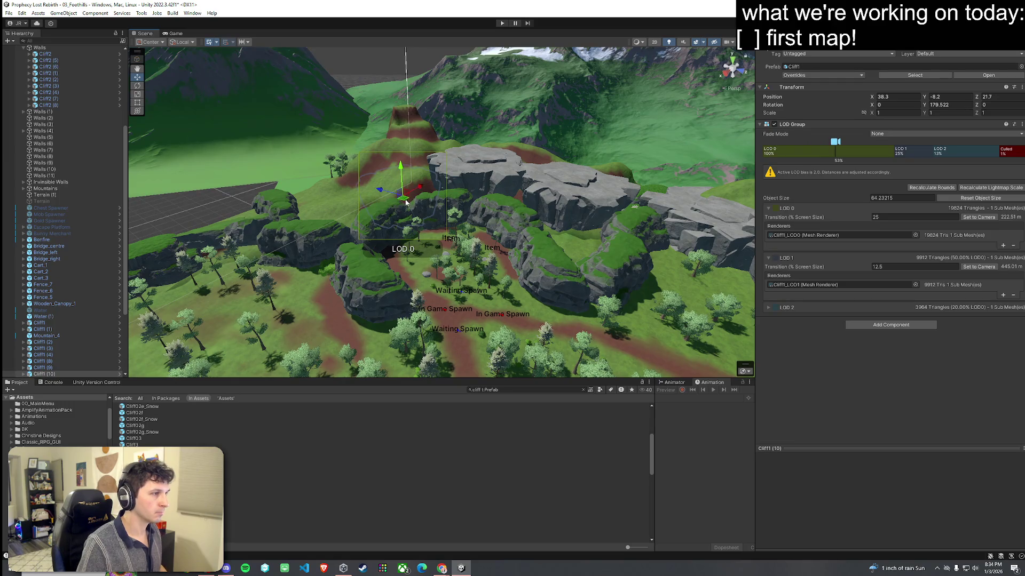
mouse_move(404, 201)
left_mouse_down()
mouse_move(406, 179)
mouse_move(334, 187)
mouse_move(414, 179)
mouse_move(390, 204)
mouse_move(274, 254)
mouse_move(434, 292)
left_mouse_up()
Step: Set the terrain to the Set Height tool with brush opacity 10.2 and flatten the hillside
left_click(470, 249)
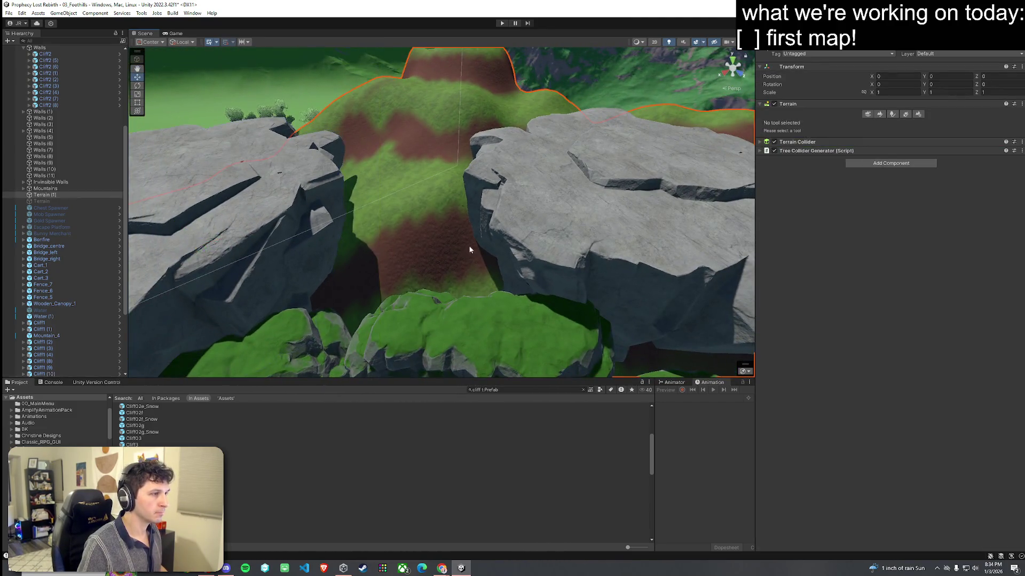
left_click(880, 114)
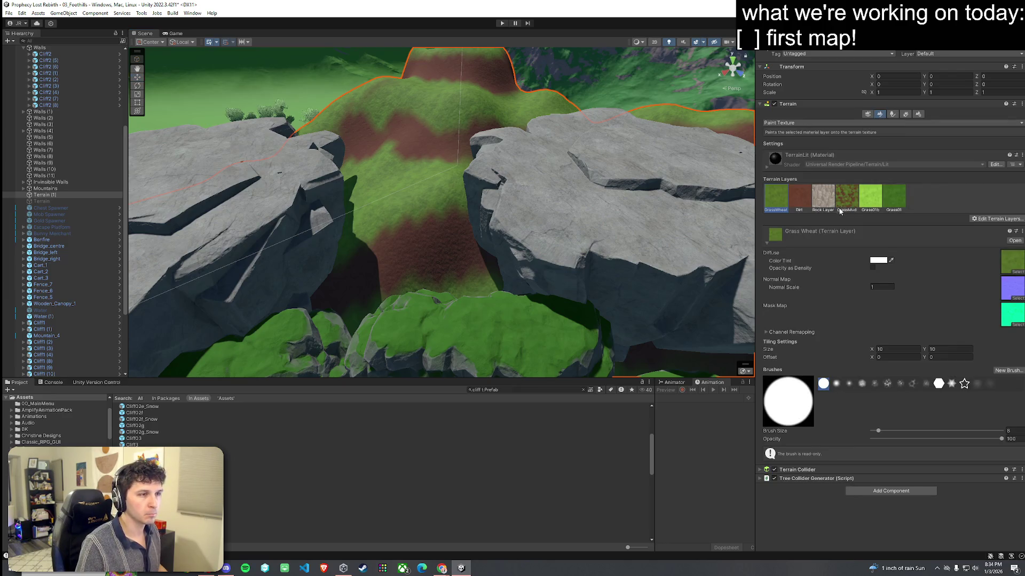
left_click(865, 123)
left_click(787, 149)
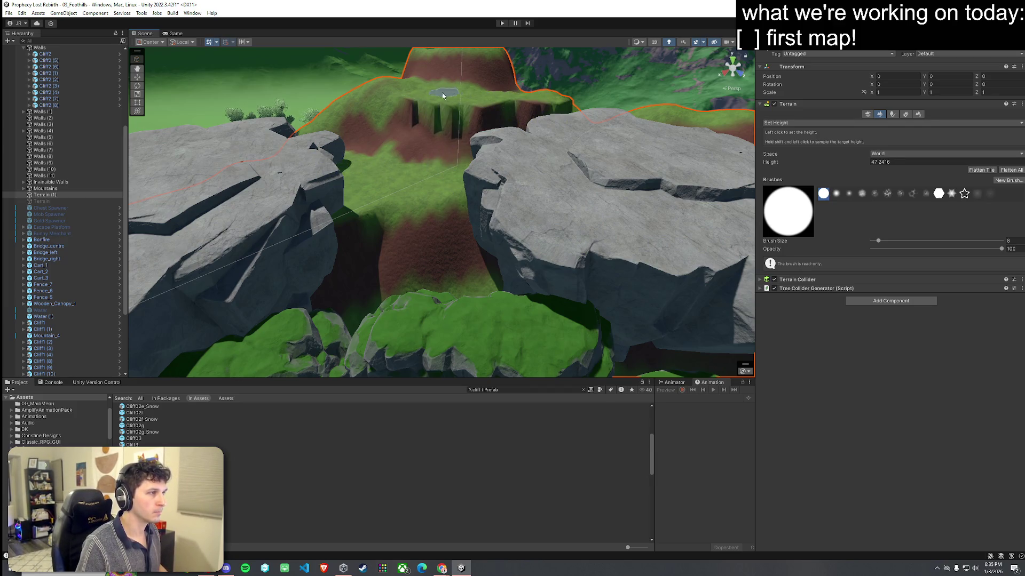
mouse_move(384, 125)
left_mouse_down()
mouse_move(473, 153)
mouse_move(549, 160)
left_mouse_up()
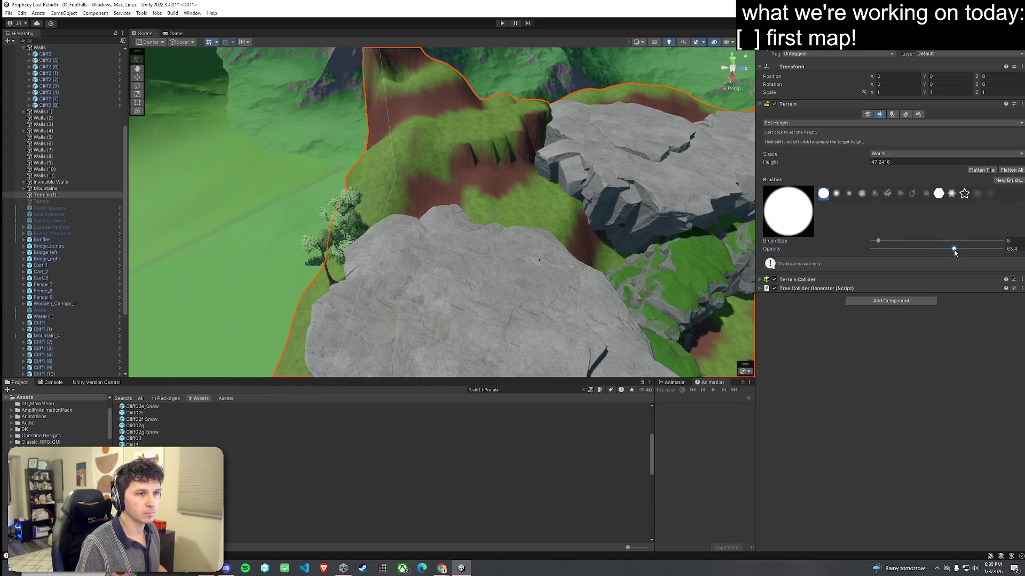
left_click(885, 249)
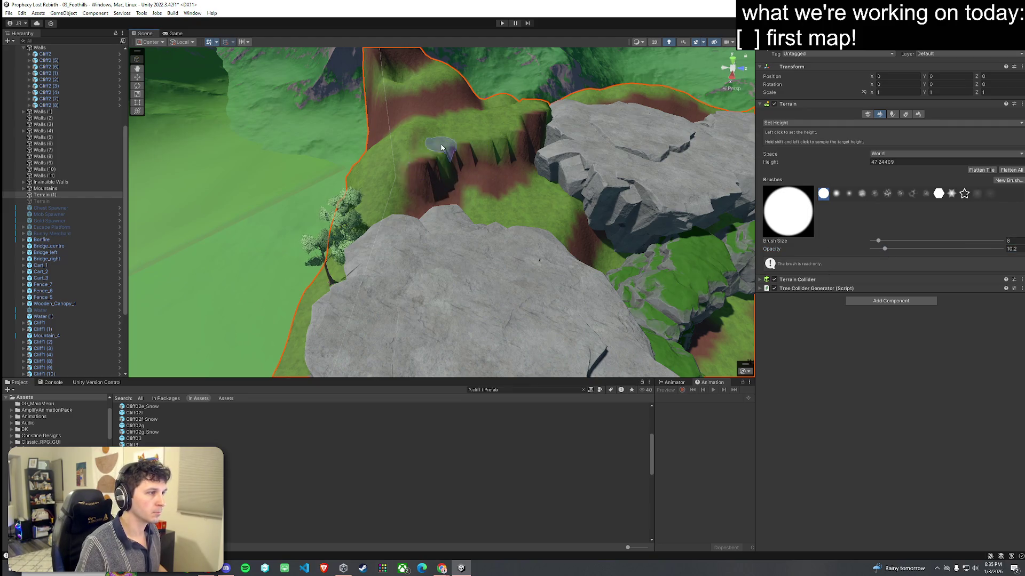
scroll(374, 198, "up", 3)
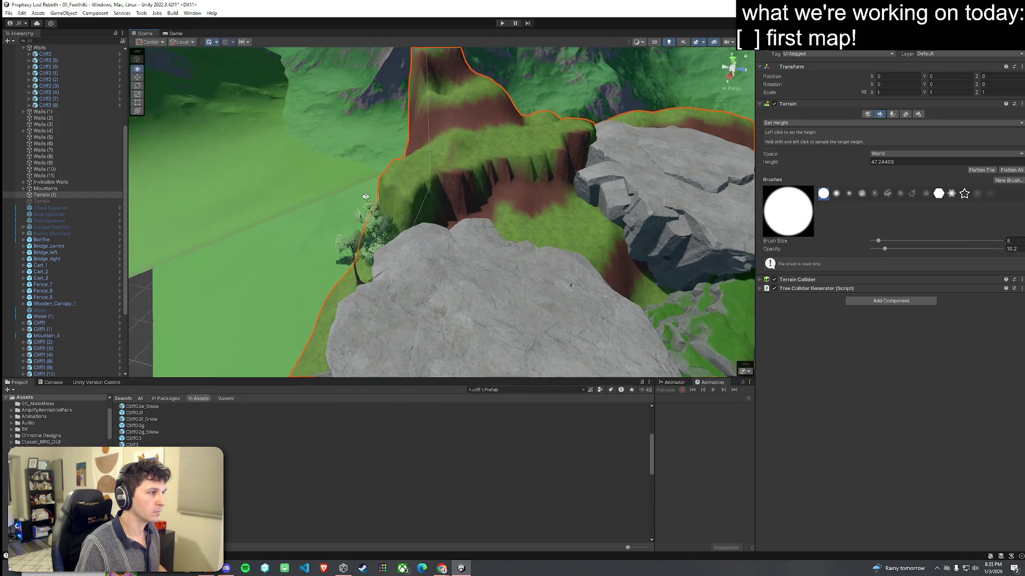
scroll(378, 199, "up", 5)
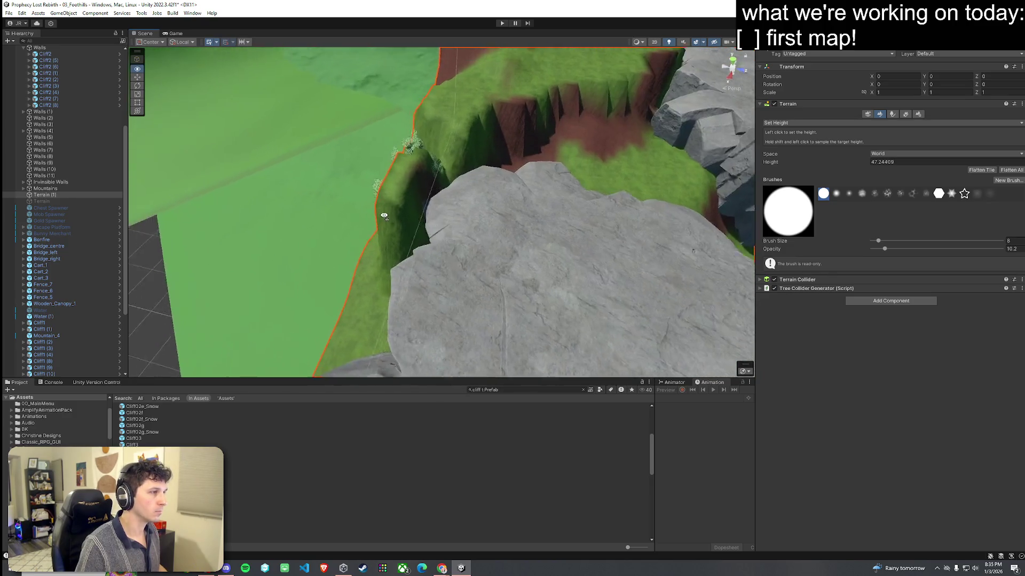
Step: Delete the stray SM_tree_tall_01 trees on the slope beside the rock
left_click(478, 197)
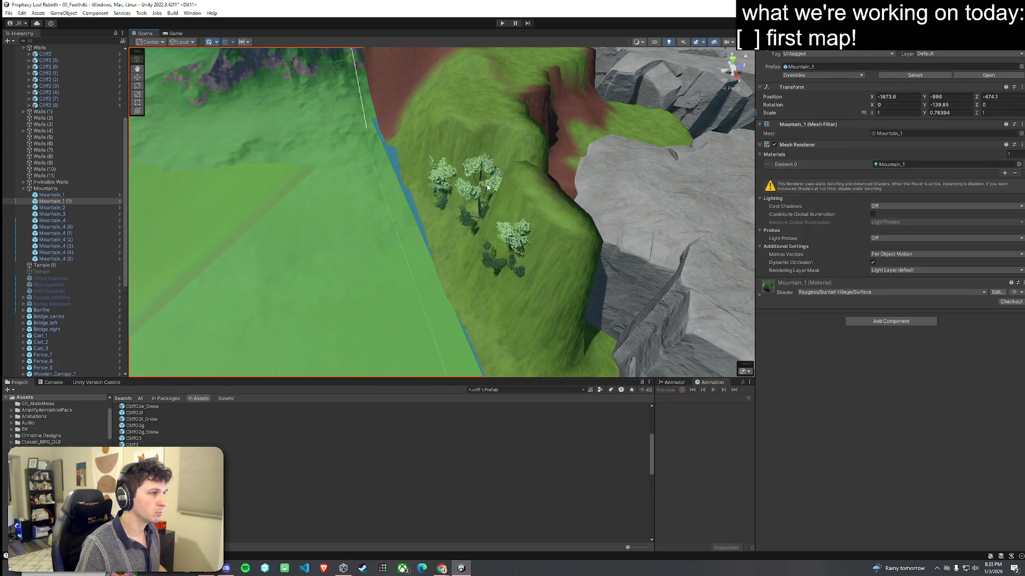
left_click(480, 187)
key("f")
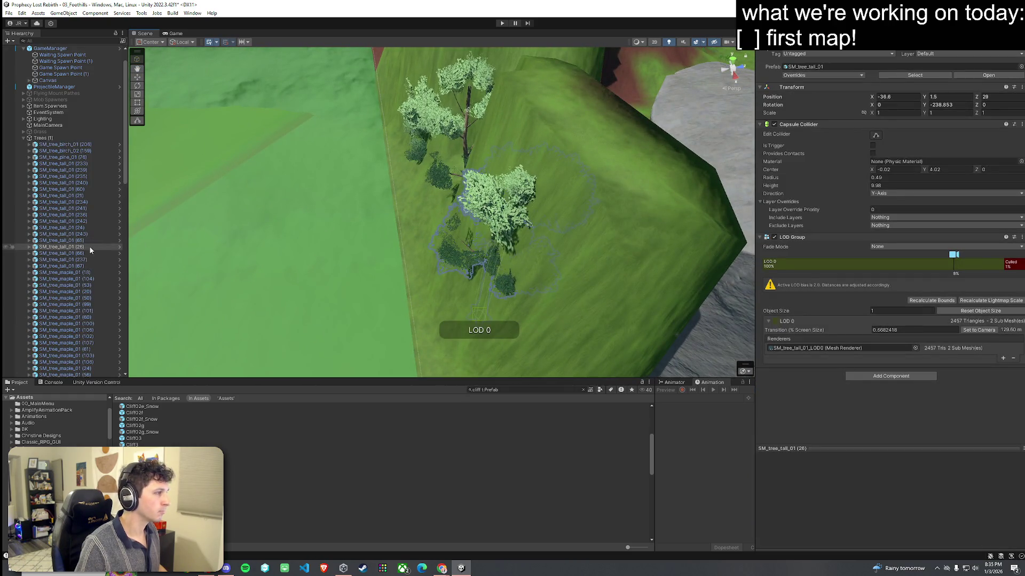
key("Delete")
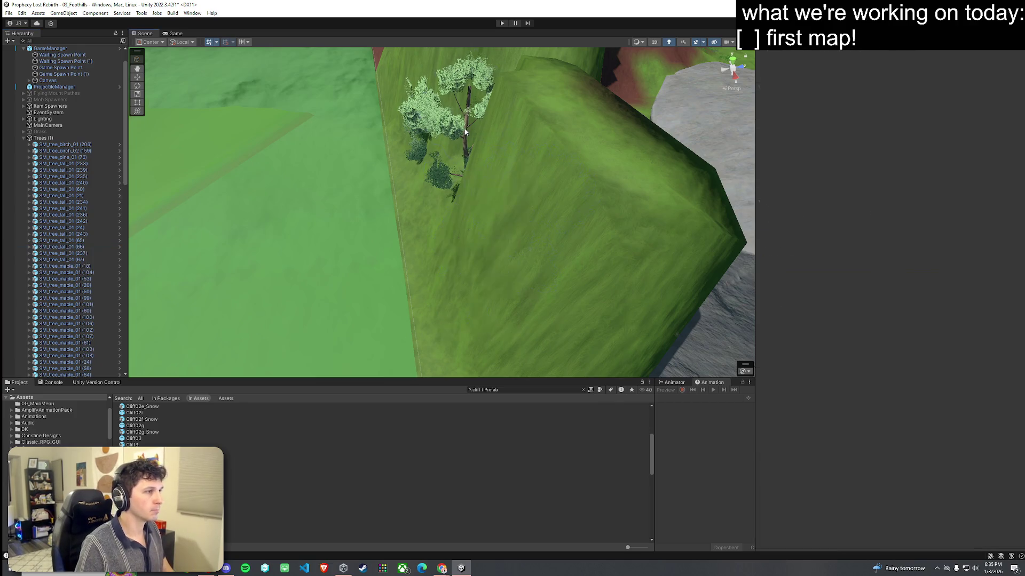
left_click(440, 131)
key("Delete")
mouse_move(452, 160)
left_mouse_down()
mouse_move(522, 128)
mouse_move(584, 134)
mouse_move(529, 133)
mouse_move(539, 133)
mouse_move(549, 81)
mouse_move(412, 166)
left_mouse_up()
left_click(412, 169)
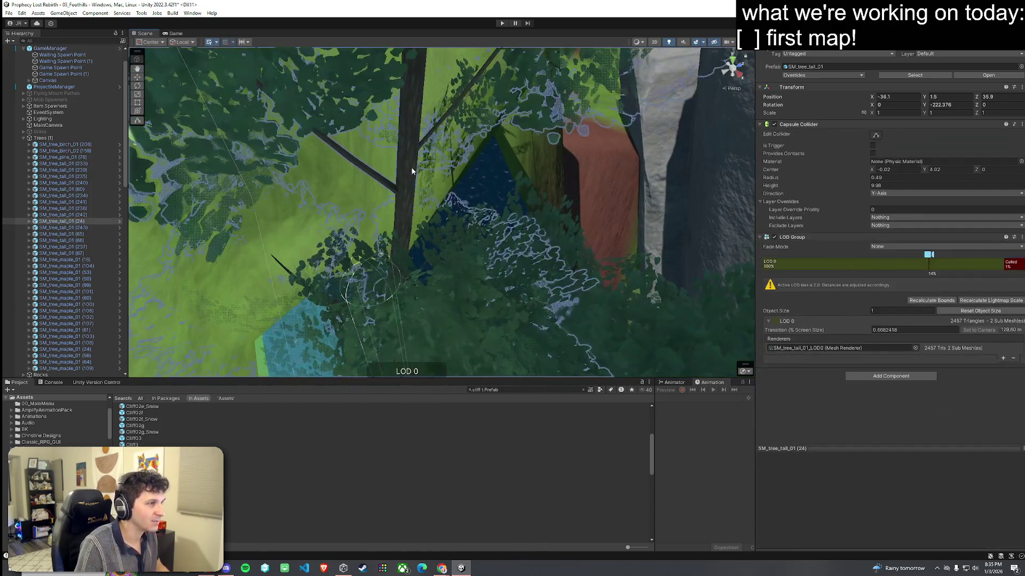
scroll(441, 191, "down", 10)
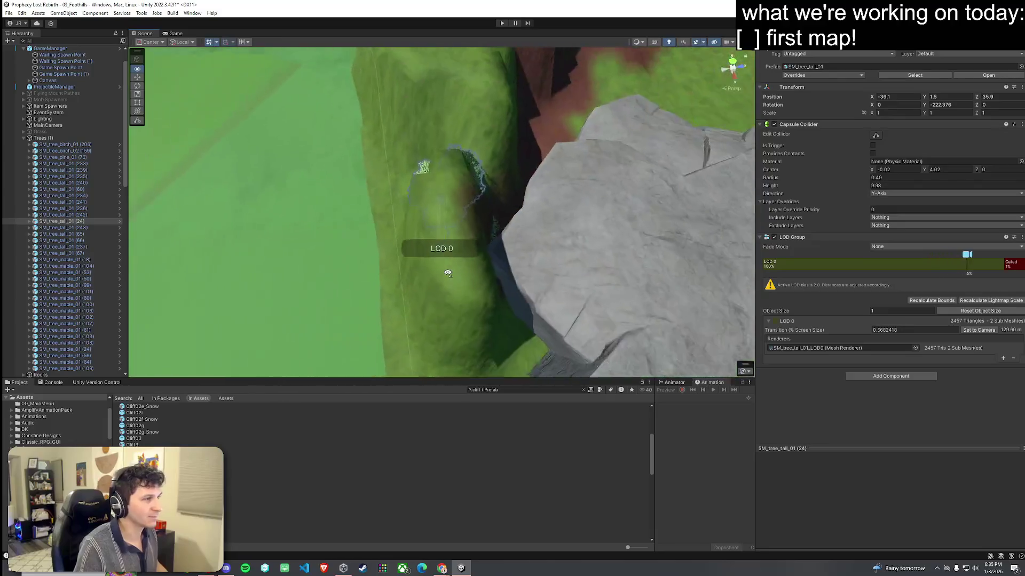
key("Delete")
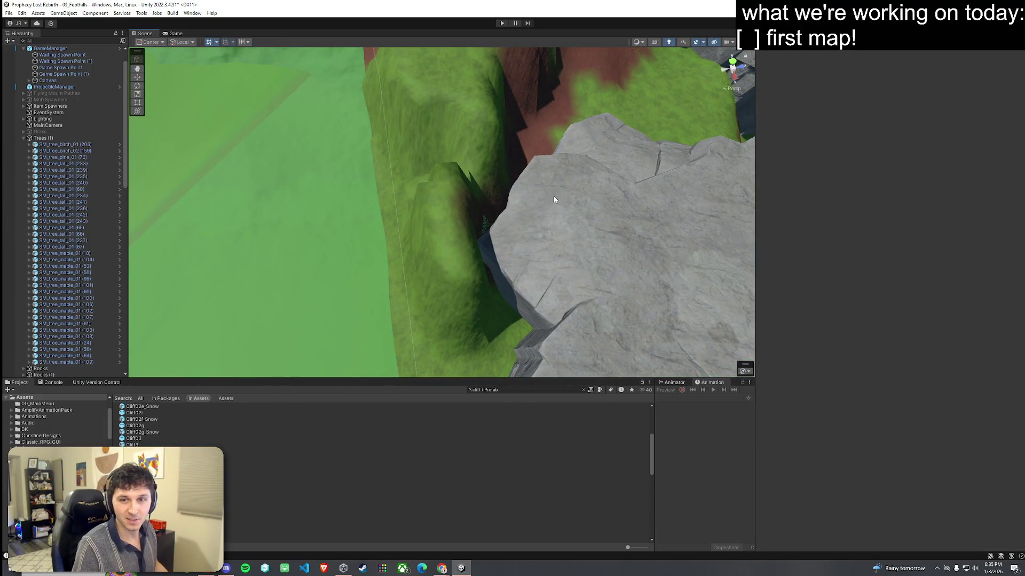
Step: Save the scene via File > Save, then face the hill and reselect the terrain
left_click(9, 12)
left_click(22, 59)
mouse_move(391, 140)
left_mouse_down()
mouse_move(421, 160)
mouse_move(478, 146)
mouse_move(478, 126)
mouse_move(331, 100)
left_mouse_up()
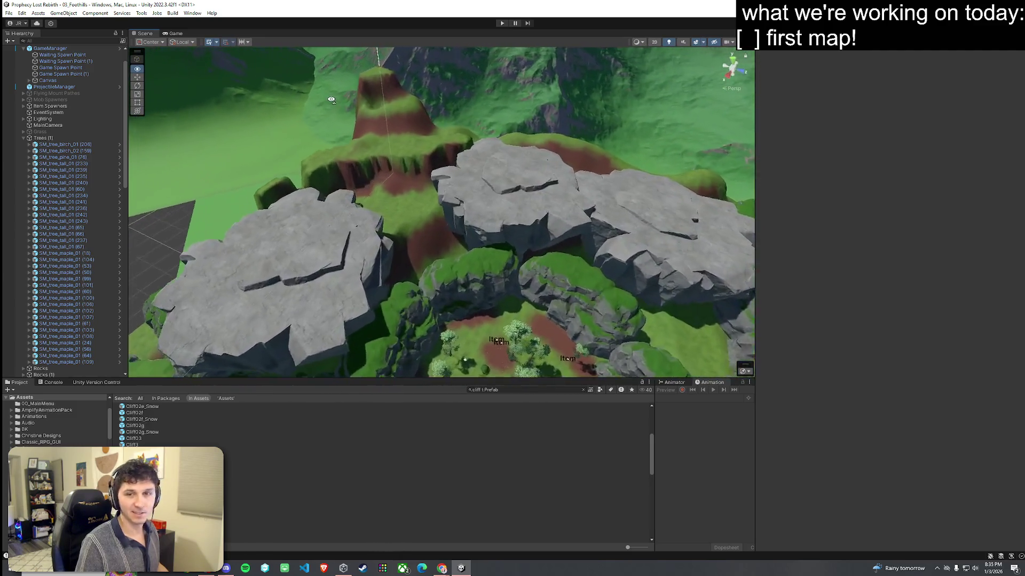
scroll(331, 99, "up", 3)
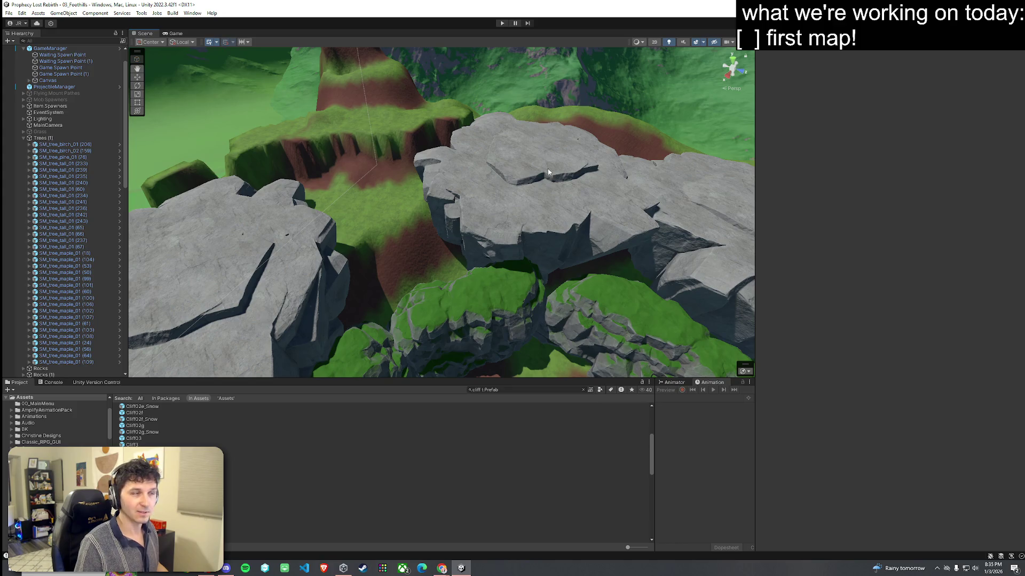
left_click(9, 13)
key("Escape")
mouse_move(298, 122)
left_mouse_down()
mouse_move(249, 108)
mouse_move(363, 282)
left_mouse_up()
left_click(477, 297)
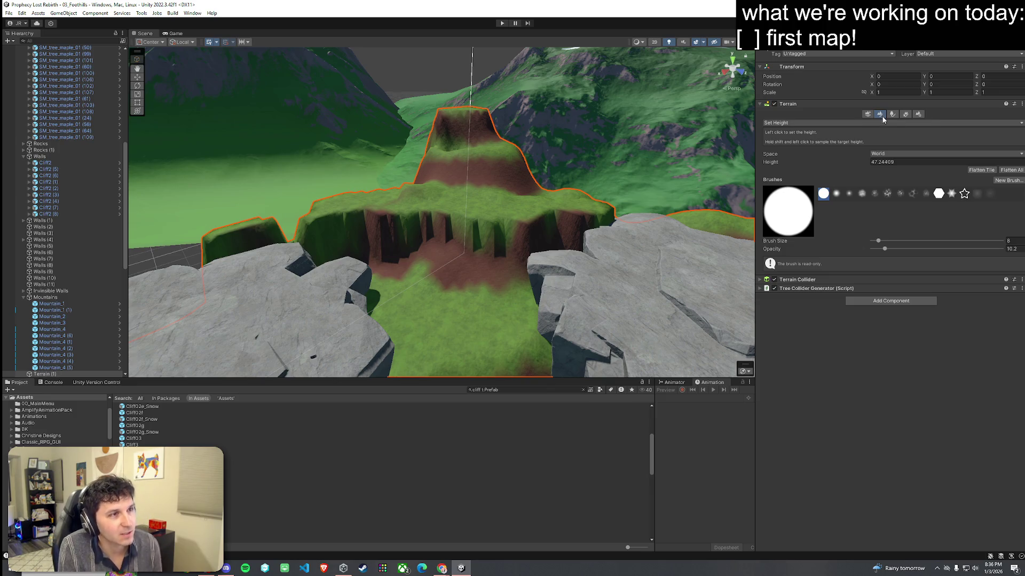
Step: Switch the terrain tool to Smooth Height and raise its opacity to about 20.9
left_click(865, 124)
left_click(837, 121)
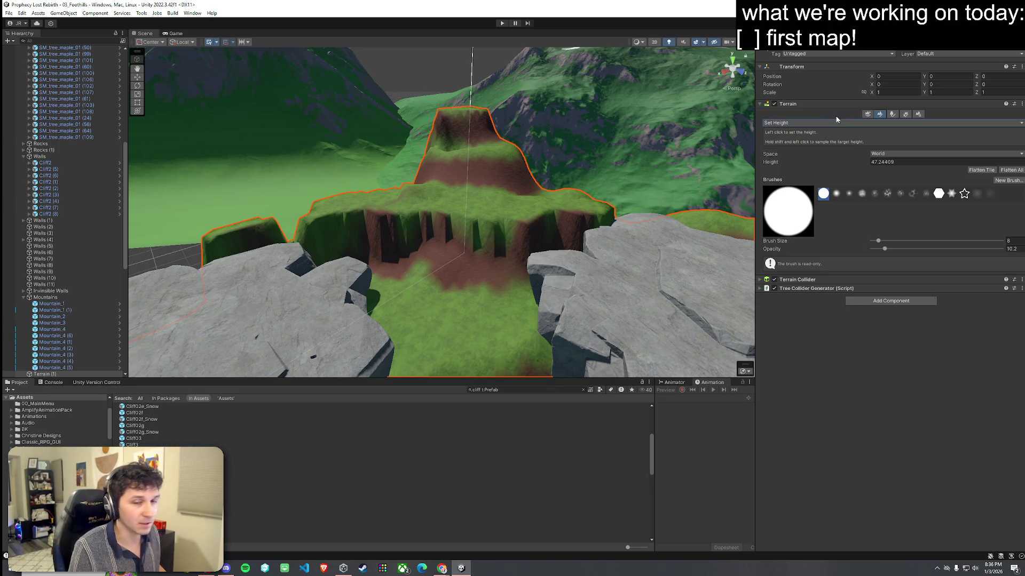
left_click(839, 123)
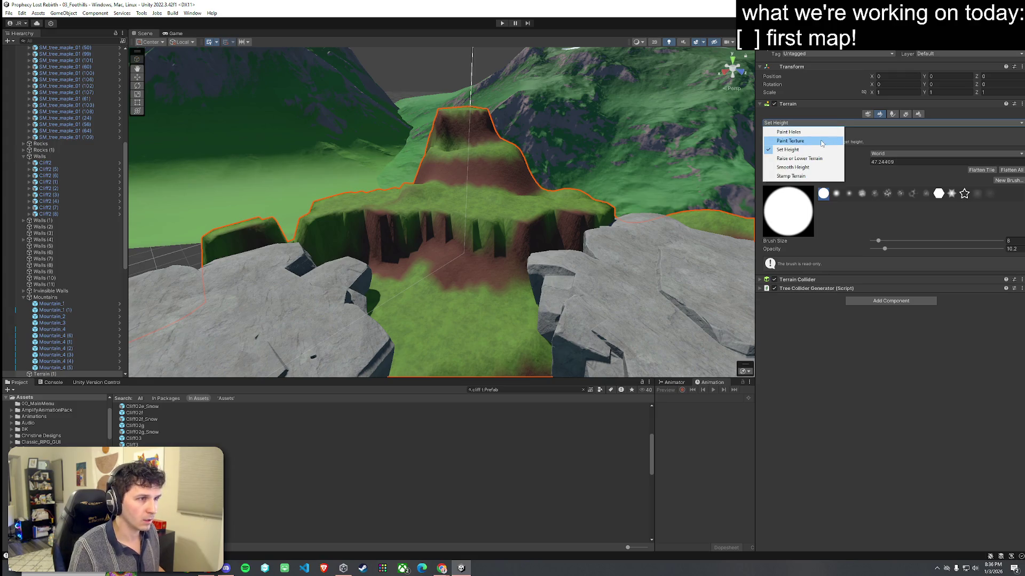
left_click(820, 141)
left_click(816, 123)
left_click(795, 167)
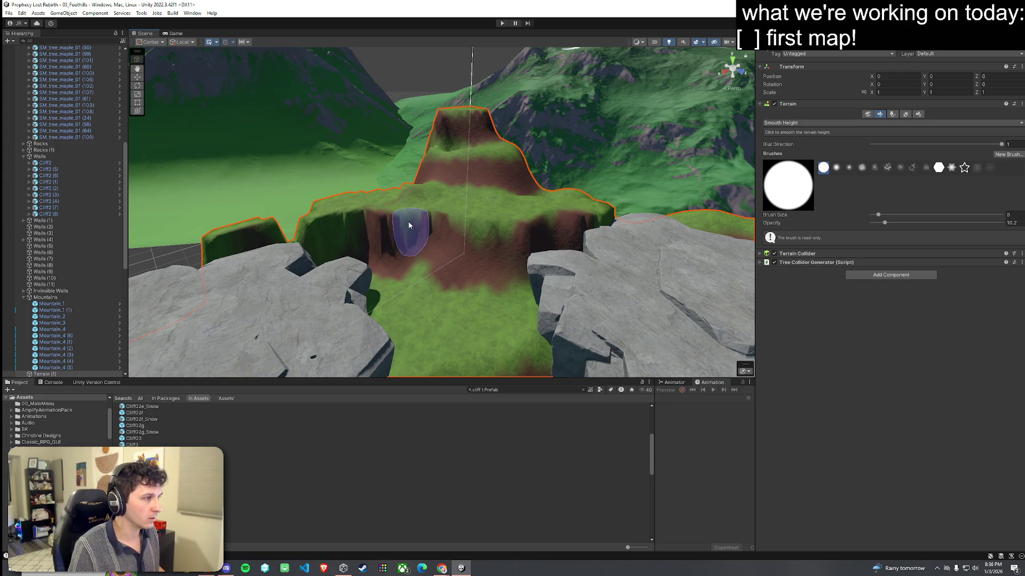
left_click_drag(897, 223, 899, 223)
Step: Smooth the dip between the cliff tops and the ridge streaks, then choose Paint Details
left_click_drag(328, 220, 307, 232)
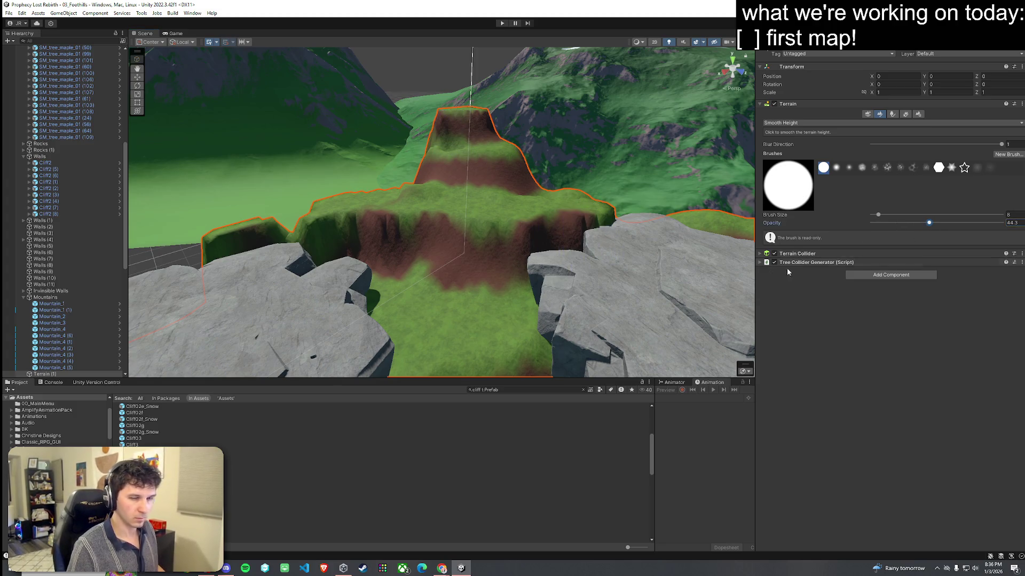
mouse_move(581, 229)
left_mouse_down()
mouse_move(590, 235)
mouse_move(528, 245)
mouse_move(366, 231)
mouse_move(492, 241)
left_mouse_up()
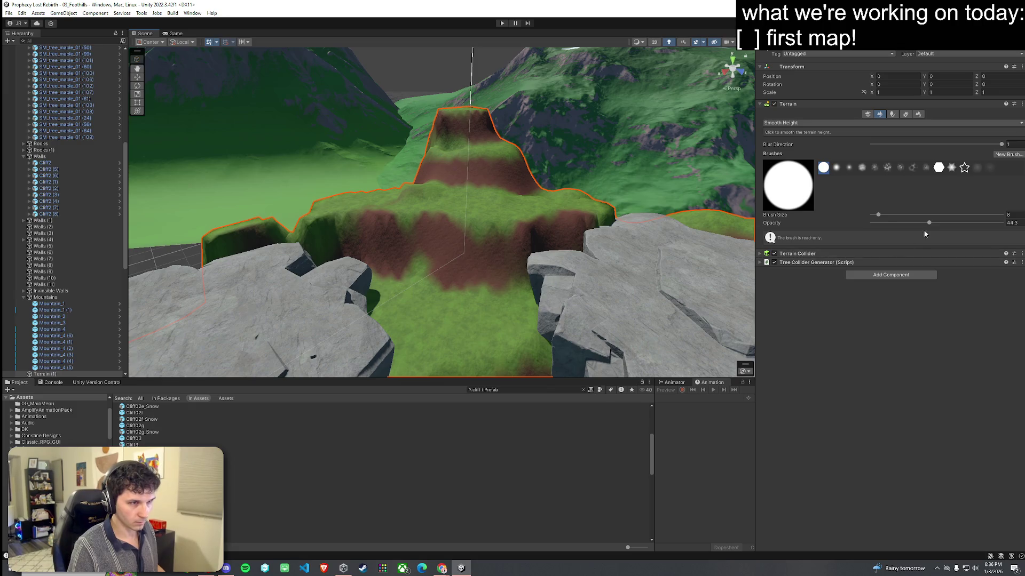
mouse_move(659, 264)
left_mouse_down()
mouse_move(583, 267)
mouse_move(571, 245)
mouse_move(504, 293)
mouse_move(534, 292)
mouse_move(550, 270)
left_mouse_up()
left_click(905, 114)
left_click_drag(667, 235, 533, 241)
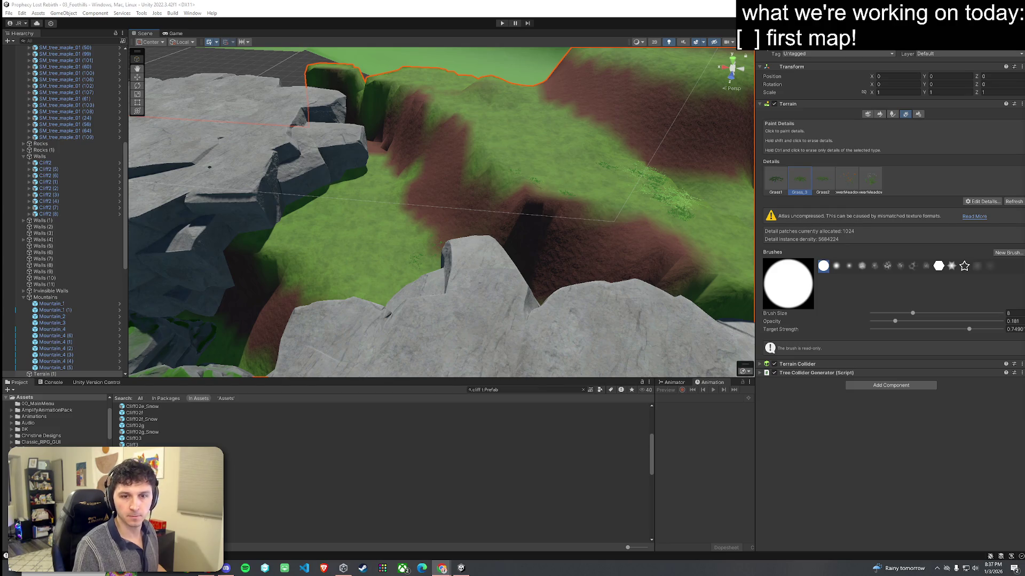
Step: Swing the view round to face the flattened hill and switch the terrain to Paint Trees
mouse_move(657, 256)
left_mouse_down()
mouse_move(625, 242)
mouse_move(676, 229)
mouse_move(691, 200)
mouse_move(630, 224)
mouse_move(484, 251)
mouse_move(565, 307)
mouse_move(425, 306)
mouse_move(469, 313)
mouse_move(607, 268)
left_mouse_up()
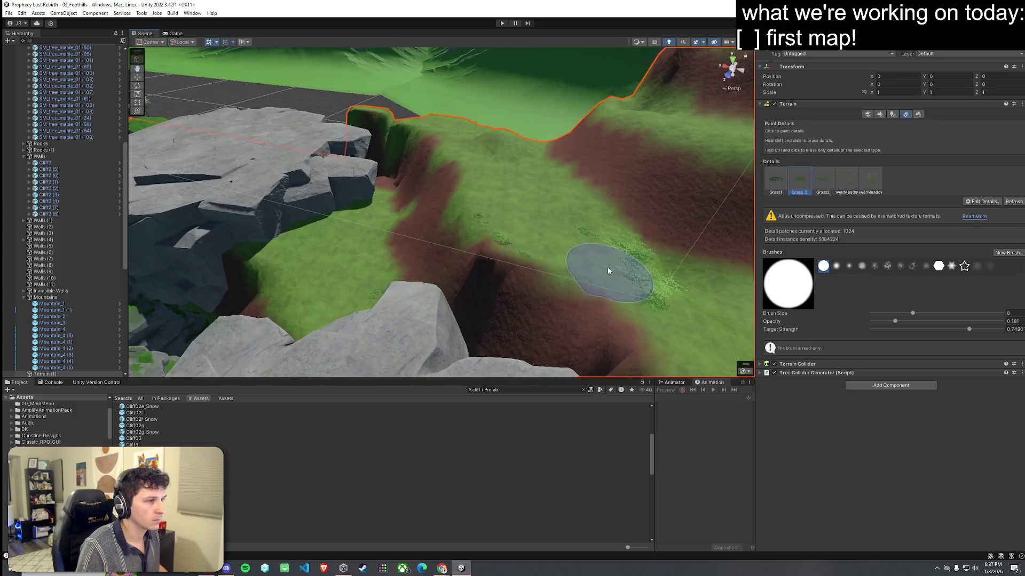
left_click_drag(367, 298, 583, 202)
left_click(893, 114)
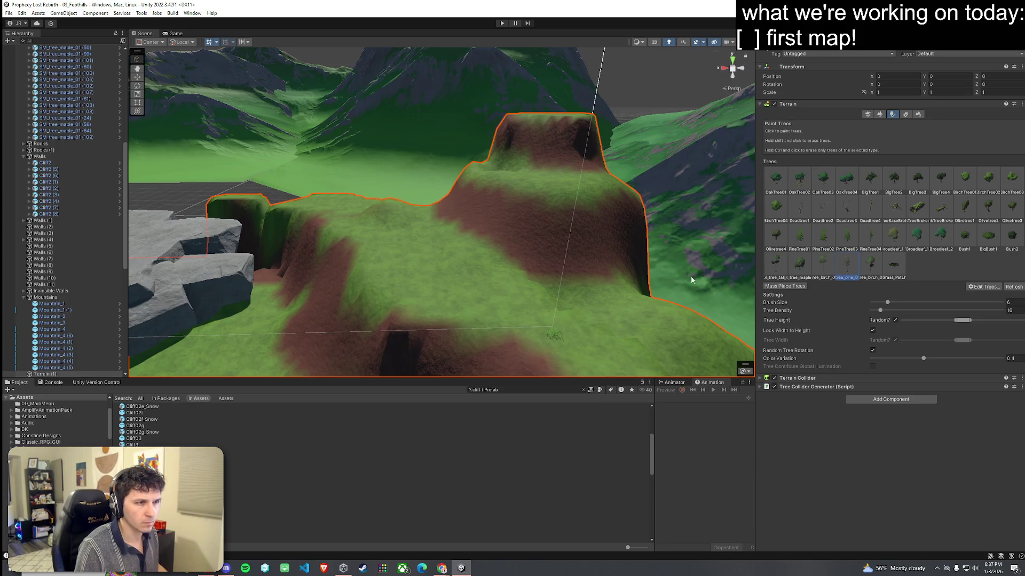
Step: Place pine trees across the hill slopes, the plateau, the right slope and the cliff-top edge
left_click(487, 282)
left_click(400, 261)
left_click(431, 278)
left_click(560, 179)
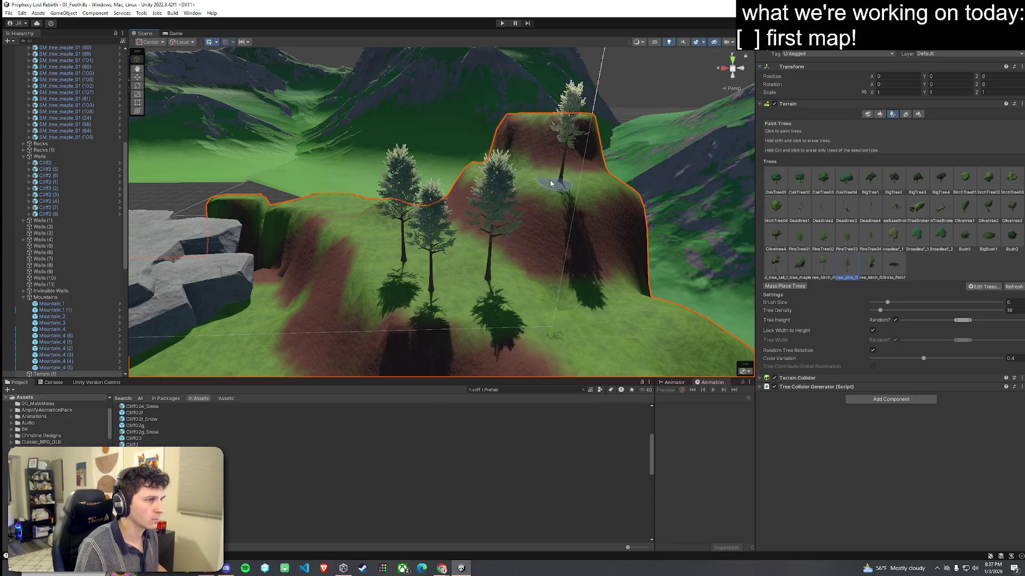
left_click(533, 139)
left_click(659, 291)
mouse_move(652, 336)
left_mouse_down()
mouse_move(620, 336)
mouse_move(632, 336)
left_mouse_up()
left_click(453, 215)
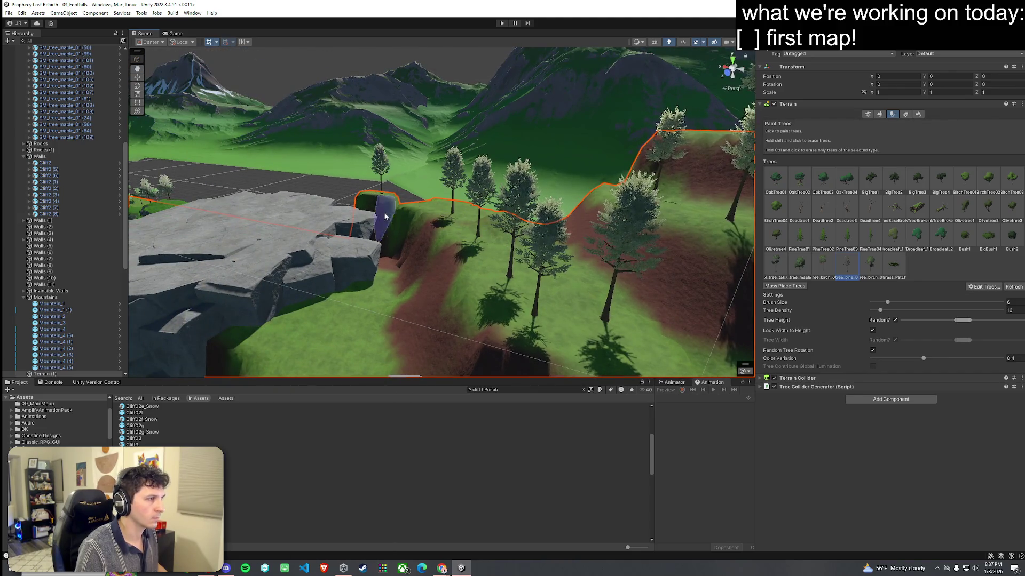
Step: Try placing an Olivetree1 tree beside the path, then undo it
key("f")
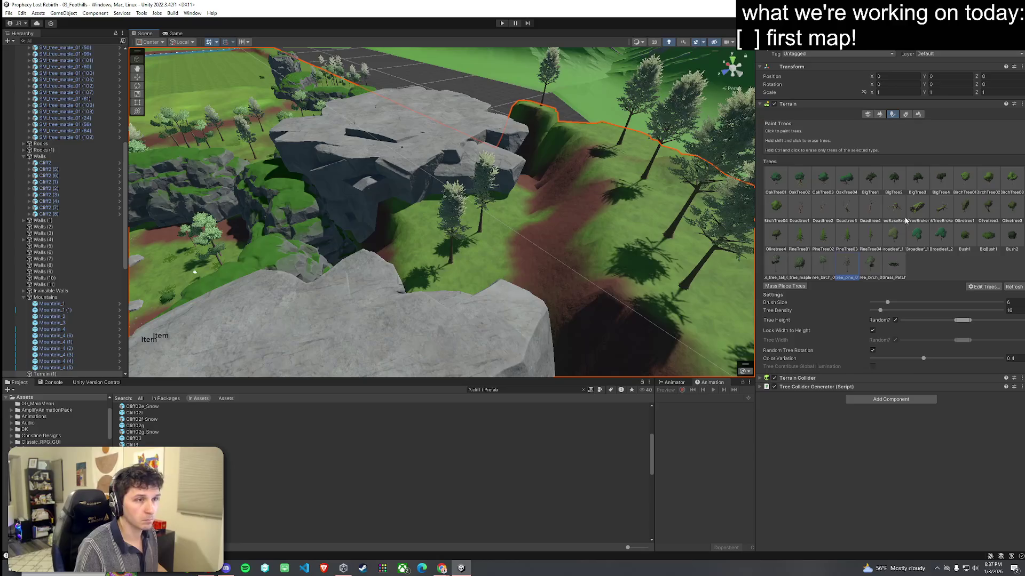
left_click(964, 208)
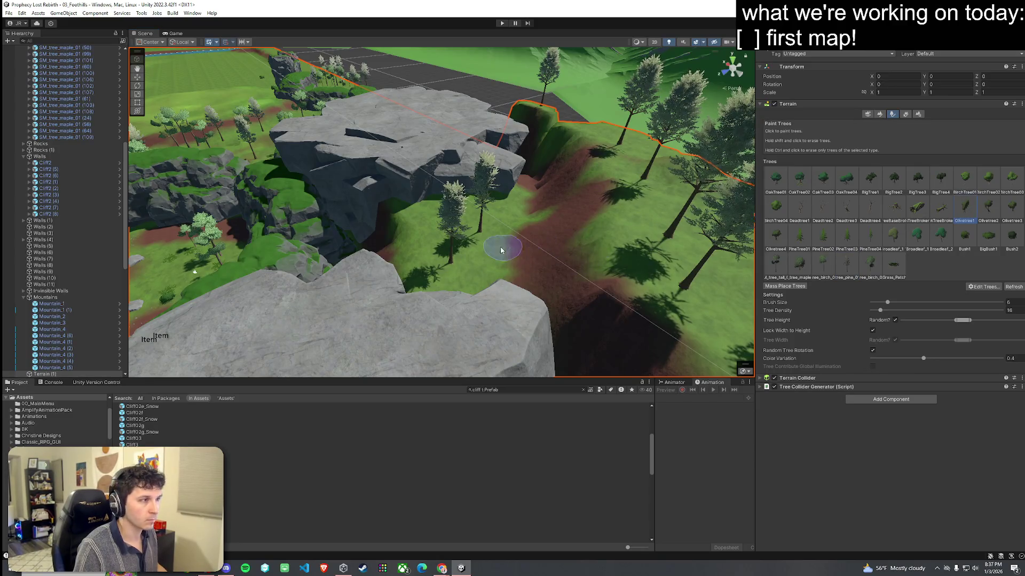
left_click(474, 265)
key("ctrl+z")
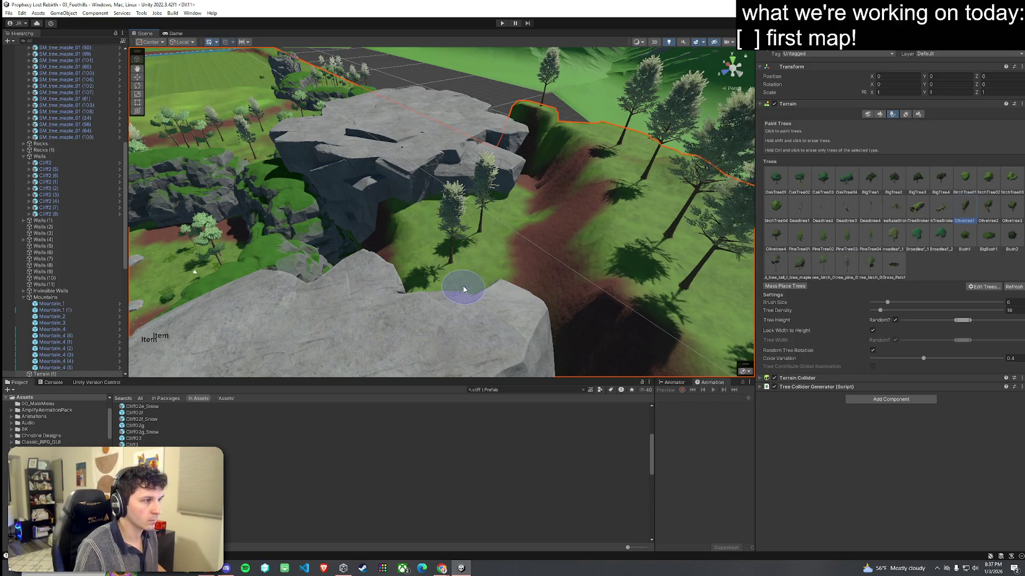
Step: Plant birch and maple trees on the rocky slope and the hill beyond it
left_click(868, 267)
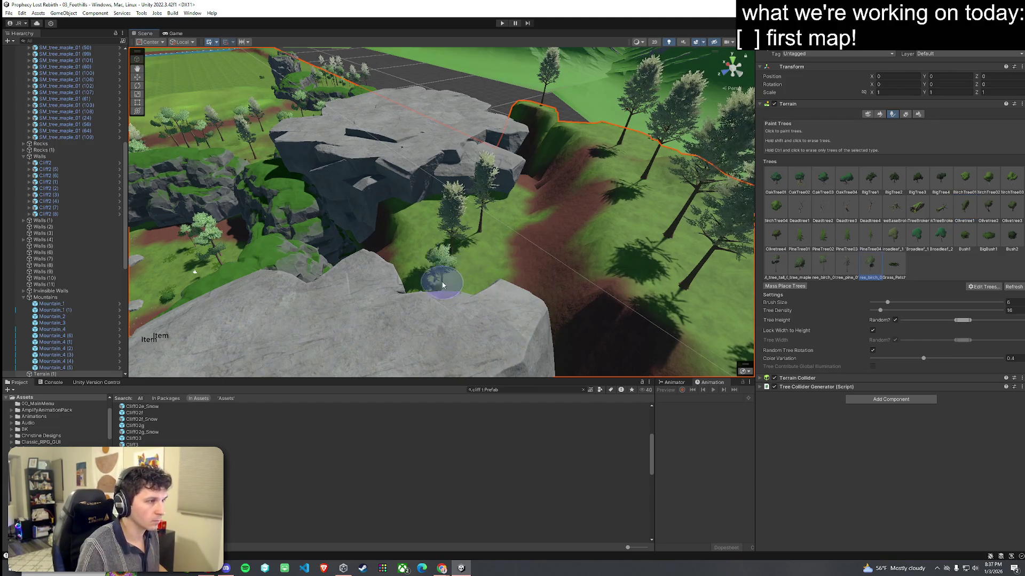
scroll(635, 224, "up", 3)
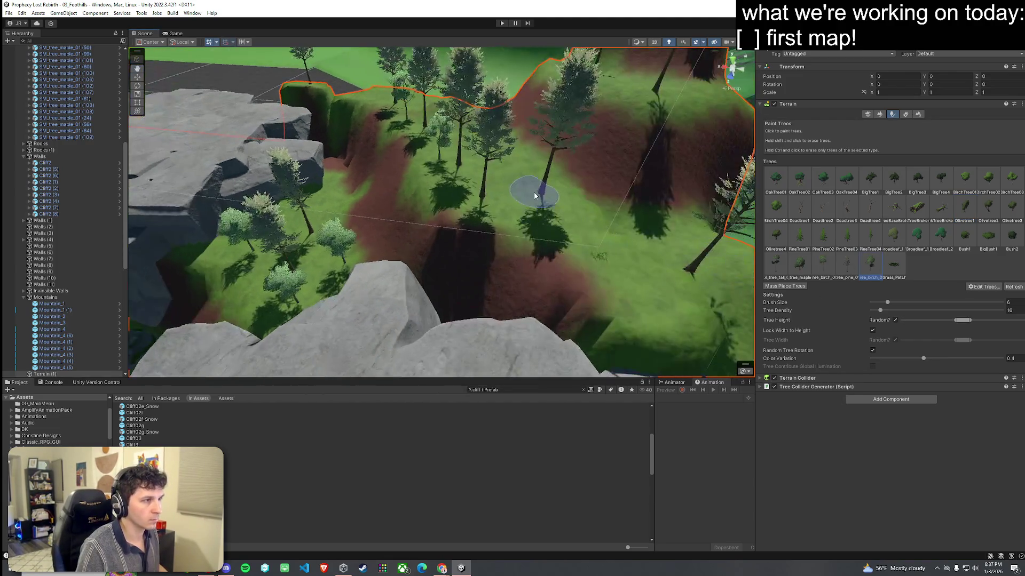
scroll(653, 240, "up", 3)
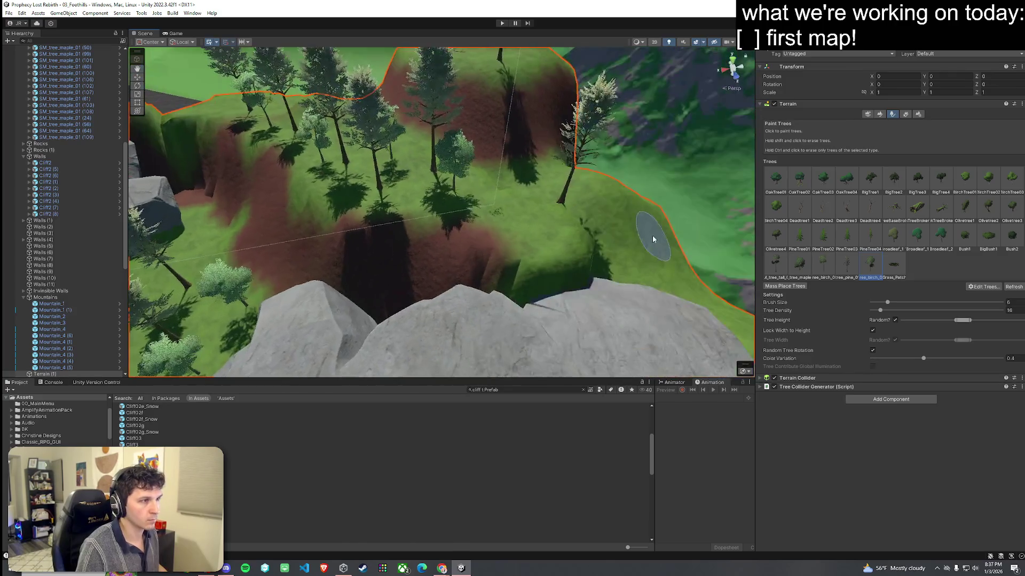
scroll(507, 156, "down", 5)
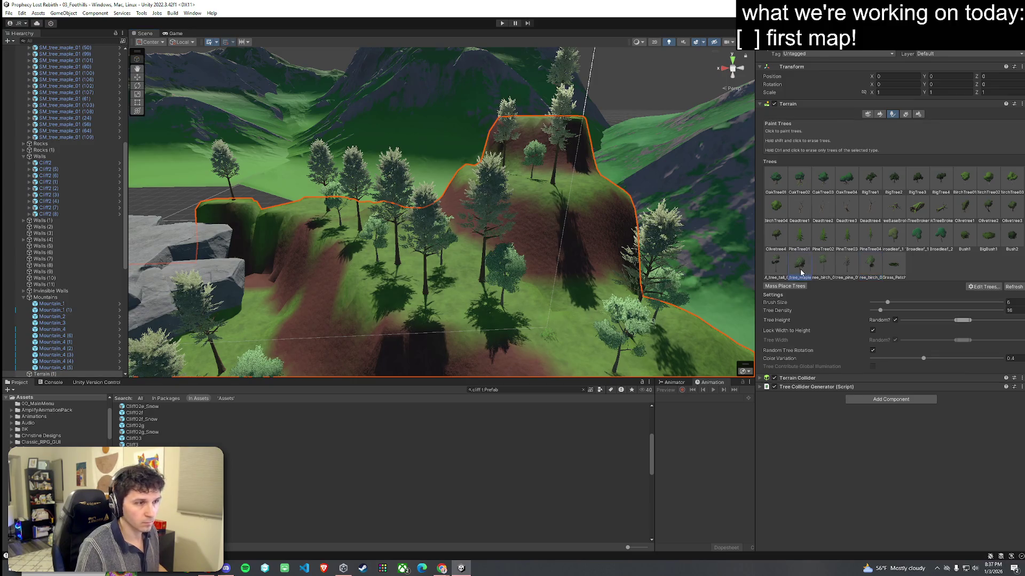
left_click(261, 314)
mouse_move(322, 323)
left_mouse_down()
mouse_move(470, 248)
mouse_move(616, 248)
left_mouse_up()
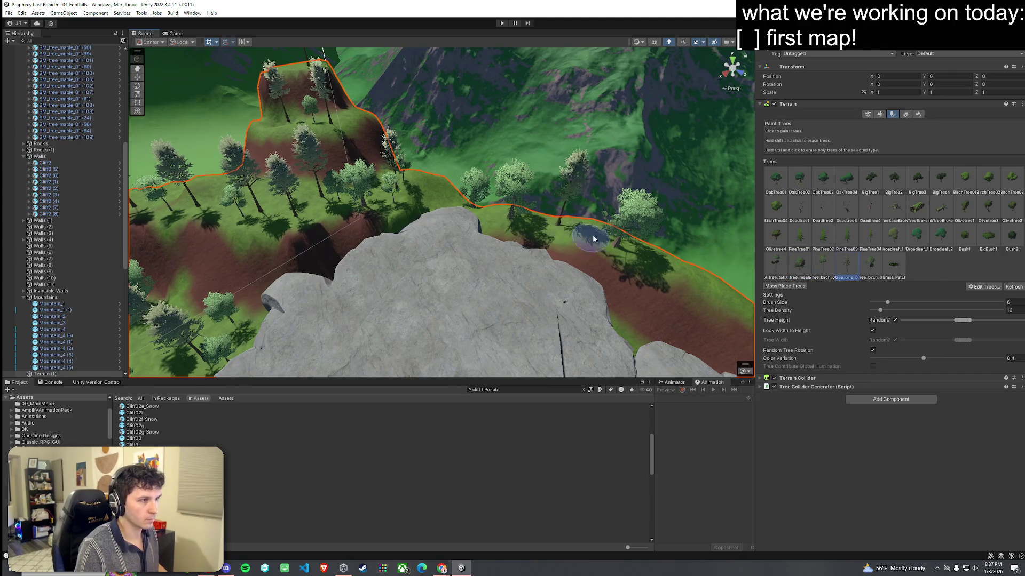
left_click(663, 272)
Step: Fly over the cliffs and basin to review the trees around the spawn area
mouse_move(459, 208)
left_mouse_down()
mouse_move(487, 183)
mouse_move(459, 231)
left_mouse_up()
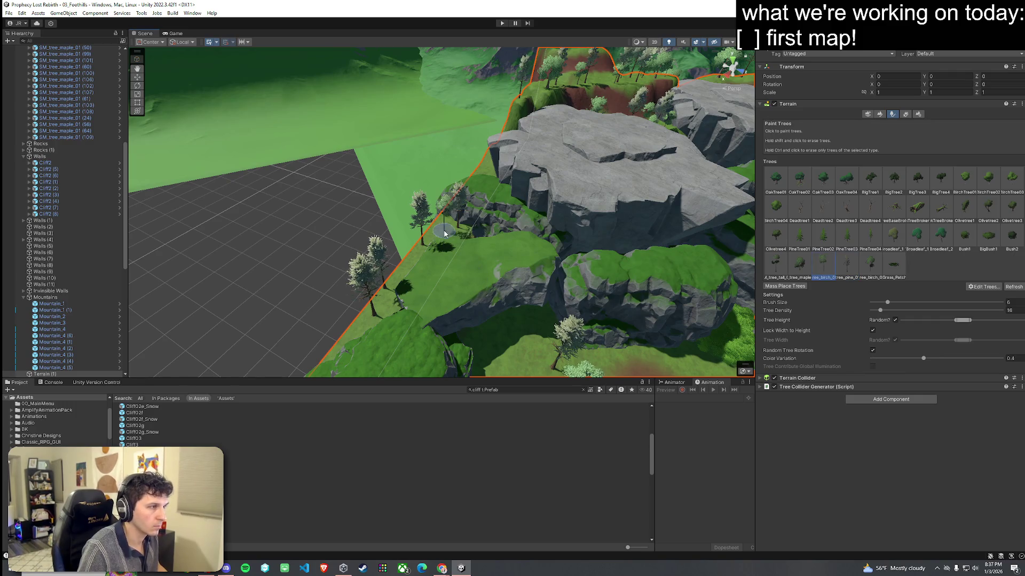
left_click_drag(399, 308, 399, 340)
left_click_drag(612, 297, 708, 210)
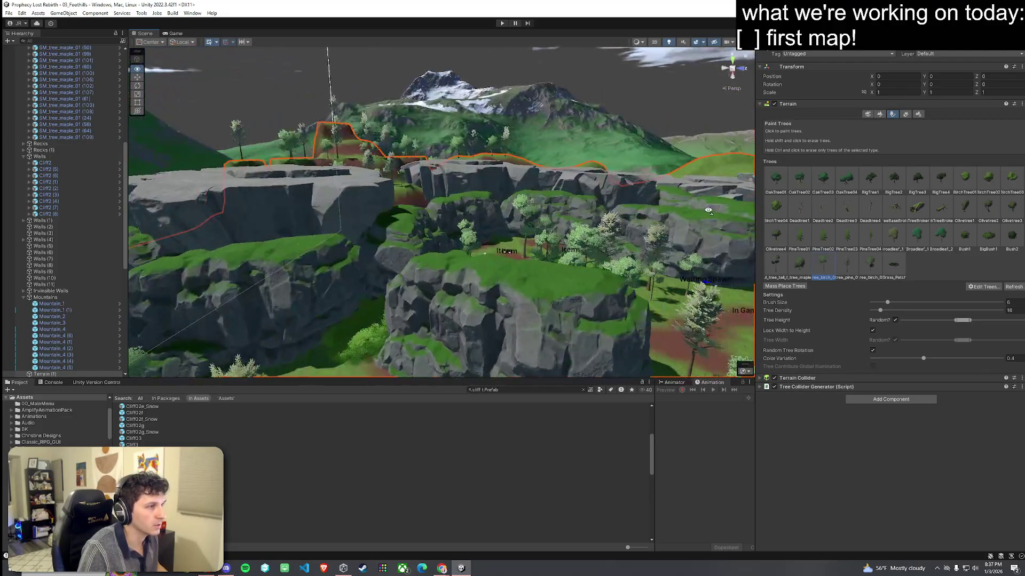
mouse_move(648, 202)
left_mouse_down()
mouse_move(570, 197)
mouse_move(692, 184)
mouse_move(622, 229)
mouse_move(626, 219)
mouse_move(630, 210)
mouse_move(657, 274)
mouse_move(605, 270)
mouse_move(817, 286)
left_mouse_up()
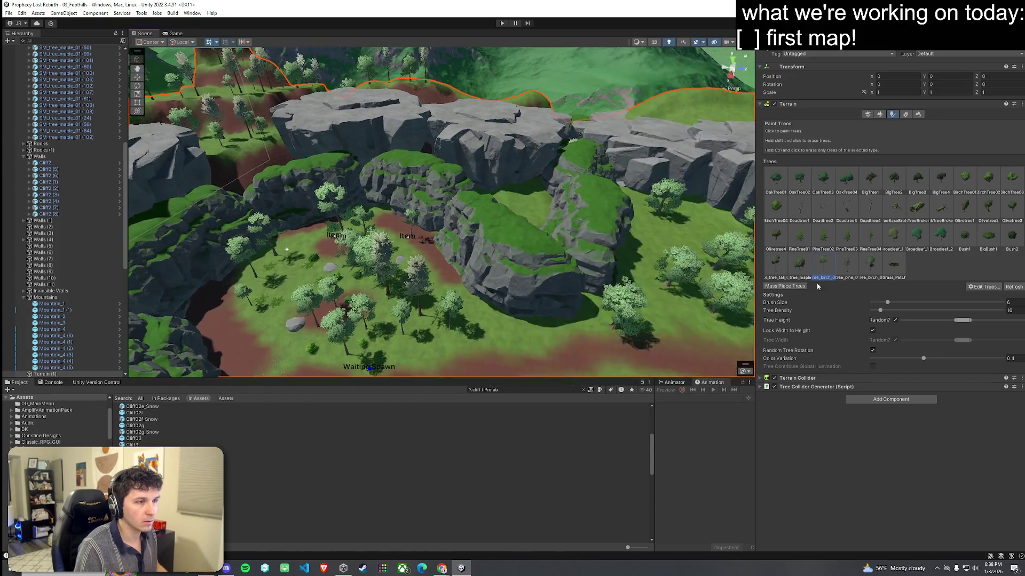
key("Down")
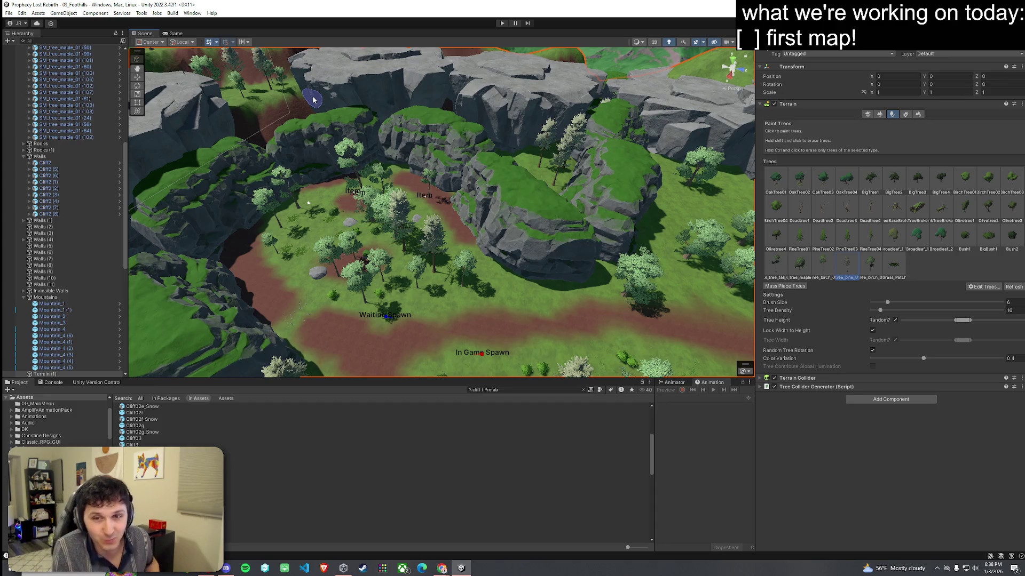
mouse_move(312, 99)
left_mouse_down()
mouse_move(557, 235)
mouse_move(544, 226)
left_mouse_up()
left_click(20, 24)
mouse_move(481, 213)
left_mouse_down()
mouse_move(502, 208)
mouse_move(340, 155)
left_mouse_up()
mouse_move(335, 175)
left_mouse_down()
mouse_move(313, 144)
mouse_move(246, 168)
mouse_move(153, 67)
left_mouse_up()
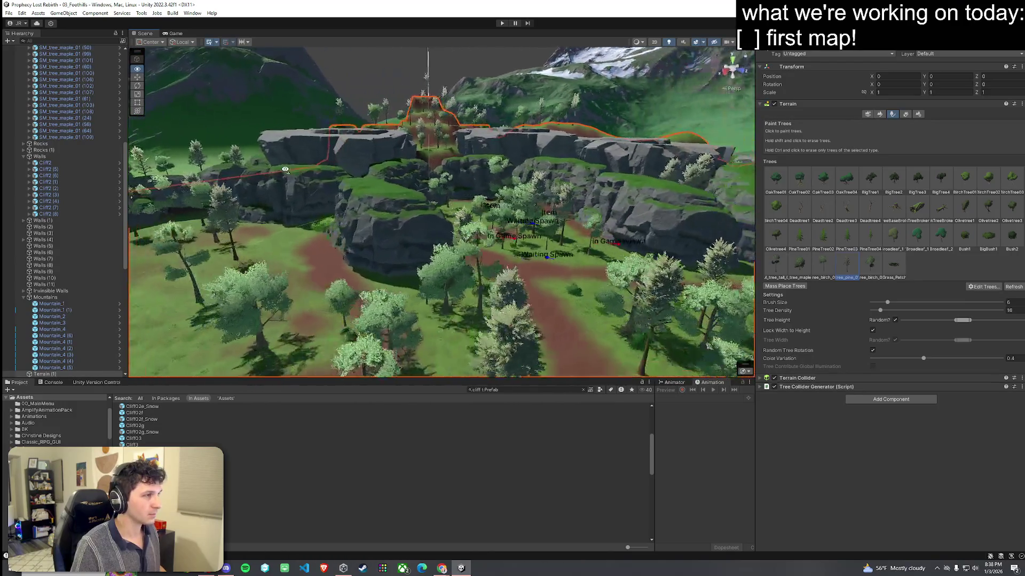
left_click(21, 13)
left_click(182, 33)
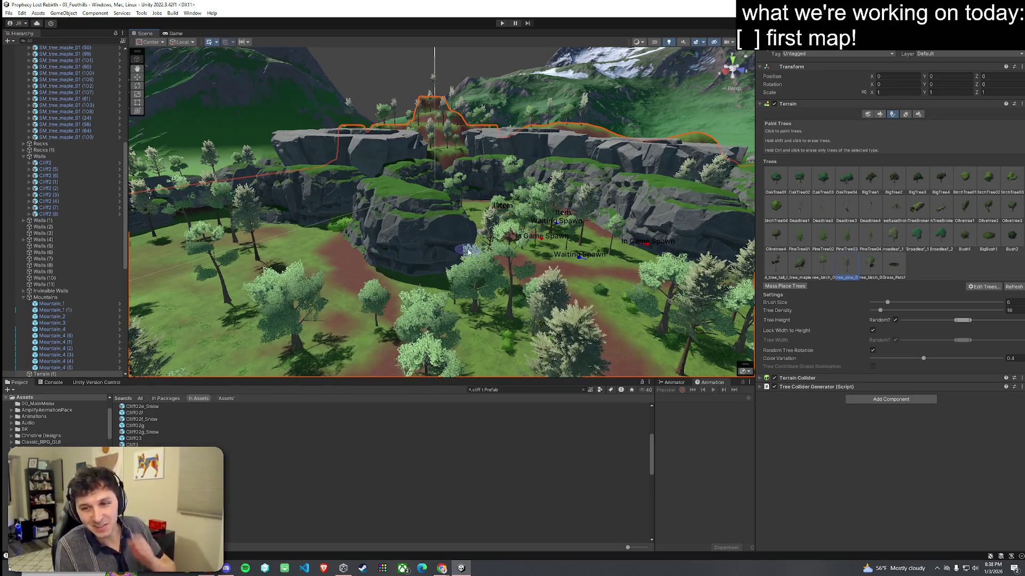
left_click_drag(424, 336, 458, 267)
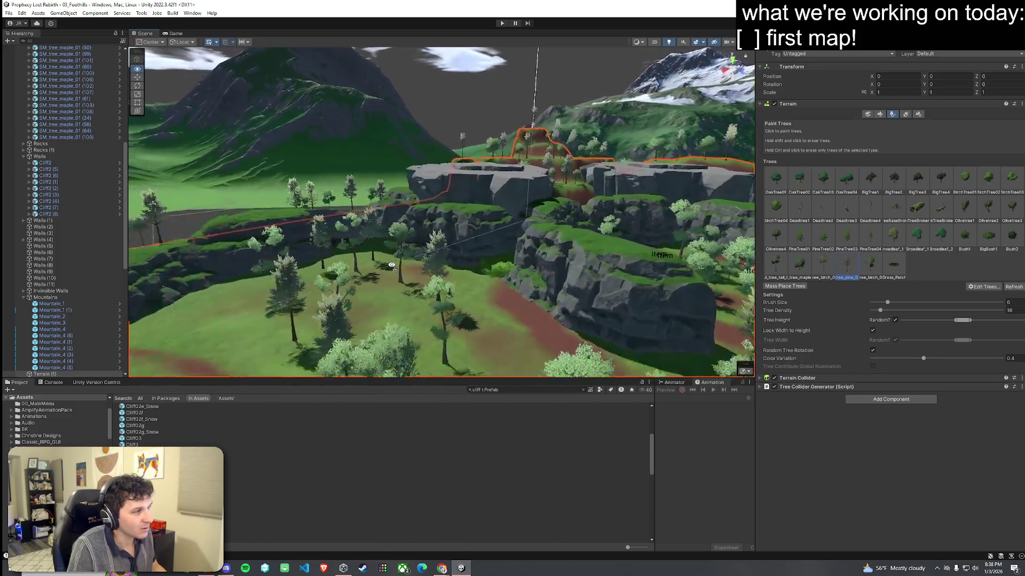
left_click_drag(391, 265, 451, 297)
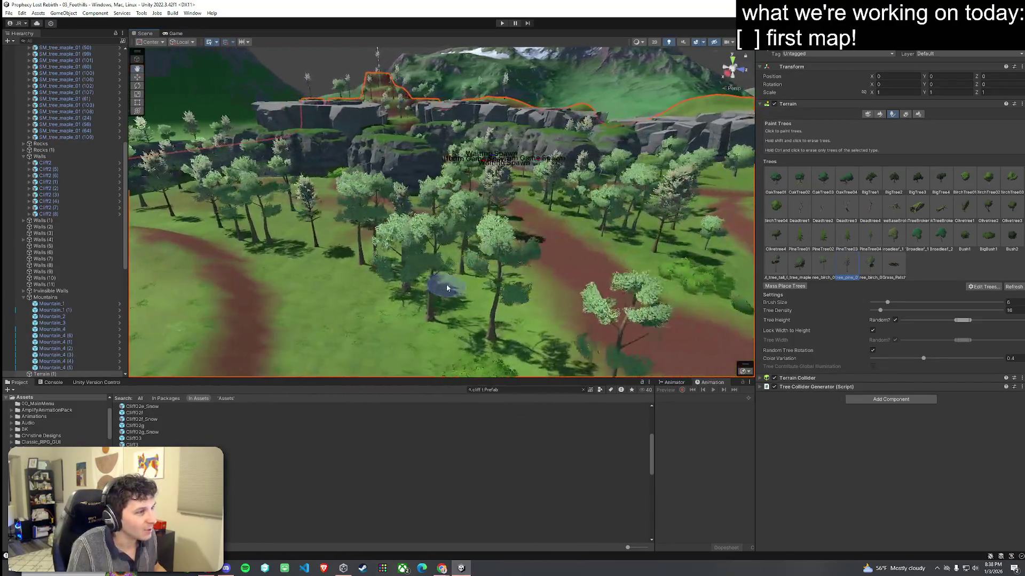
left_click(9, 13)
left_click(27, 61)
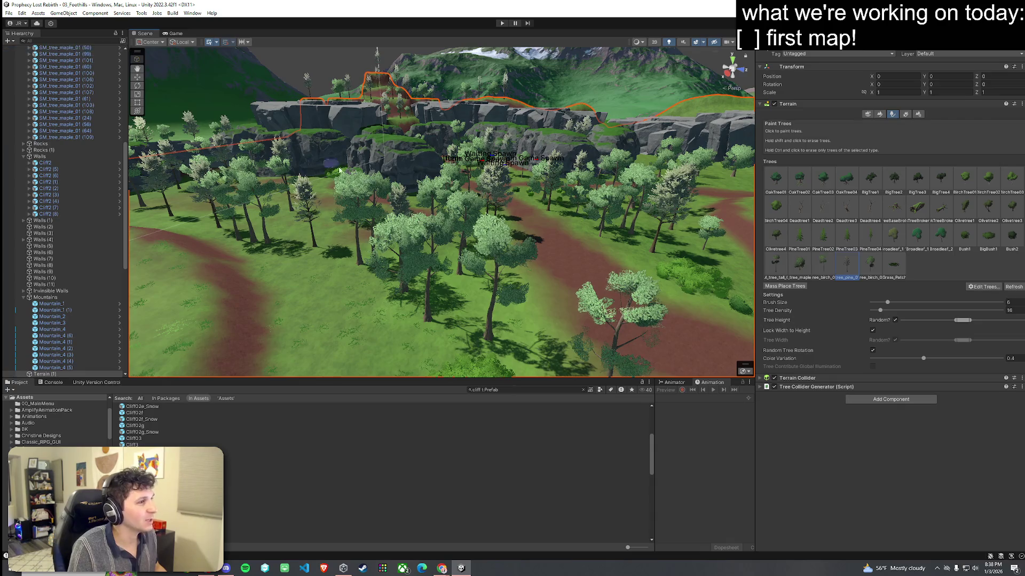
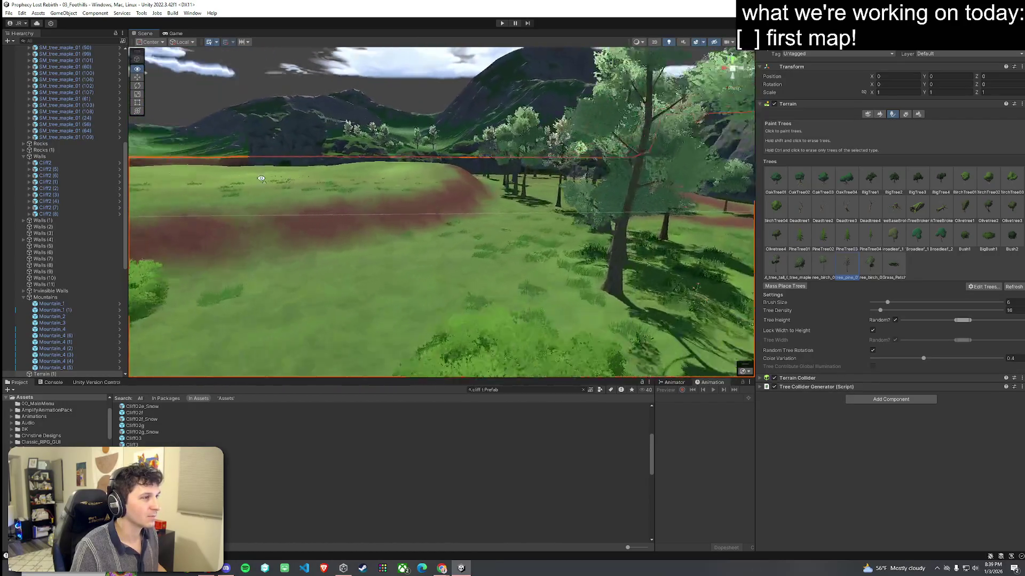
Step: Switch the terrain tool from trees to Paint Texture and lower the brush opacity to about 4.9
mouse_move(174, 156)
left_mouse_down()
mouse_move(402, 229)
mouse_move(430, 252)
mouse_move(450, 245)
left_mouse_up()
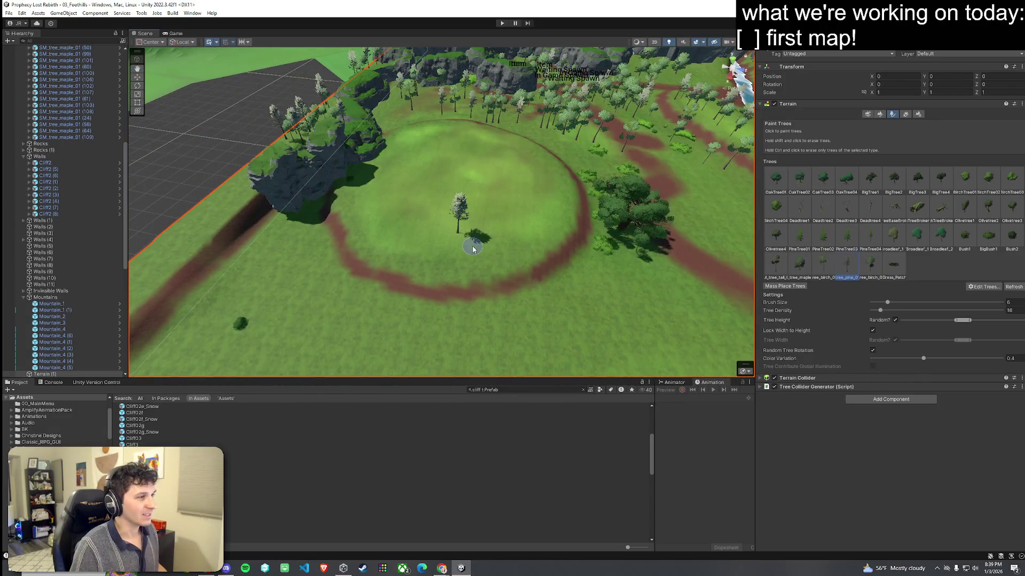
scroll(601, 179, "down", 5)
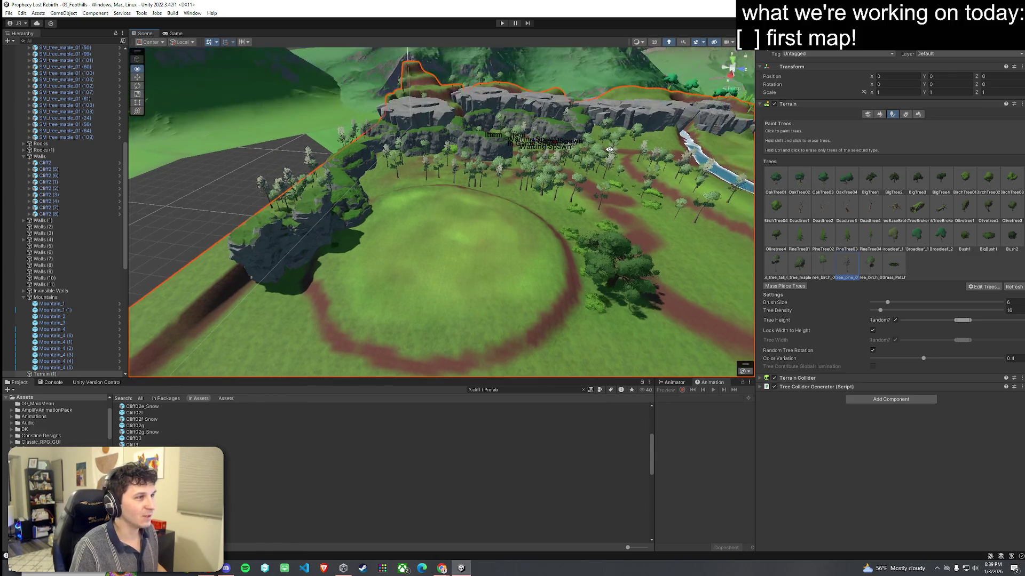
left_click(879, 114)
left_click(832, 122)
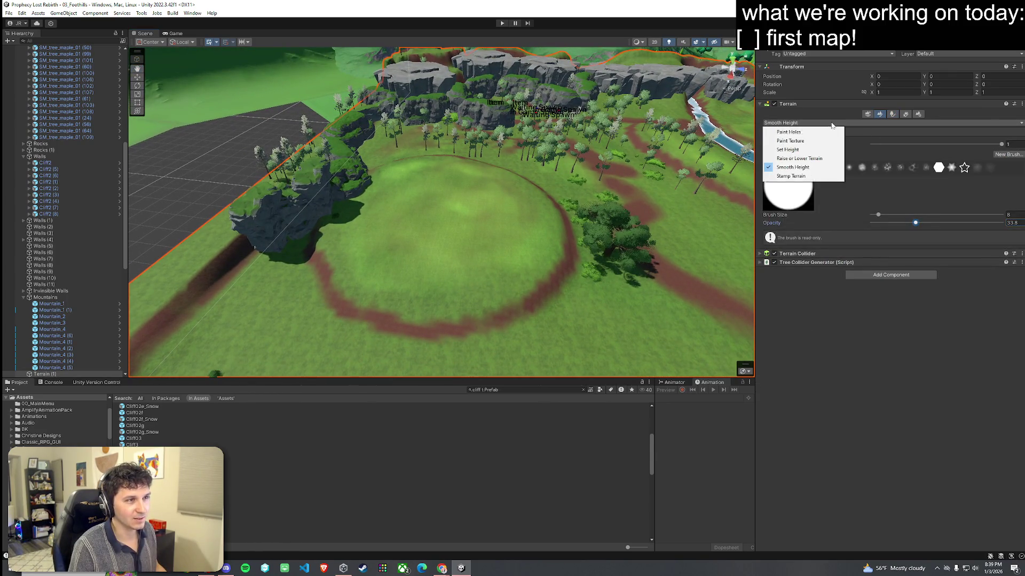
left_click(790, 140)
left_click(877, 439)
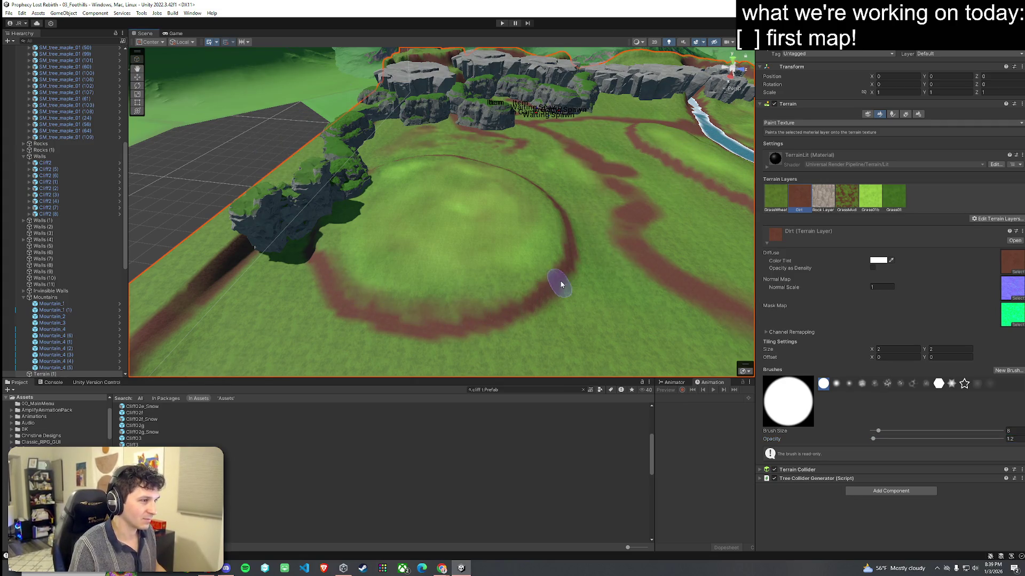
Step: Orbit the view toward the mountain cliffs and trees and preview the Cliff03d prefab
mouse_move(515, 293)
left_mouse_down()
mouse_move(513, 306)
mouse_move(542, 290)
mouse_move(480, 286)
mouse_move(389, 328)
mouse_move(398, 305)
left_mouse_up()
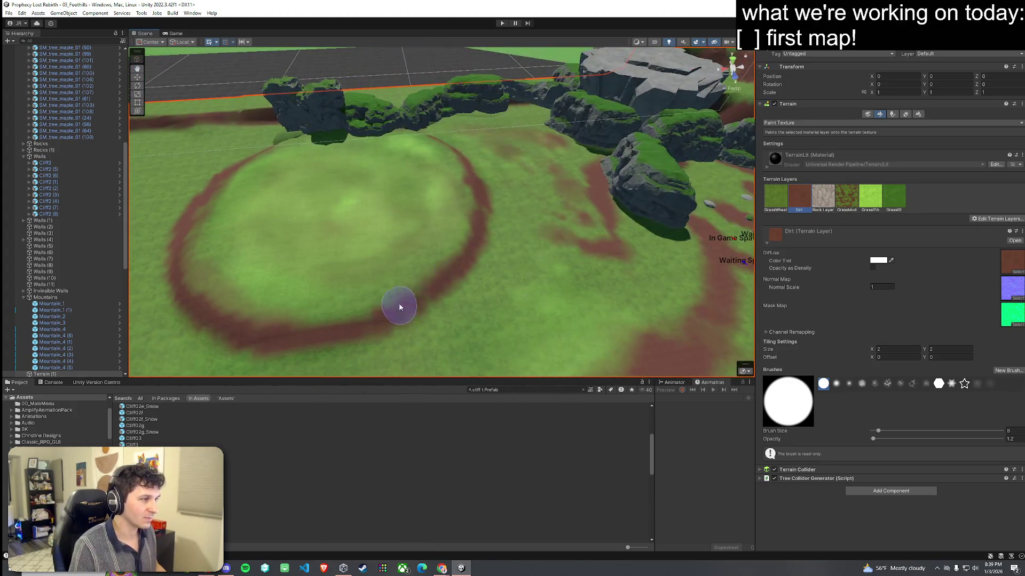
mouse_move(452, 154)
left_mouse_down()
mouse_move(464, 197)
mouse_move(419, 192)
mouse_move(397, 171)
mouse_move(410, 148)
mouse_move(629, 181)
mouse_move(637, 191)
left_mouse_up()
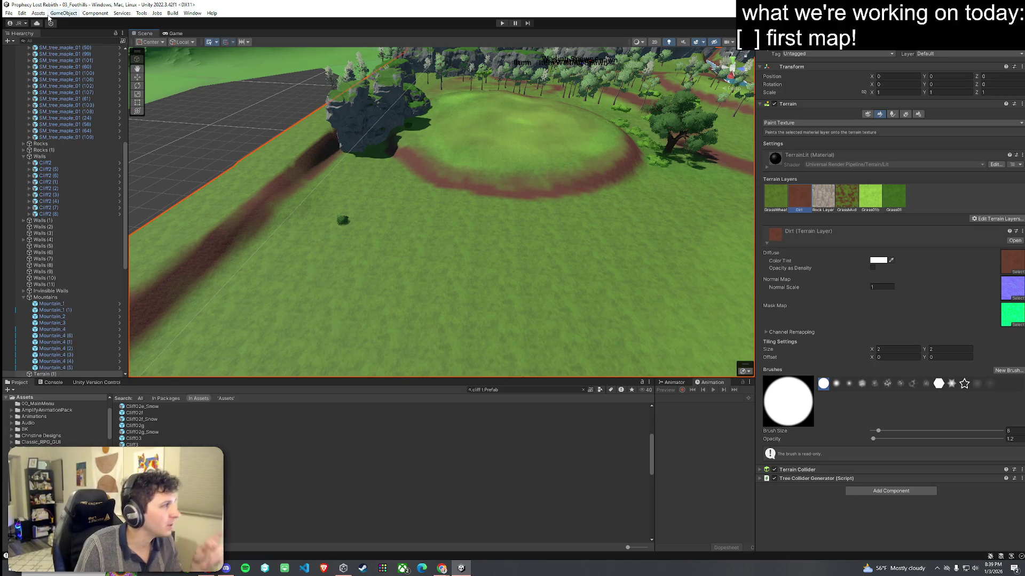
left_click(22, 12)
left_click(43, 31)
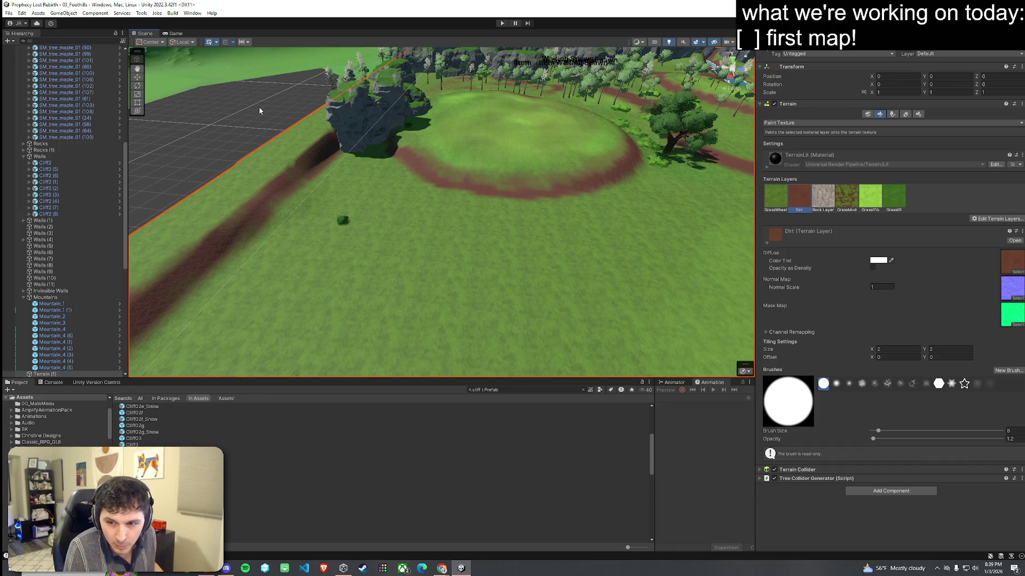
mouse_move(323, 170)
left_mouse_down()
mouse_move(368, 171)
mouse_move(396, 132)
mouse_move(451, 189)
mouse_move(246, 257)
left_mouse_up()
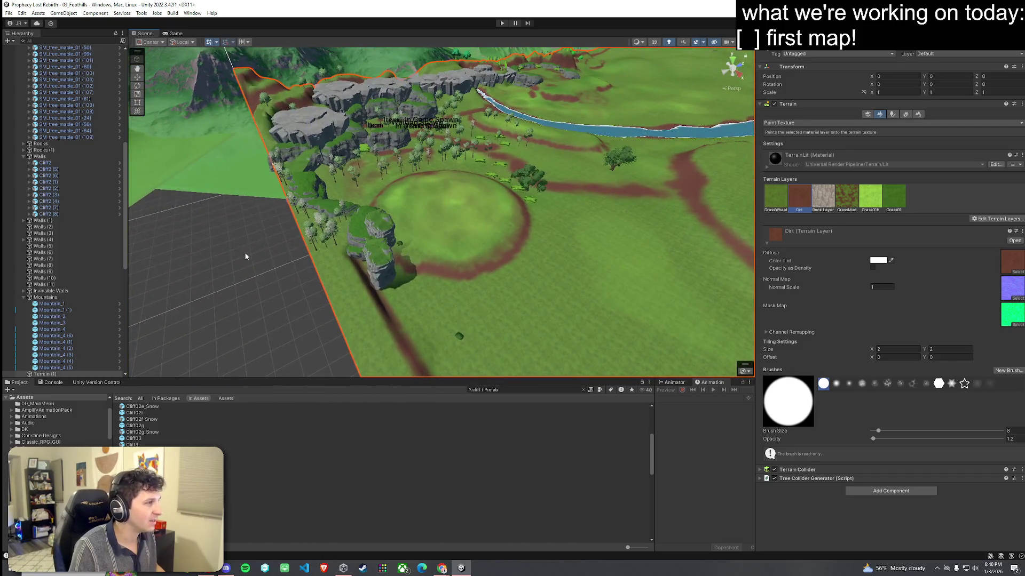
left_click(320, 469)
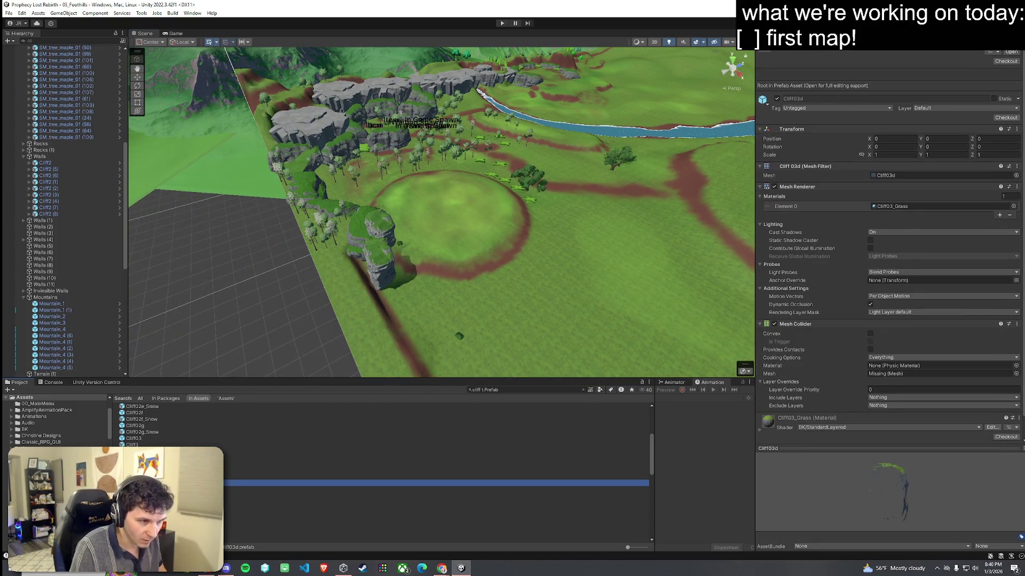
Step: Place a Cliff5 rock in the meadow and turn it slightly about its vertical axis
key("Down")
key("Down")
key("Down")
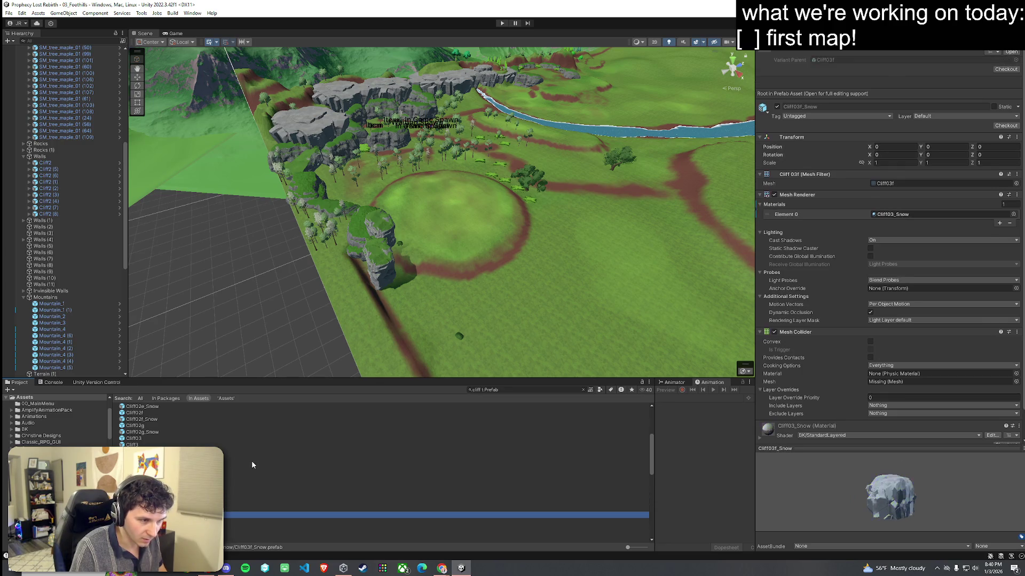
key("Down")
key("Down")
key("Down")
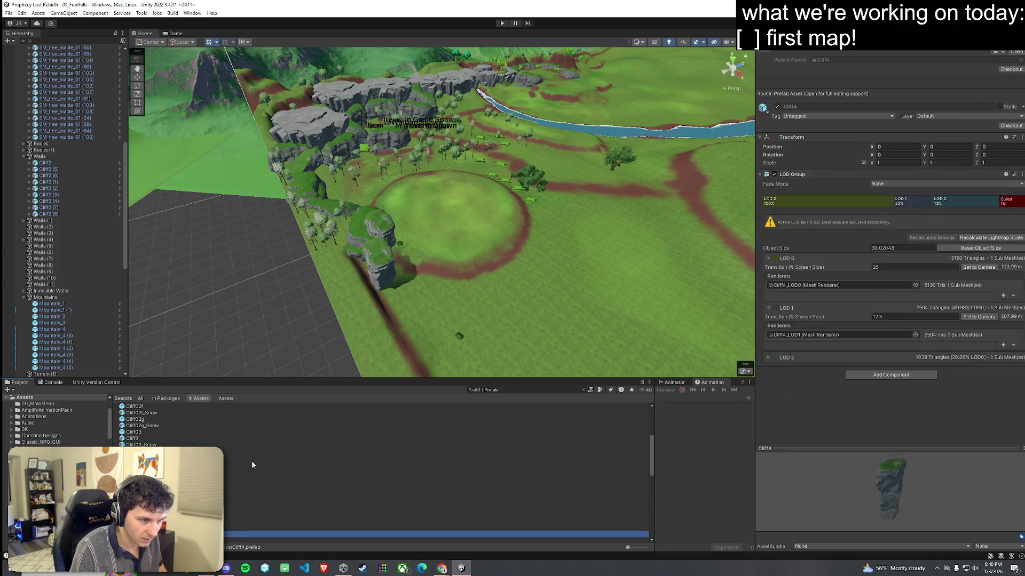
key("Down")
key("Down")
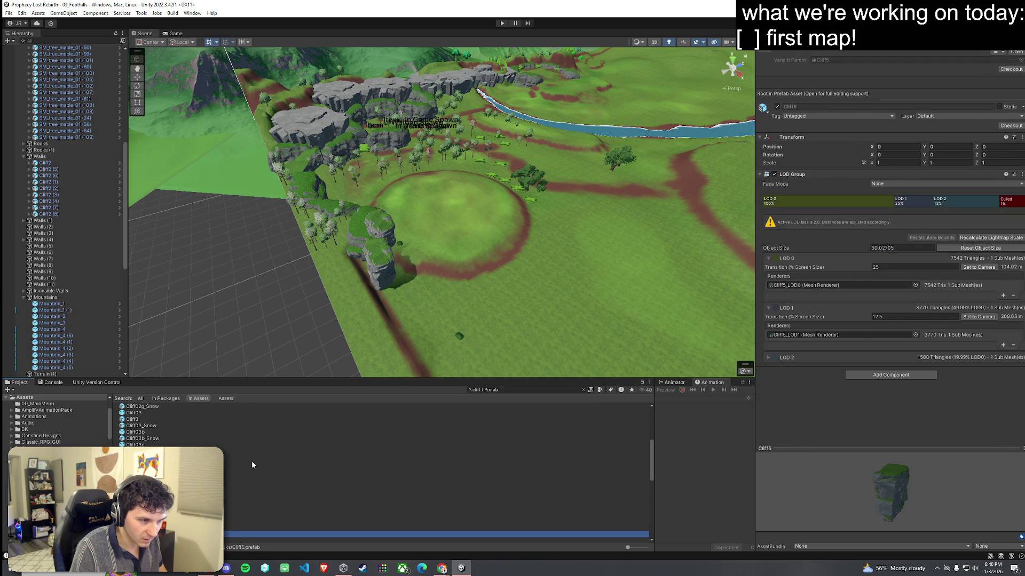
mouse_move(251, 534)
left_mouse_down()
mouse_move(406, 331)
mouse_move(403, 342)
mouse_move(166, 322)
left_mouse_up()
scroll(403, 342, "up", 3)
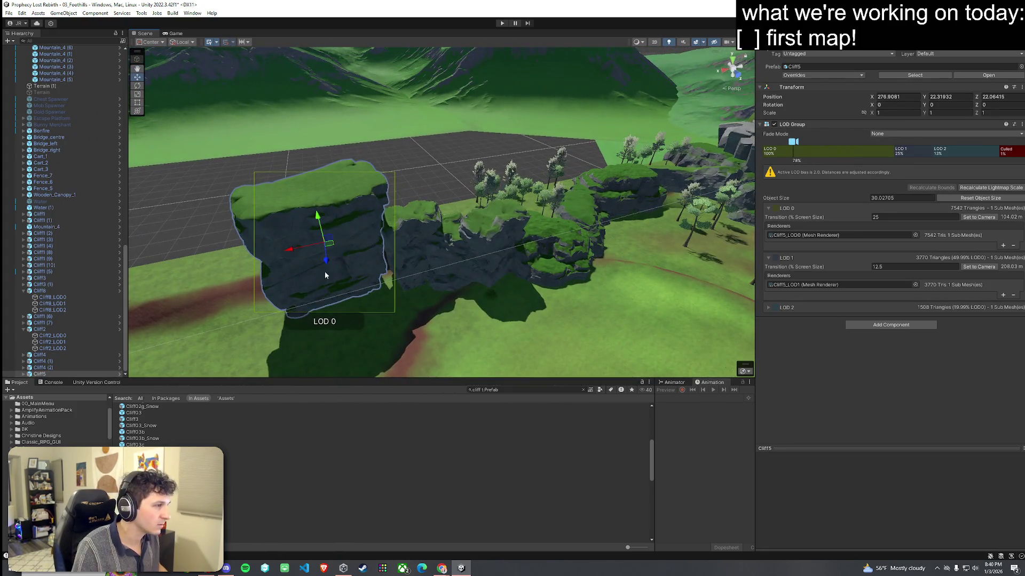
mouse_move(329, 244)
left_mouse_down()
mouse_move(343, 240)
mouse_move(344, 258)
mouse_move(473, 285)
mouse_move(534, 187)
mouse_move(393, 212)
mouse_move(339, 262)
mouse_move(347, 286)
mouse_move(257, 302)
left_mouse_up()
key("e")
Step: Duplicate the Cliff1 (10) rock twice, creating Cliff1 (11) and (12)
left_click(548, 161)
key("ctrl+d")
key("w")
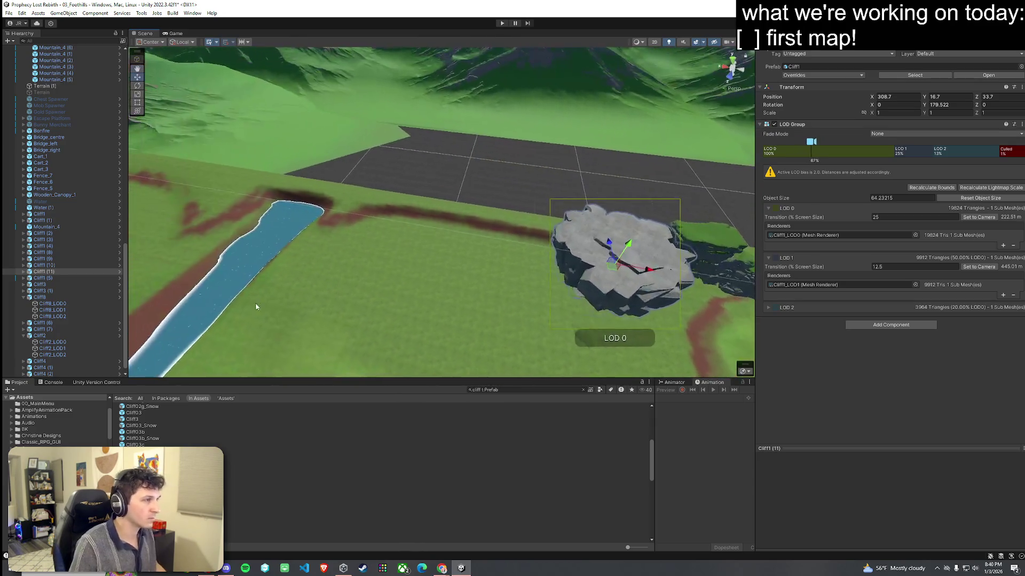
key("ctrl+d")
Step: Move the copied Cliff1 (12) to a new spot and stretch its Y scale to 1.3486
mouse_move(612, 270)
left_mouse_down()
mouse_move(508, 235)
mouse_move(533, 199)
mouse_move(457, 263)
mouse_move(527, 269)
mouse_move(607, 208)
mouse_move(679, 174)
mouse_move(632, 164)
mouse_move(556, 206)
mouse_move(498, 210)
mouse_move(487, 122)
mouse_move(446, 91)
mouse_move(446, 107)
mouse_move(496, 133)
mouse_move(509, 139)
mouse_move(533, 116)
mouse_move(576, 155)
mouse_move(635, 183)
mouse_move(652, 235)
left_mouse_up()
key("r")
key("w")
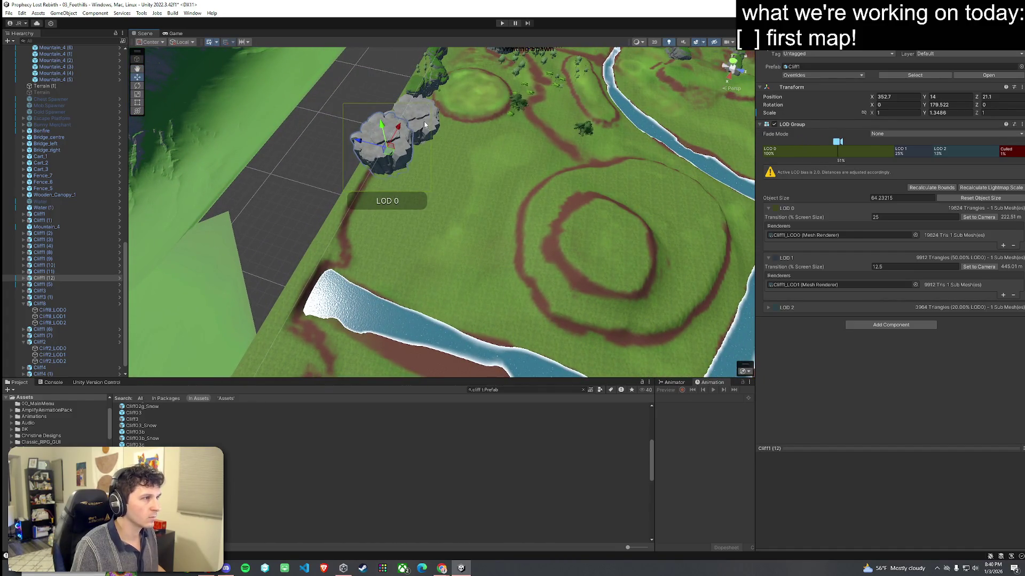
Step: Move Cliff5 (1) across the terrain and rotate it to a new angle
left_click(425, 125)
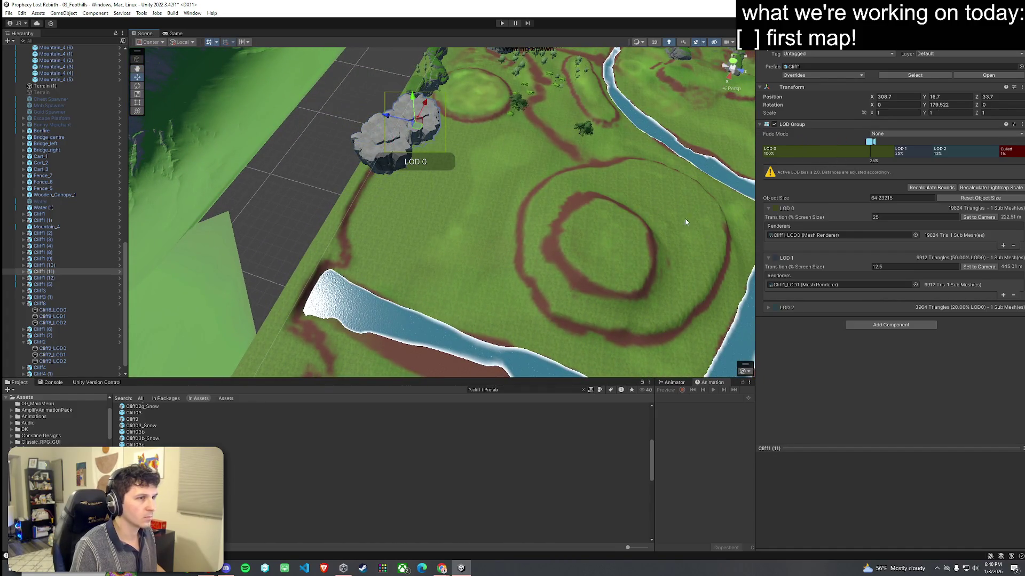
left_click(418, 88)
mouse_move(418, 109)
left_mouse_down()
mouse_move(414, 131)
mouse_move(508, 161)
mouse_move(544, 183)
mouse_move(528, 206)
mouse_move(573, 214)
left_mouse_up()
key("e")
key("w")
key("e")
Step: Add a Cliff6 rock to the meadow and sink it lower into the ground
scroll(307, 490, "down", 3)
left_click(308, 486)
key("Down")
key("Down")
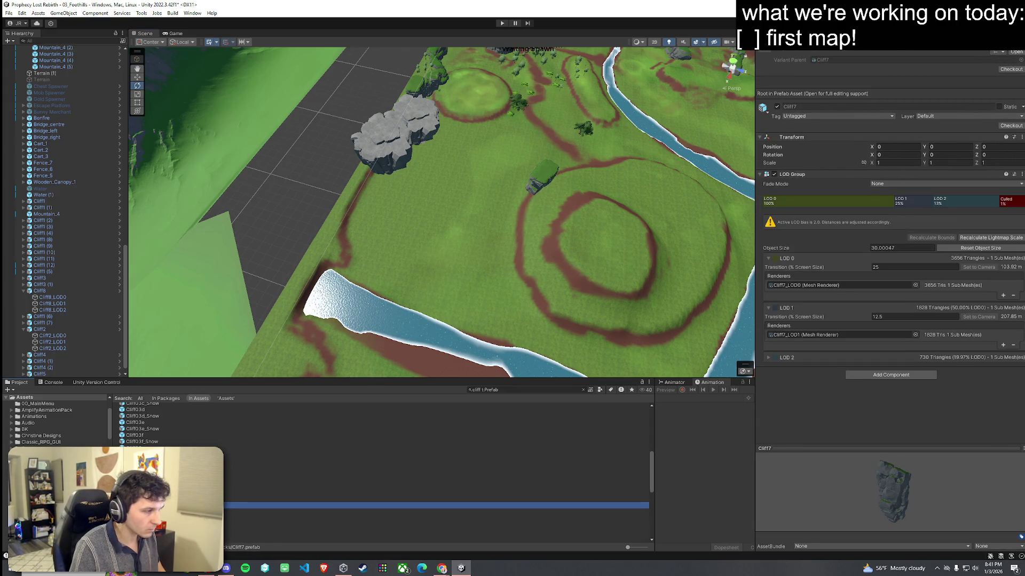
left_click_drag(307, 499, 514, 276)
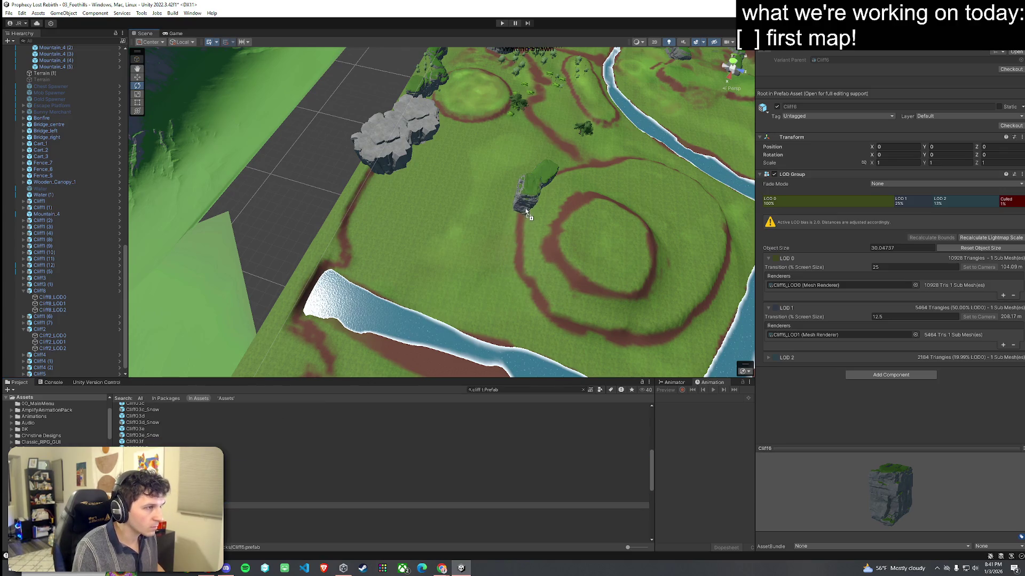
left_click_drag(526, 212, 527, 212)
scroll(534, 212, "up", 5)
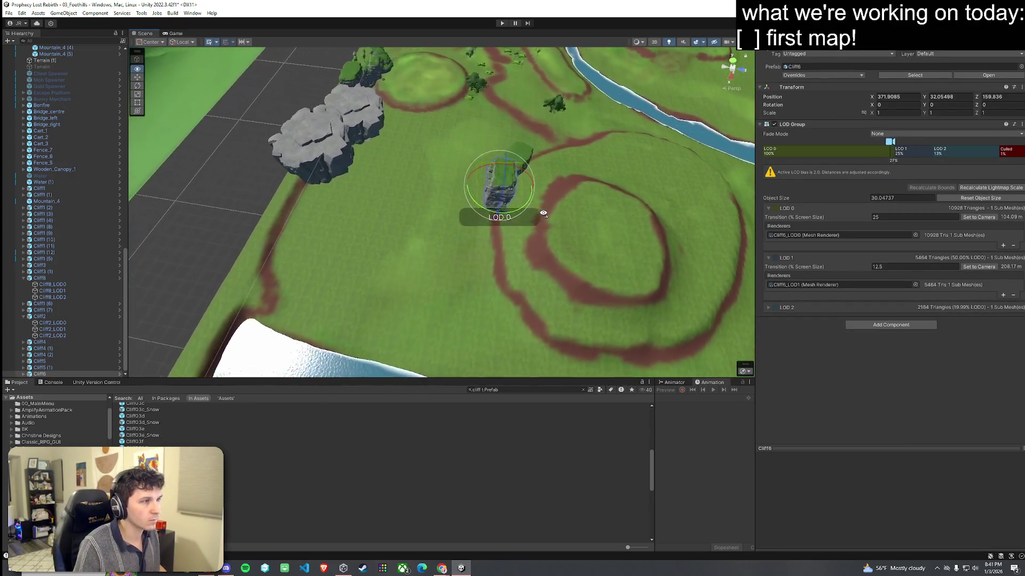
scroll(544, 214, "up", 6)
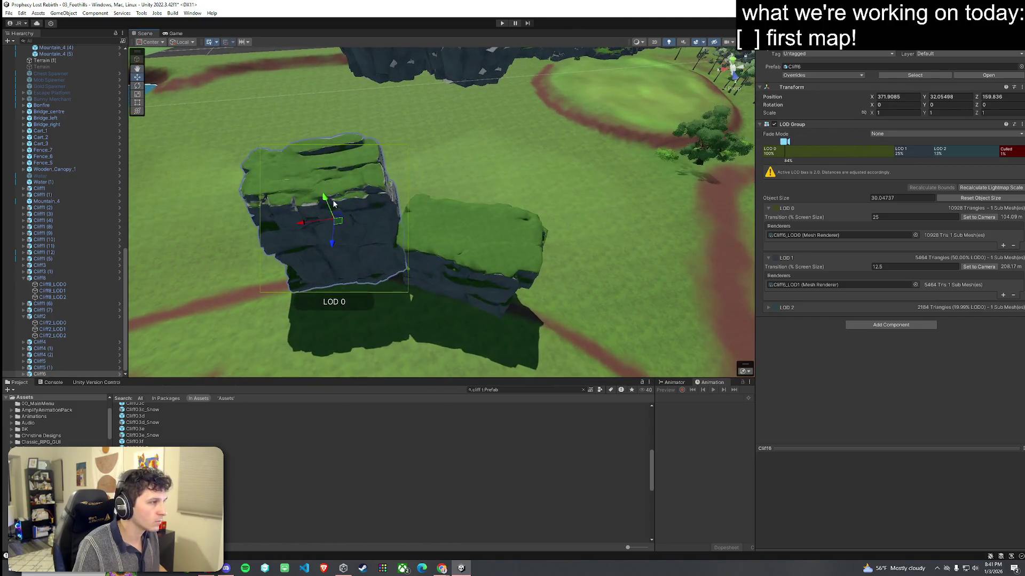
mouse_move(327, 206)
left_mouse_down()
mouse_move(329, 245)
mouse_move(370, 272)
mouse_move(446, 267)
mouse_move(304, 232)
mouse_move(41, 232)
mouse_move(220, 186)
mouse_move(382, 240)
mouse_move(544, 270)
left_mouse_up()
key("e")
Step: Drop a Cliff7 rock into the scene near the right-hand cliff
left_click(374, 505)
key("Down")
key("Down")
key("Up")
mouse_move(331, 511)
left_mouse_down()
mouse_move(306, 343)
mouse_move(368, 250)
mouse_move(367, 203)
mouse_move(574, 256)
mouse_move(587, 272)
mouse_move(596, 263)
left_mouse_up()
mouse_move(596, 264)
left_mouse_down()
mouse_move(623, 276)
mouse_move(503, 267)
mouse_move(412, 298)
mouse_move(428, 293)
mouse_move(499, 208)
mouse_move(517, 112)
left_mouse_up()
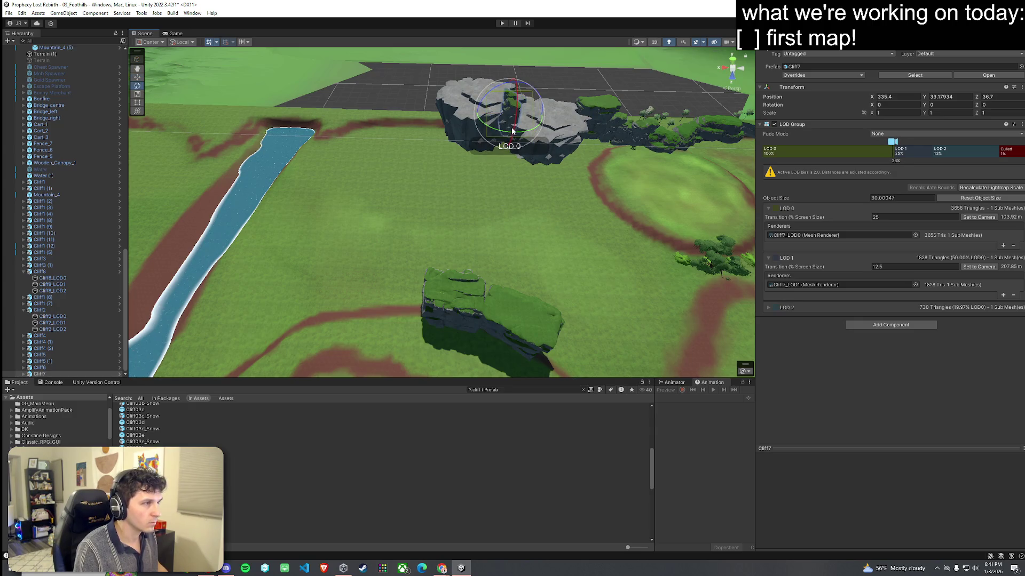
Step: Undo the stray GameManager move and position Cliff7 against the large grey cliffs
mouse_move(525, 126)
left_mouse_down()
mouse_move(576, 83)
mouse_move(506, 138)
mouse_move(395, 195)
mouse_move(412, 195)
left_mouse_up()
key("w")
left_click(504, 150)
left_click_drag(504, 150, 618, 147)
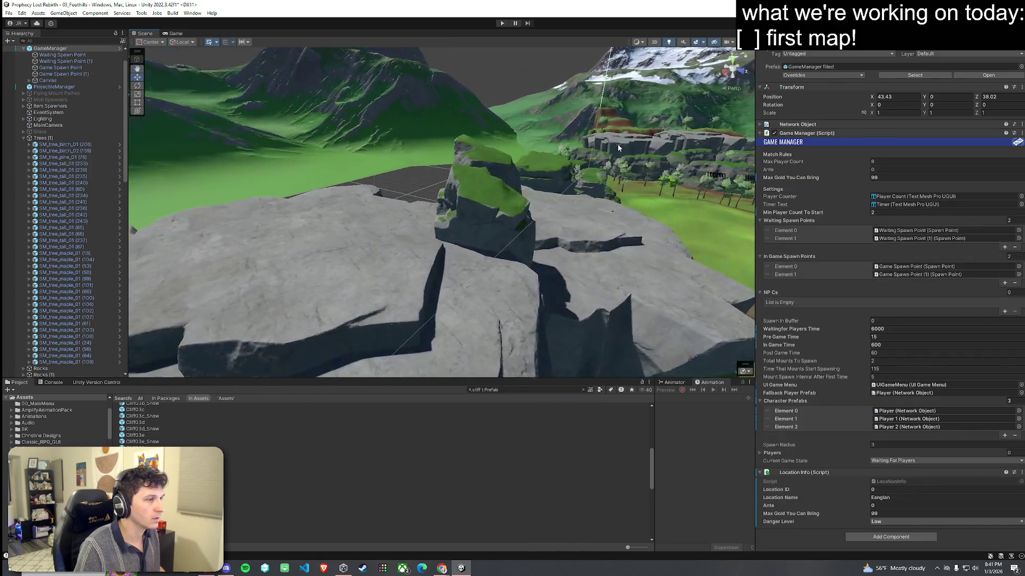
key("ctrl+z")
key("ctrl+z")
key("ctrl+z")
left_click_drag(533, 176, 504, 183)
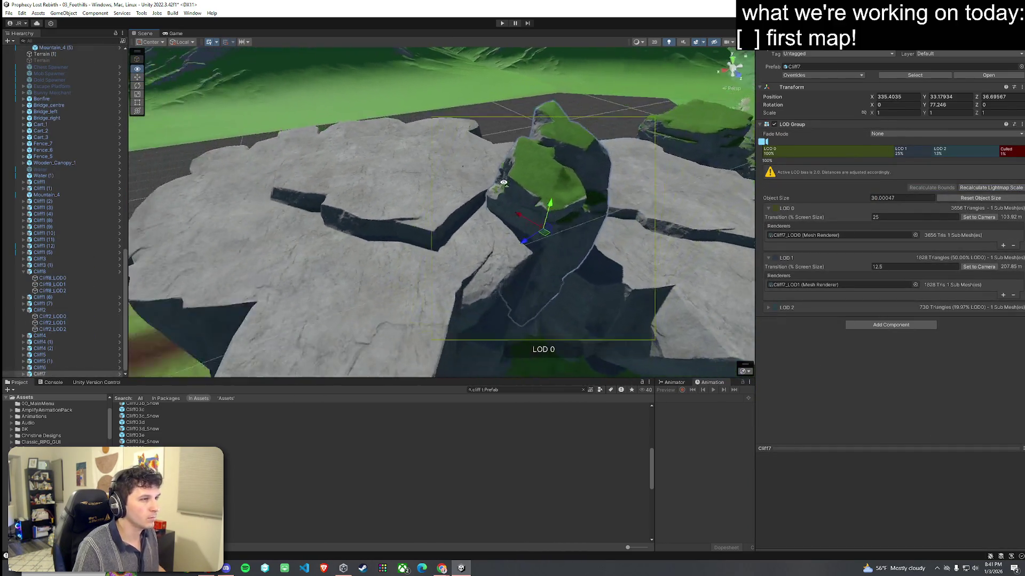
scroll(503, 183, "down", 5)
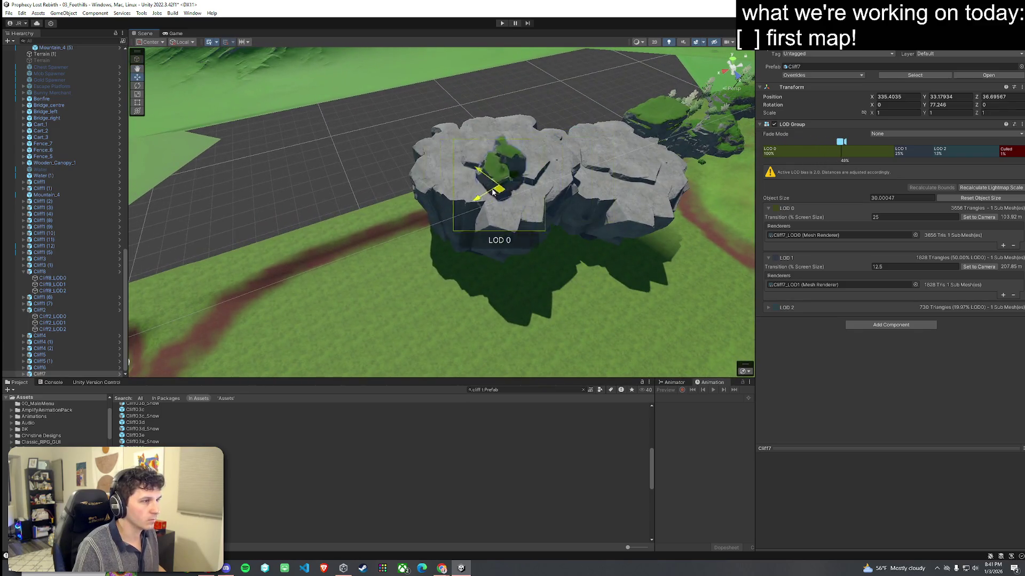
mouse_move(493, 192)
left_mouse_down()
mouse_move(416, 176)
mouse_move(421, 217)
left_mouse_up()
scroll(421, 218, "up", 5)
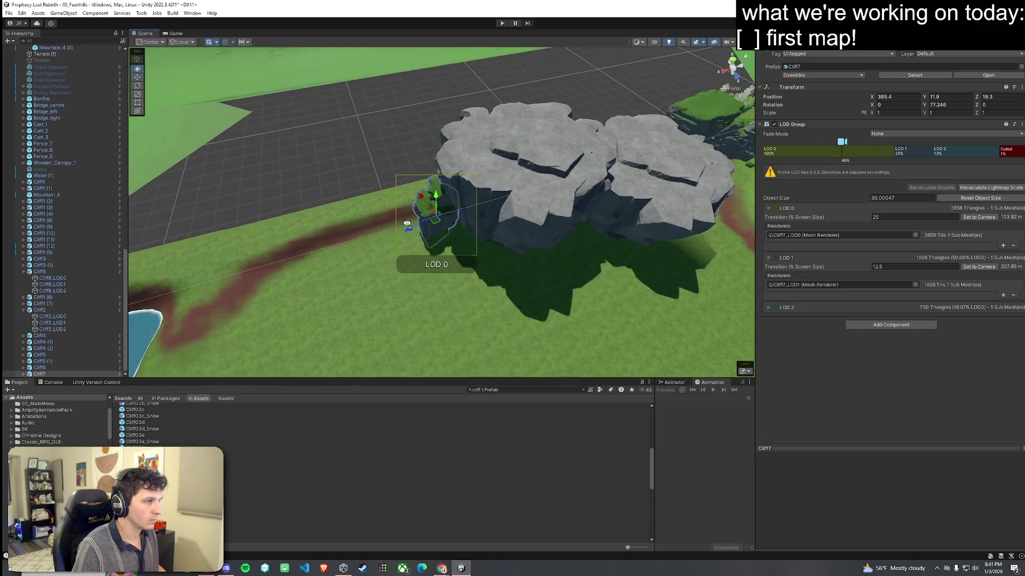
mouse_move(466, 239)
left_mouse_down()
mouse_move(487, 210)
mouse_move(354, 199)
mouse_move(515, 203)
left_mouse_up()
Step: Shift Cliff2 (1) slightly, then reselect the terrain for tree painting
double_click(43, 336)
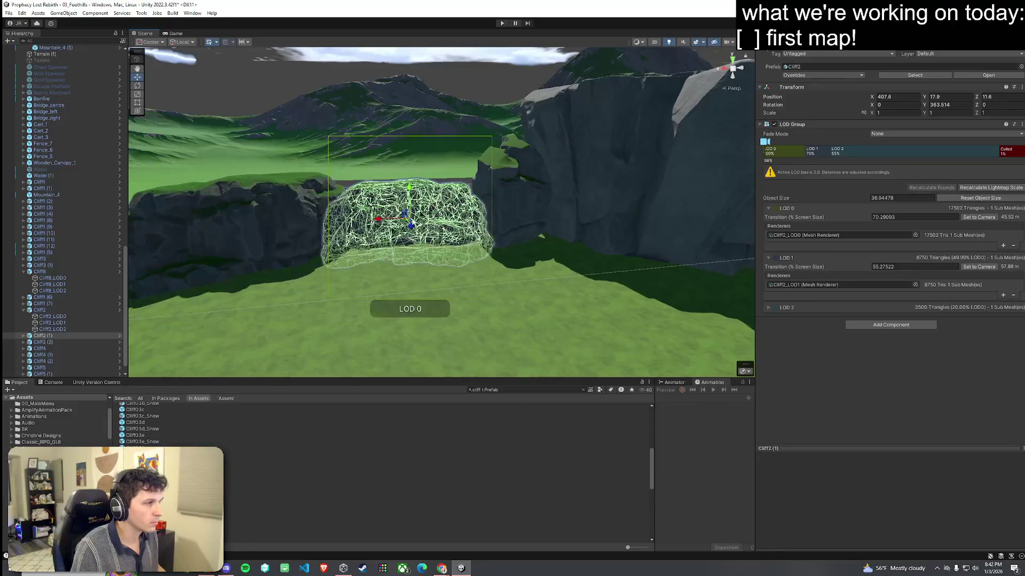
mouse_move(409, 225)
left_mouse_down()
mouse_move(404, 170)
mouse_move(486, 193)
left_mouse_up()
left_click(486, 194)
left_click(888, 115)
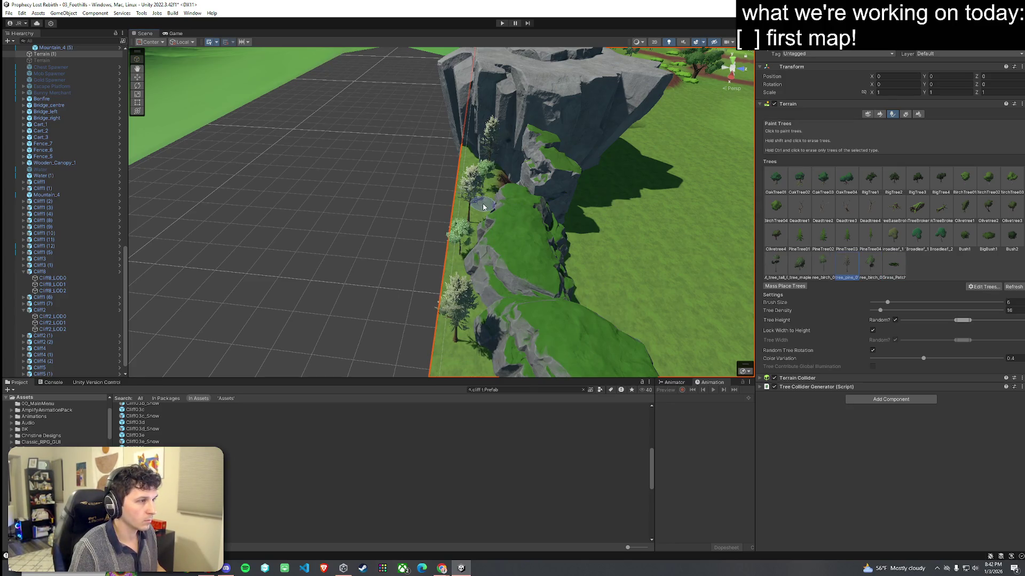
Step: Orbit to the water and cliff, previewing Cliff8, DesertCliff_1 and IslandCliff1_Sand
mouse_move(466, 361)
left_mouse_down()
mouse_move(538, 297)
mouse_move(334, 297)
mouse_move(273, 279)
mouse_move(320, 283)
mouse_move(340, 218)
left_mouse_up()
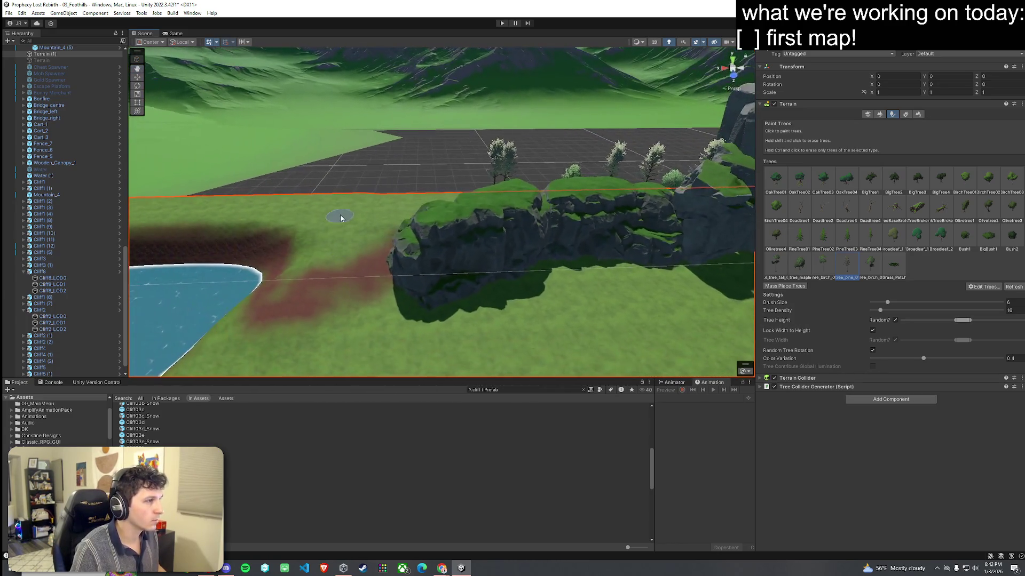
mouse_move(413, 249)
left_mouse_down()
mouse_move(320, 235)
mouse_move(384, 240)
left_mouse_up()
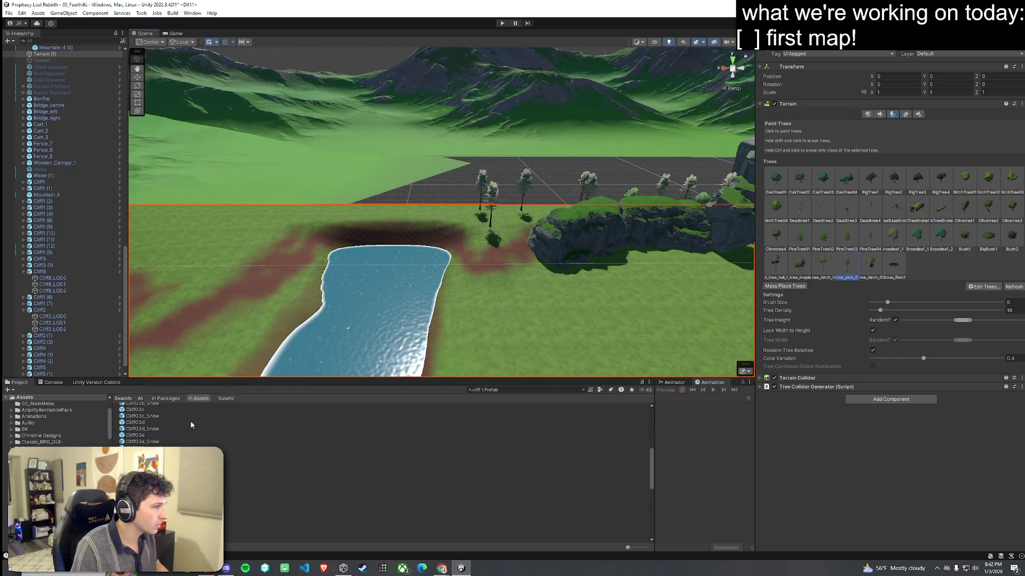
left_click(139, 515)
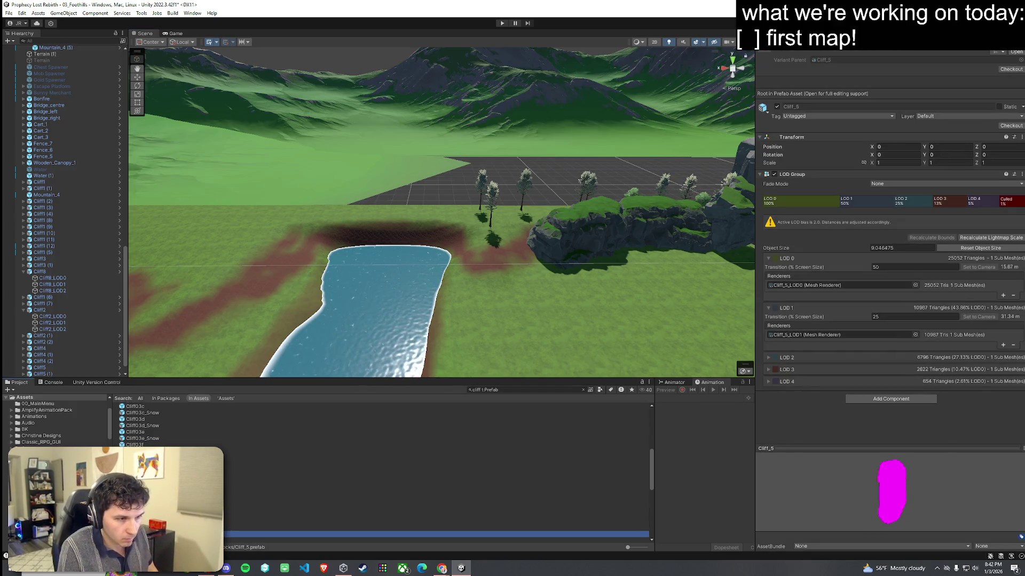
key("Down")
key("Down")
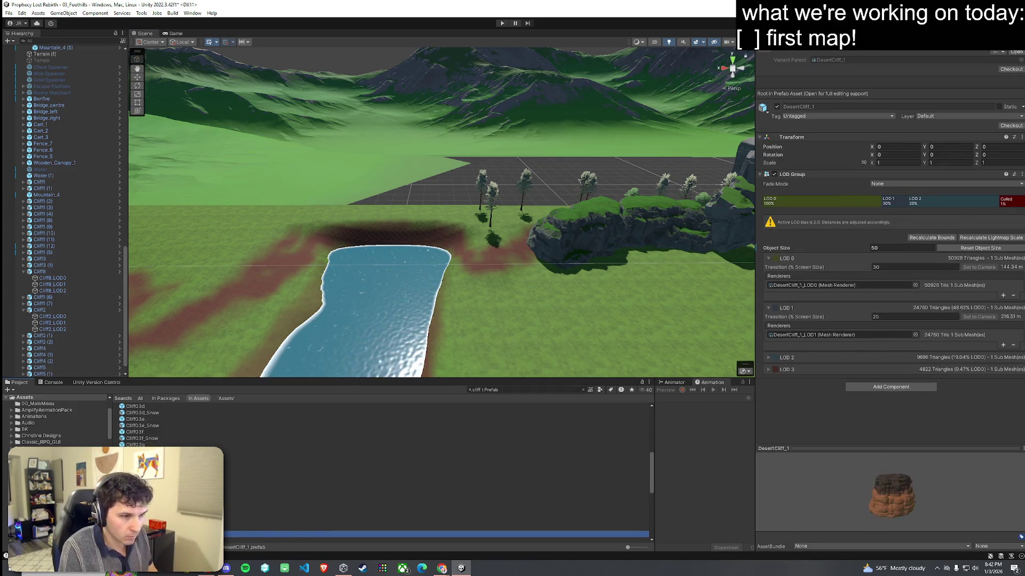
key("Down")
key("Down")
key("Down")
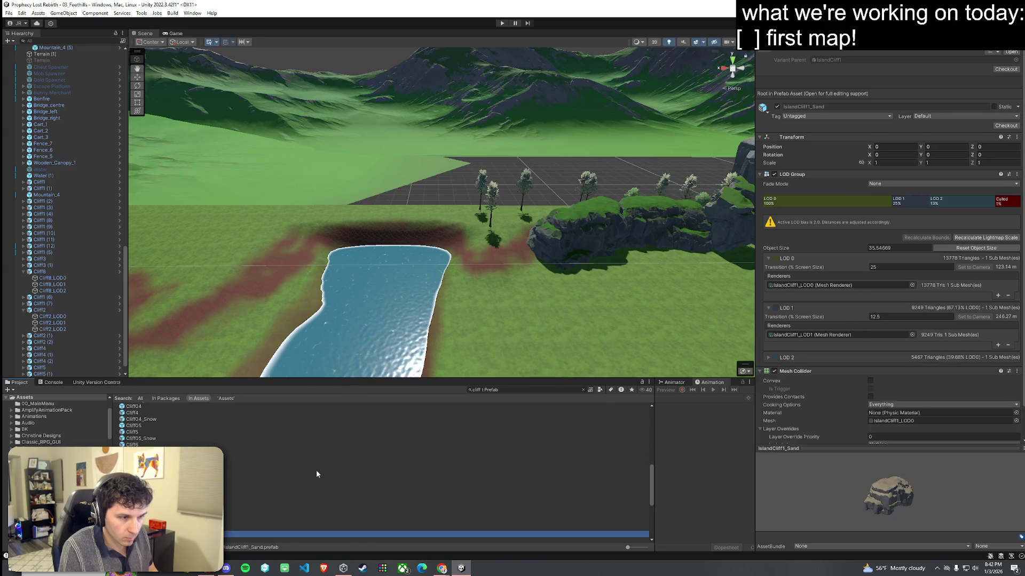
mouse_move(264, 527)
left_mouse_down()
mouse_move(393, 342)
mouse_move(399, 355)
mouse_move(261, 473)
left_mouse_up()
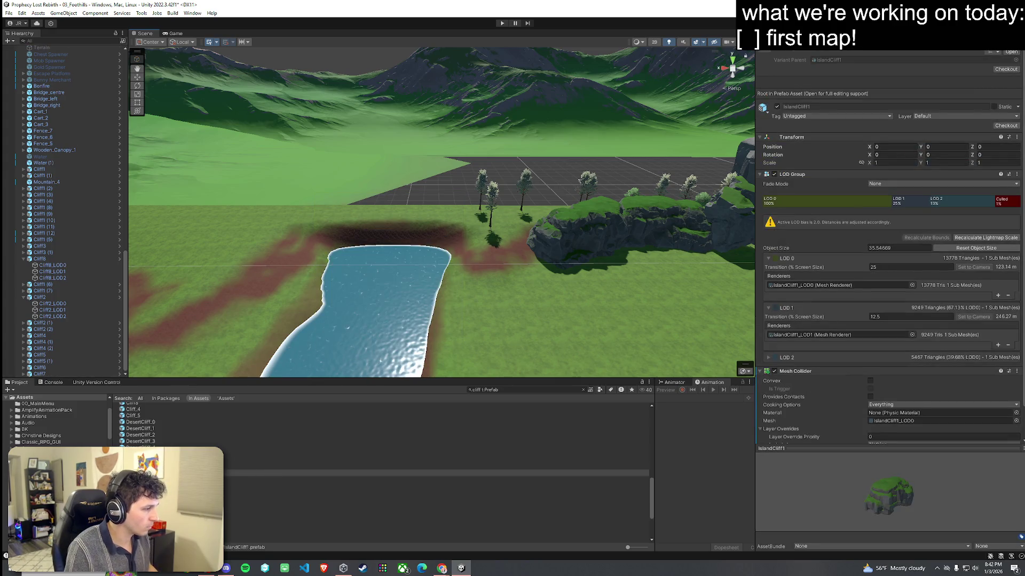
Step: Preview the island, jungle and background cliff assets, ending on TGV_Cliff_02A
left_click(225, 495)
key("Up")
key("Up")
key("Up")
key("Down")
key("Down")
key("Down")
key("Up")
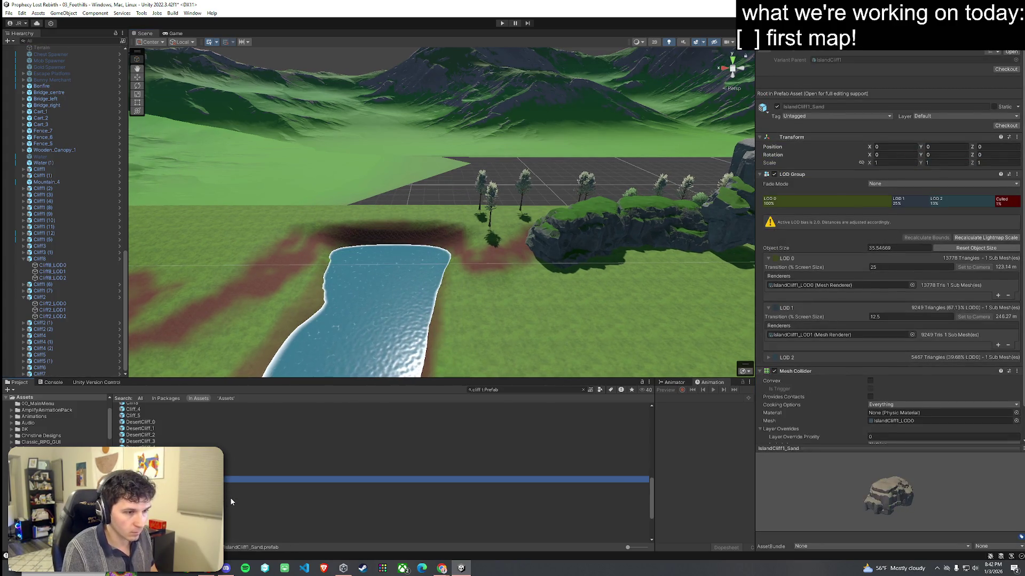
left_click(231, 501)
mouse_move(231, 500)
left_mouse_down()
mouse_move(415, 279)
mouse_move(244, 491)
left_mouse_up()
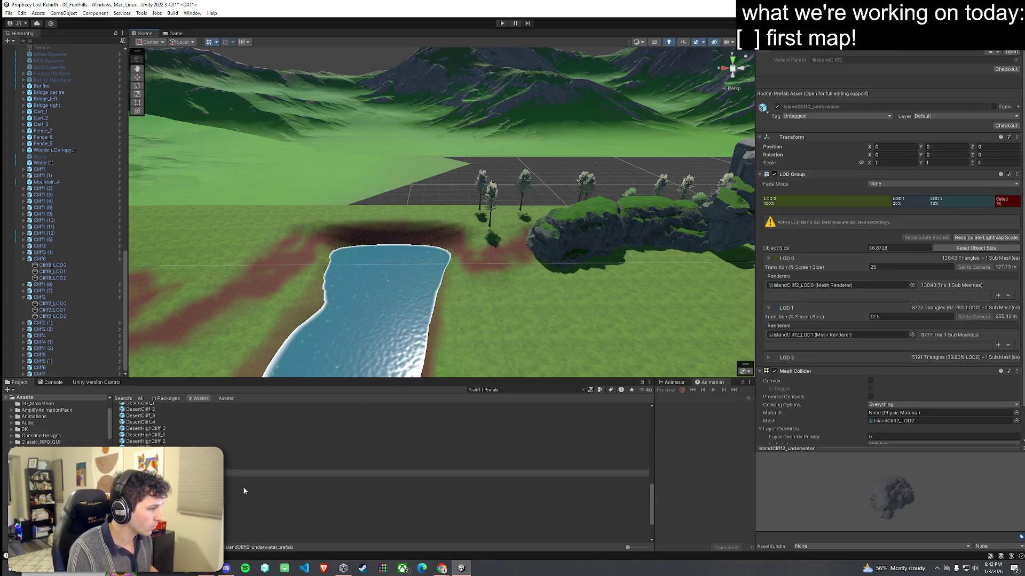
key("Down")
key("Down")
key("Down")
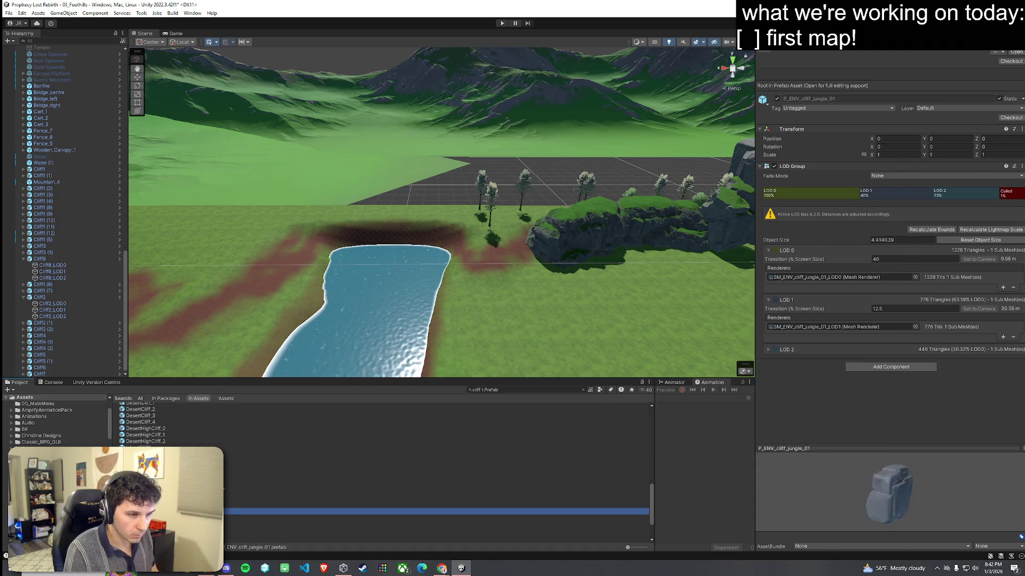
key("Down")
key("Down")
key("Down")
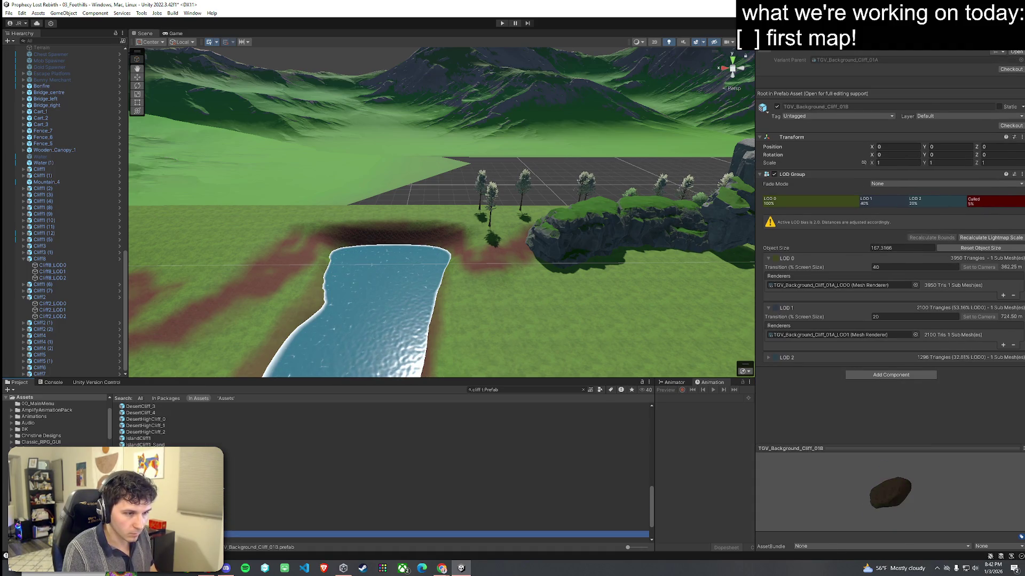
key("Down")
key("Down")
key("Down")
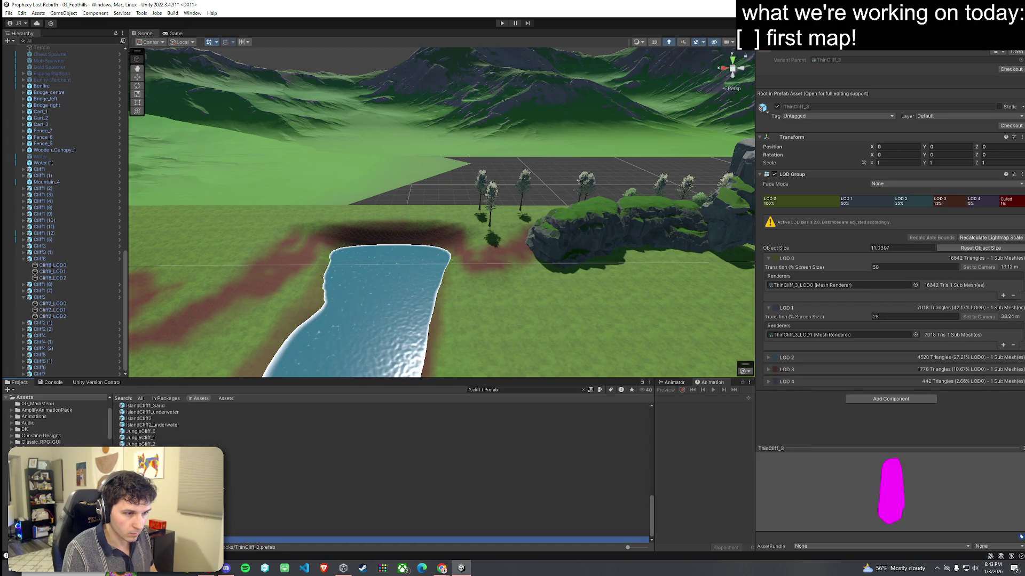
key("Up")
key("Up")
key("Up")
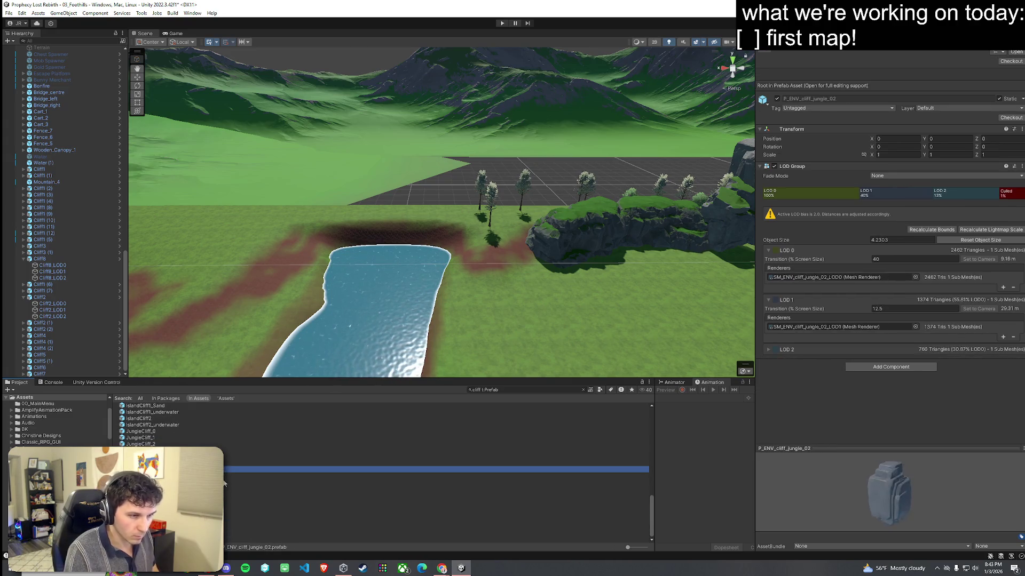
left_click(373, 534)
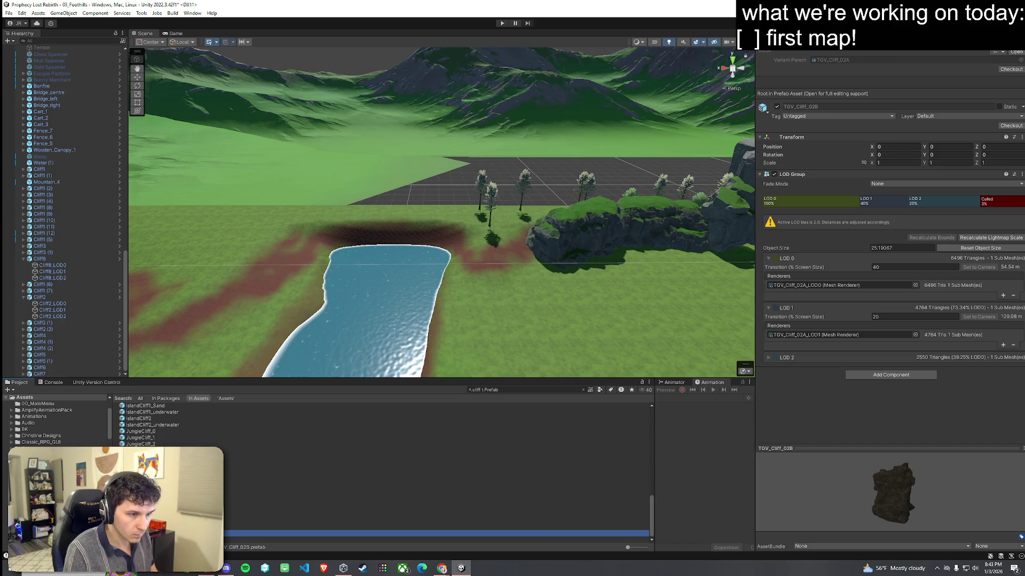
left_click(374, 528)
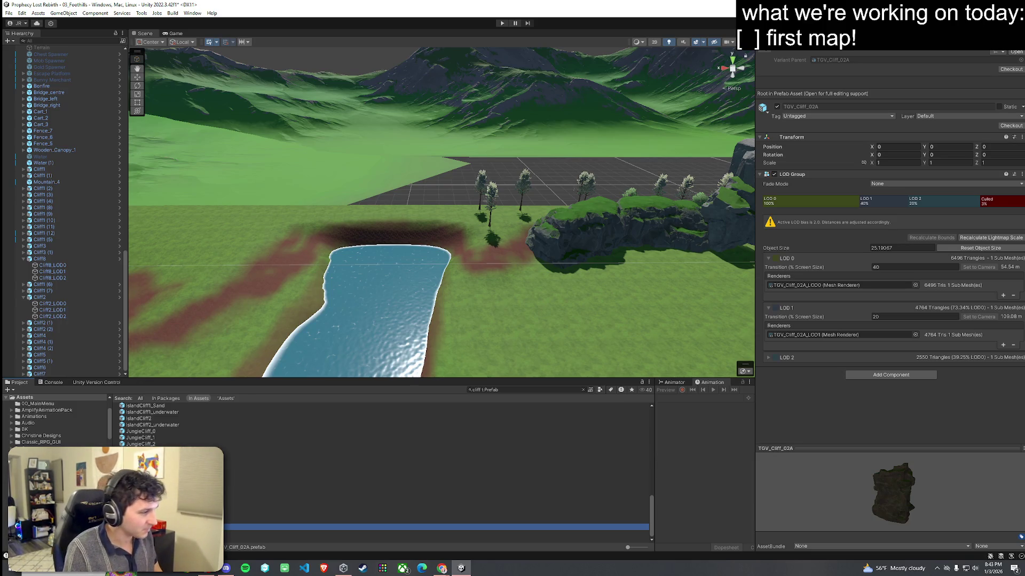
Step: Place the large Cliff1 cliff beside the river
mouse_move(374, 527)
left_mouse_down()
mouse_move(448, 286)
mouse_move(459, 385)
mouse_move(412, 439)
mouse_move(297, 476)
left_mouse_up()
scroll(298, 476, "up", 10)
left_click(188, 403)
key("Down")
key("Down")
key("Up")
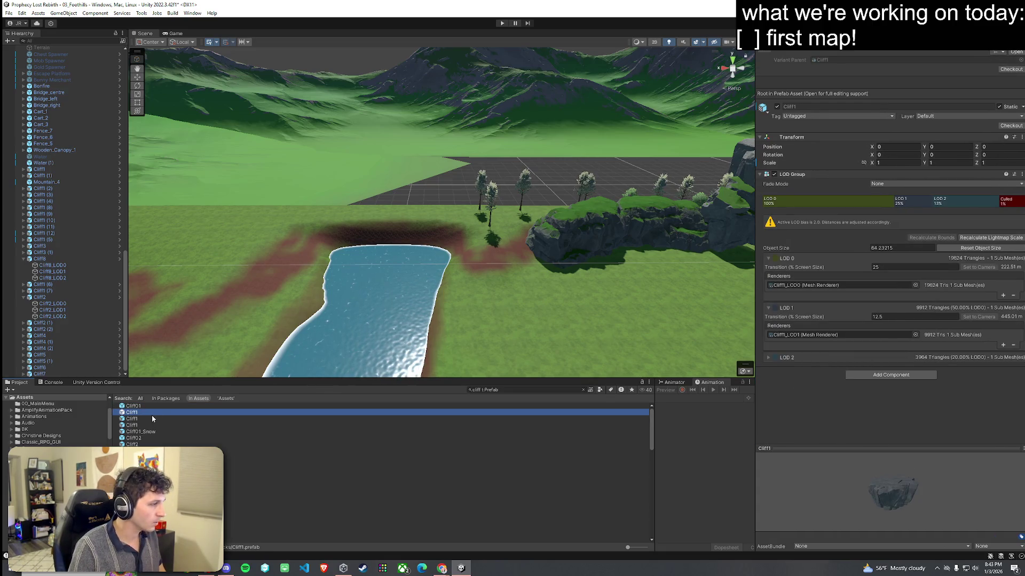
key("Down")
key("Down")
key("Up")
key("Up")
left_click_drag(136, 413, 422, 243)
mouse_move(421, 243)
left_mouse_down()
mouse_move(418, 192)
mouse_move(422, 217)
mouse_move(538, 239)
mouse_move(559, 194)
mouse_move(432, 138)
mouse_move(422, 107)
mouse_move(435, 176)
mouse_move(427, 211)
mouse_move(448, 215)
mouse_move(371, 173)
mouse_move(264, 152)
mouse_move(192, 171)
left_mouse_up()
Step: Frame the new cliff, then orbit and fly the view above the tree valley
key("a")
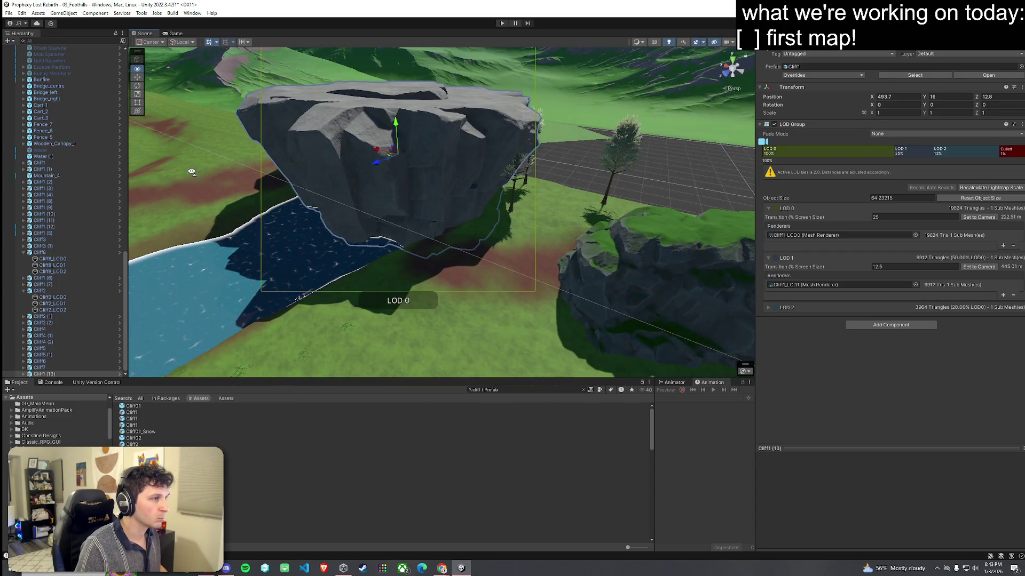
mouse_move(485, 249)
left_mouse_down()
mouse_move(609, 232)
mouse_move(592, 256)
mouse_move(565, 256)
left_mouse_up()
left_click(510, 194)
mouse_move(533, 196)
left_mouse_down()
mouse_move(708, 178)
mouse_move(538, 155)
mouse_move(527, 168)
mouse_move(536, 138)
left_mouse_up()
left_click(9, 13)
key("Escape")
Step: Look down over the valley and browse the Cliff02 variants, undoing a stray Cliff02c placement
mouse_move(411, 135)
left_mouse_down()
mouse_move(459, 105)
mouse_move(537, 215)
left_mouse_up()
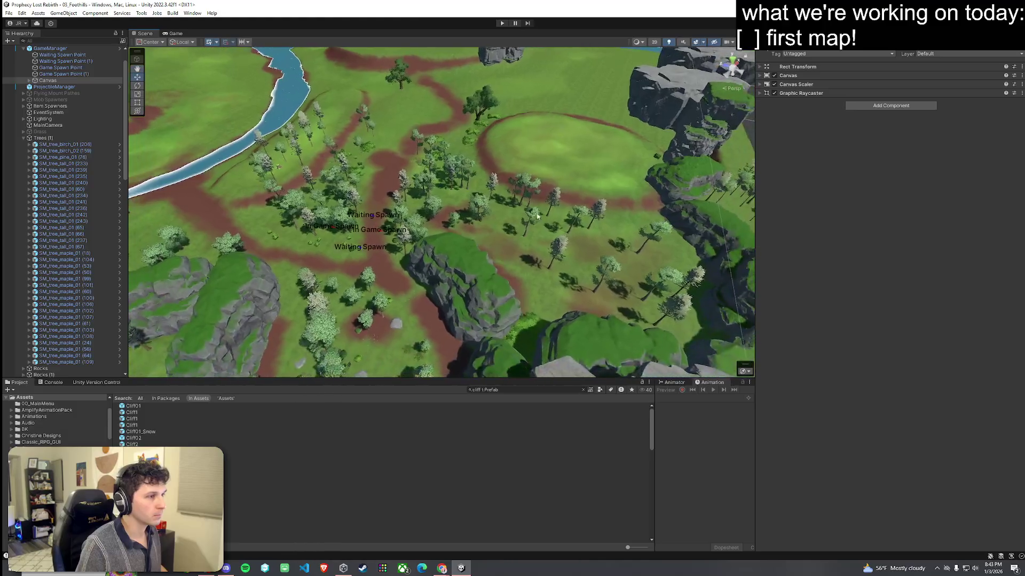
key("Down")
key("Up")
key("Down")
key("Down")
key("Down")
key("Down")
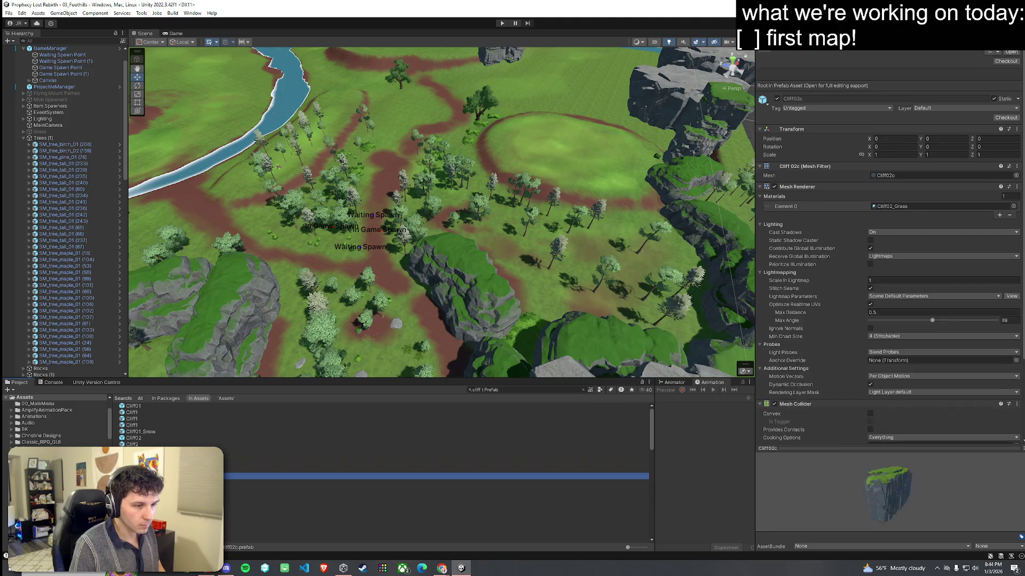
mouse_move(481, 238)
left_mouse_down()
mouse_move(512, 213)
mouse_move(505, 257)
left_mouse_up()
key("ctrl+z")
key("Down")
key("Down")
key("Down")
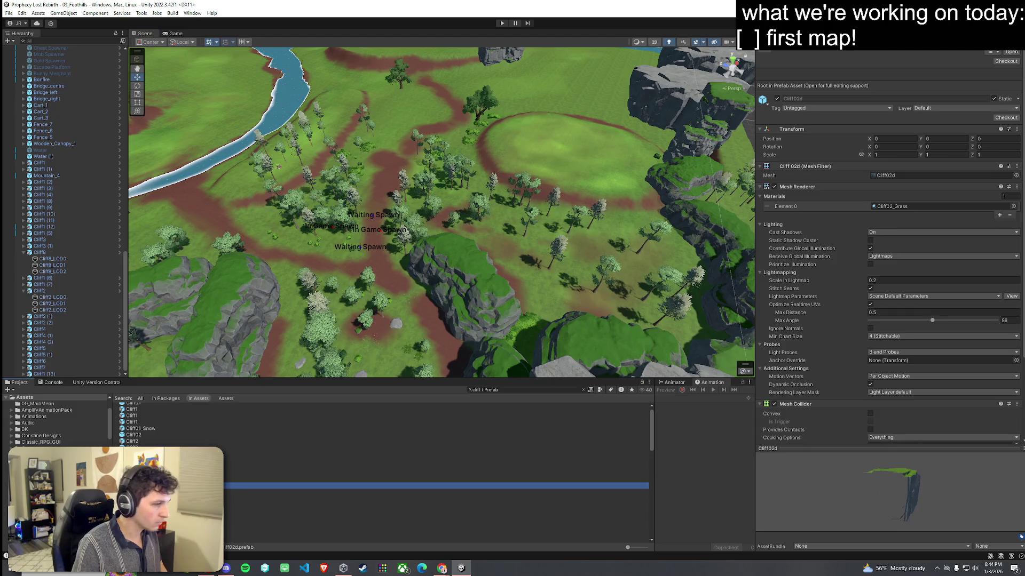
key("Down")
key("Down")
key("Down")
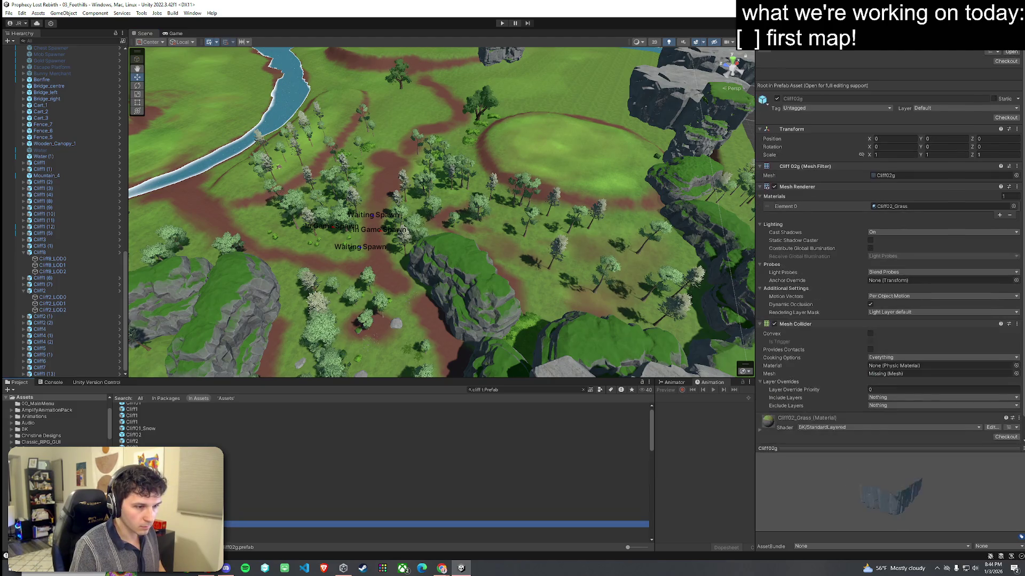
key("Down")
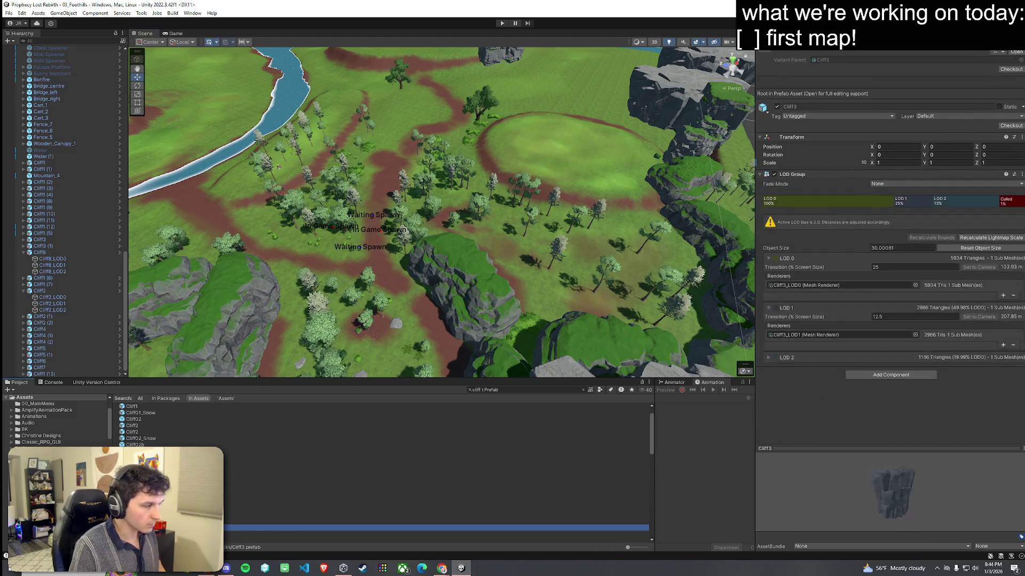
Step: Place a Cliff3 boulder in the meadow and slightly enlarge the Cliff3 (2) boulder
mouse_move(133, 528)
left_mouse_down()
mouse_move(542, 261)
mouse_move(523, 196)
mouse_move(480, 310)
mouse_move(352, 171)
mouse_move(547, 198)
mouse_move(557, 163)
mouse_move(539, 195)
mouse_move(563, 180)
mouse_move(470, 239)
mouse_move(406, 249)
mouse_move(381, 202)
mouse_move(373, 144)
mouse_move(366, 160)
mouse_move(373, 104)
mouse_move(401, 122)
mouse_move(443, 107)
mouse_move(495, 107)
mouse_move(585, 132)
left_mouse_up()
key("ctrl+d")
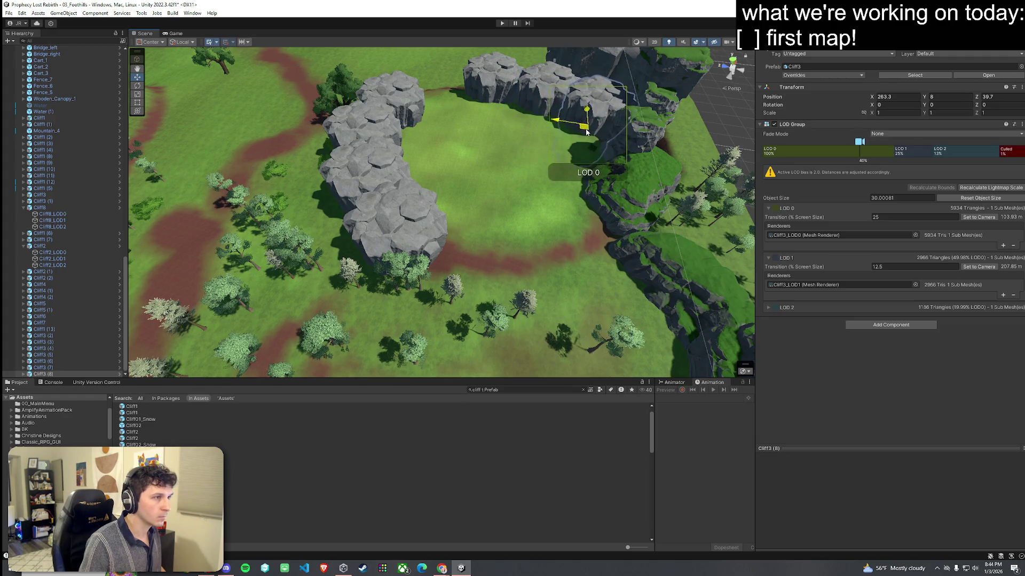
key("ctrl+z")
key("ctrl+z")
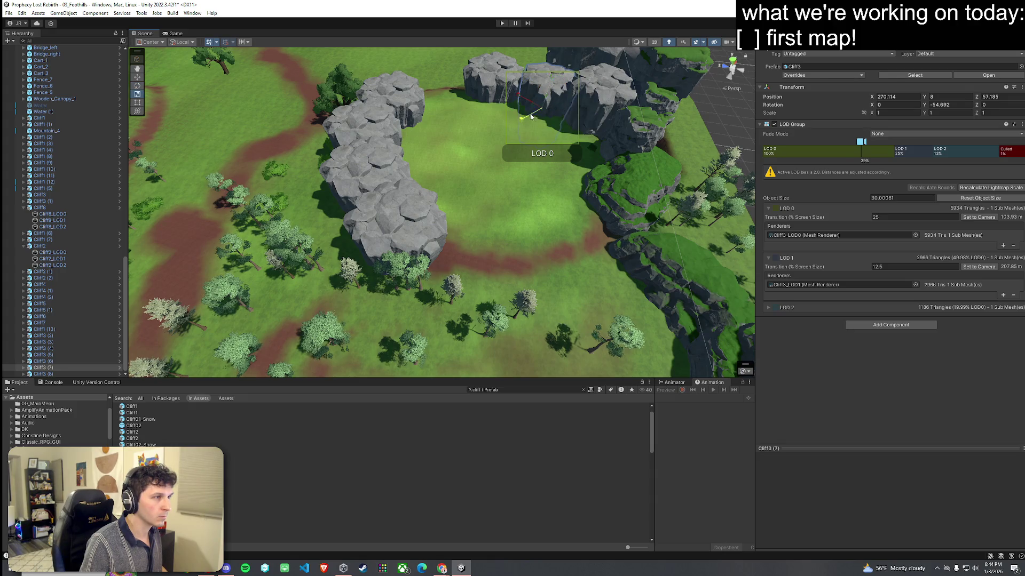
left_click(382, 150)
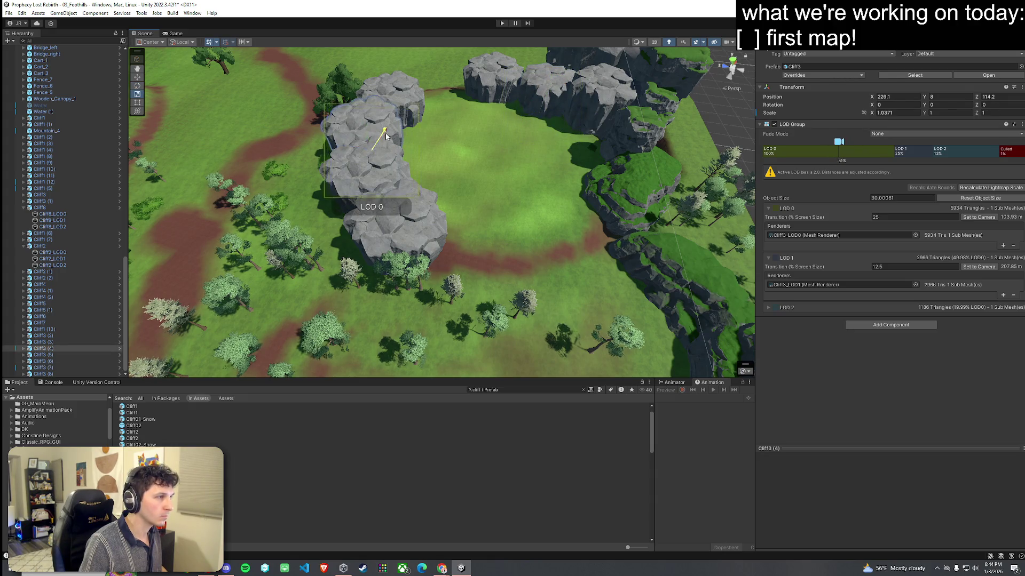
left_click(380, 210)
key("e")
left_click(425, 236)
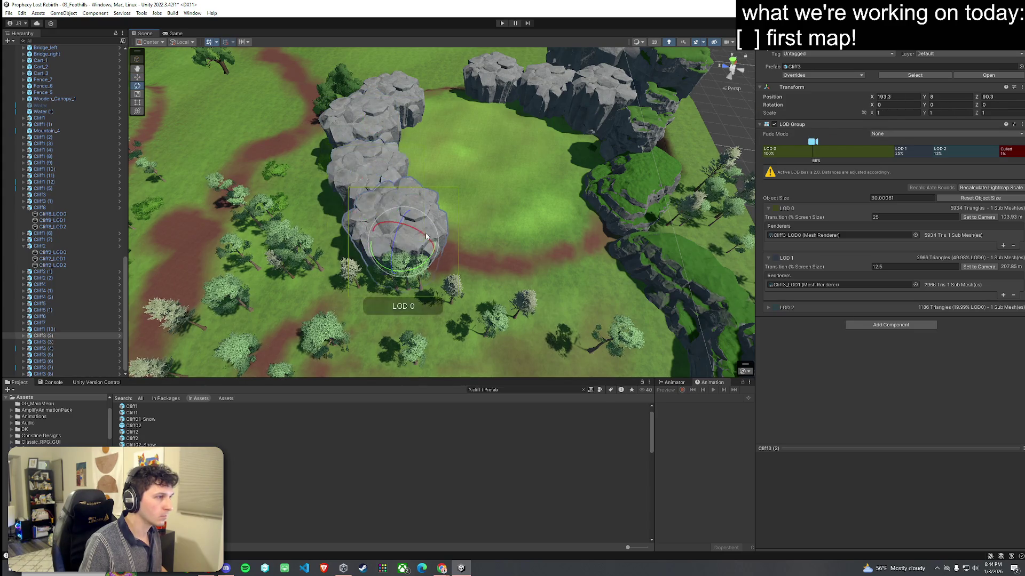
mouse_move(402, 246)
left_mouse_down()
mouse_move(399, 229)
mouse_move(415, 240)
left_mouse_up()
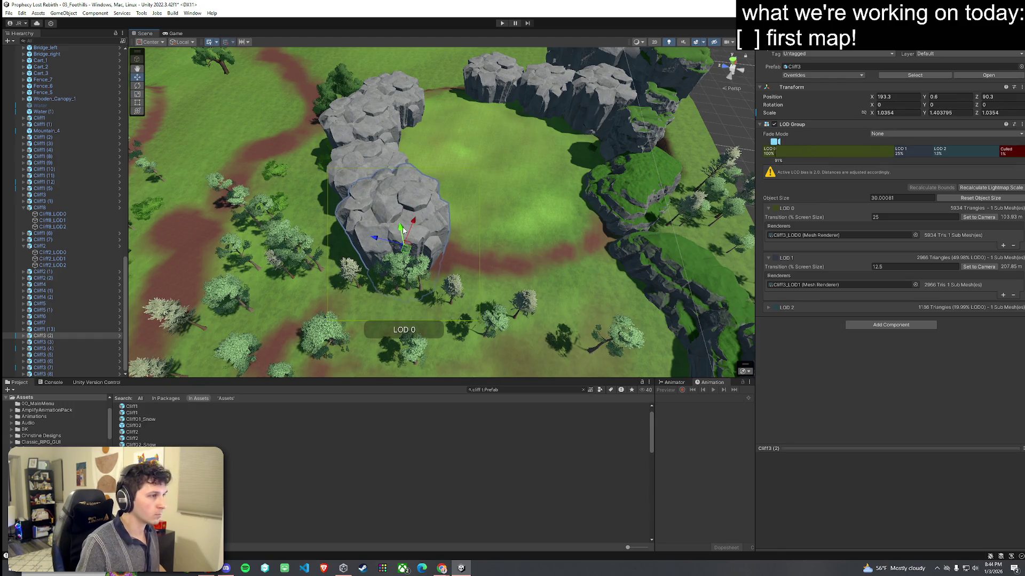
Step: Duplicate a Cliff3 boulder and move the copy into the right-hand clearing
left_click(370, 161)
key("ctrl+d")
mouse_move(377, 200)
left_mouse_down()
mouse_move(489, 264)
mouse_move(530, 265)
left_mouse_up()
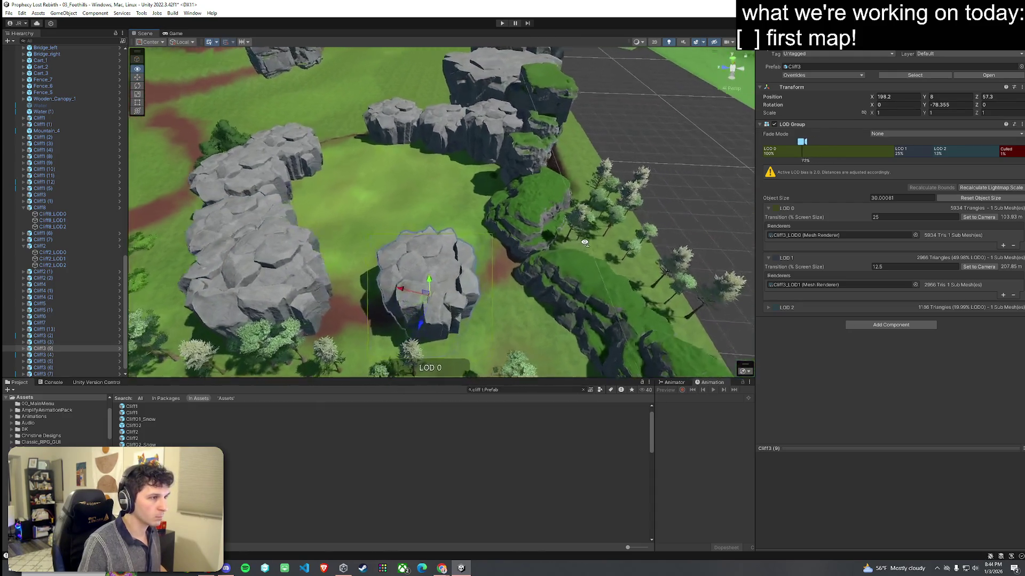
Step: Move Cliff4 into the clearing and rotate it beside the boulders
left_click(499, 234)
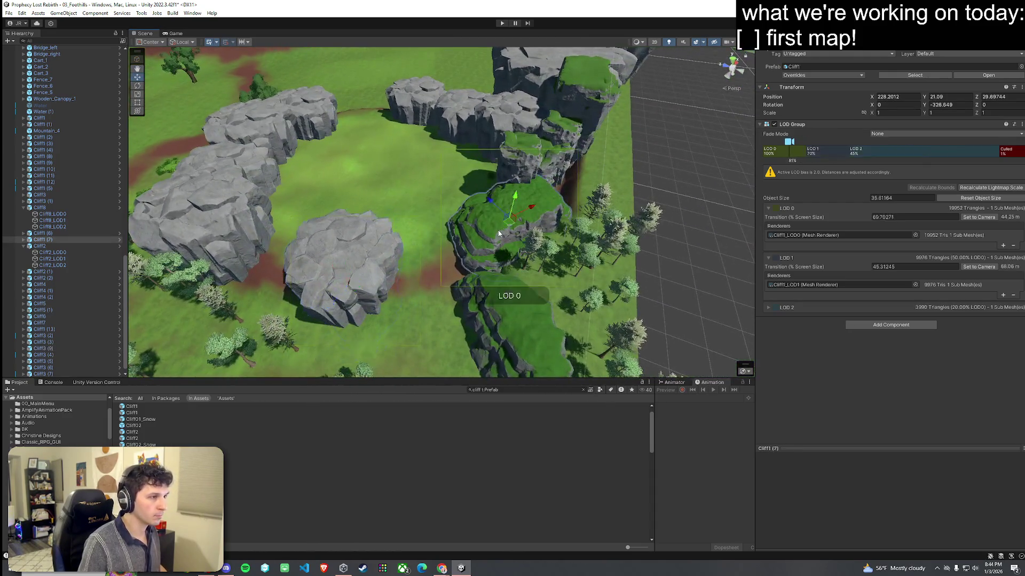
left_click(526, 165)
mouse_move(522, 180)
left_mouse_down()
mouse_move(426, 249)
mouse_move(545, 263)
left_mouse_up()
key("e")
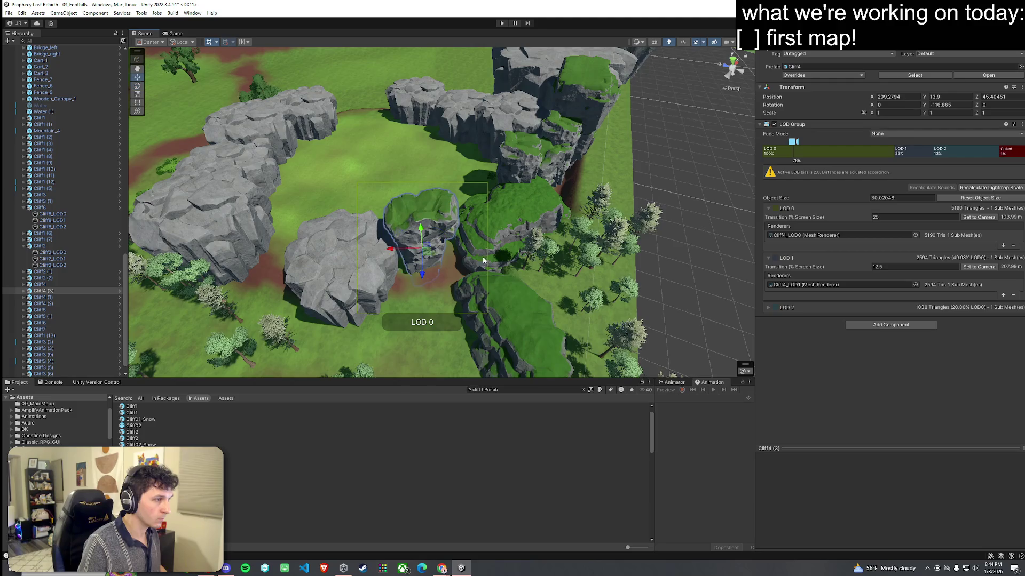
mouse_move(427, 257)
left_mouse_down()
mouse_move(411, 249)
mouse_move(405, 272)
mouse_move(466, 272)
mouse_move(409, 272)
mouse_move(447, 247)
mouse_move(487, 193)
mouse_move(623, 143)
mouse_move(113, 151)
mouse_move(403, 222)
mouse_move(434, 199)
mouse_move(408, 144)
left_mouse_up()
key("e")
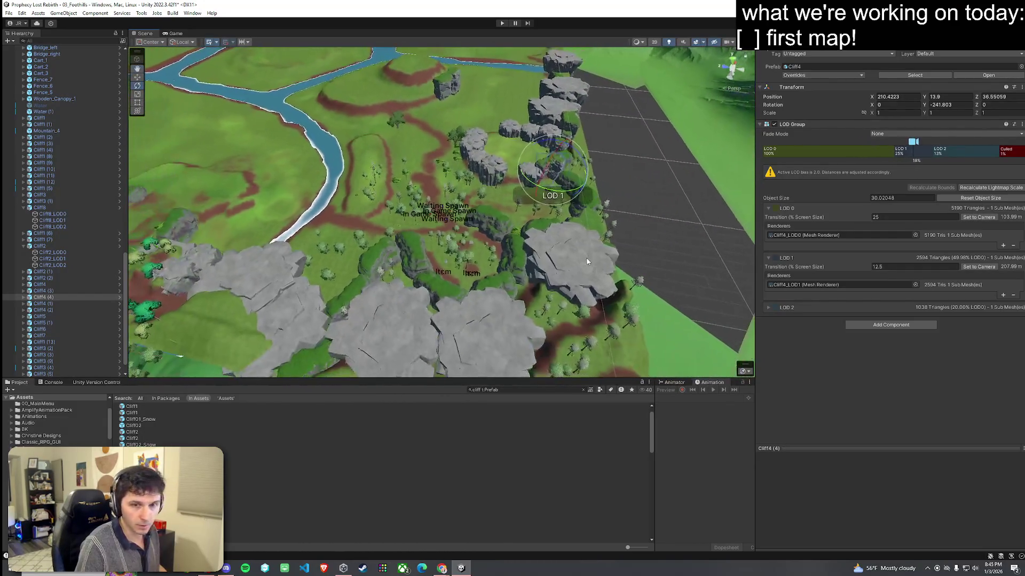
Step: Save the scene and shift Cliff1 (15) on the far ridge to X 11.7, Z 363.1
left_click(9, 15)
left_click(24, 52)
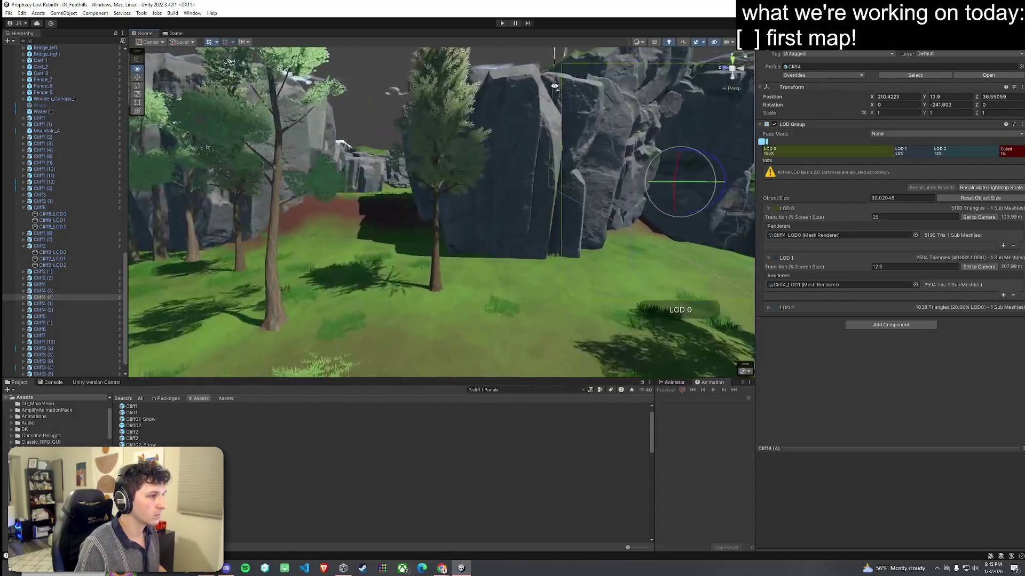
mouse_move(353, 72)
left_mouse_down()
mouse_move(561, 157)
mouse_move(503, 69)
mouse_move(513, 64)
mouse_move(171, 60)
mouse_move(148, 126)
mouse_move(208, 134)
mouse_move(142, 147)
mouse_move(331, 235)
mouse_move(460, 216)
mouse_move(464, 173)
mouse_move(585, 185)
left_mouse_up()
left_click(334, 237)
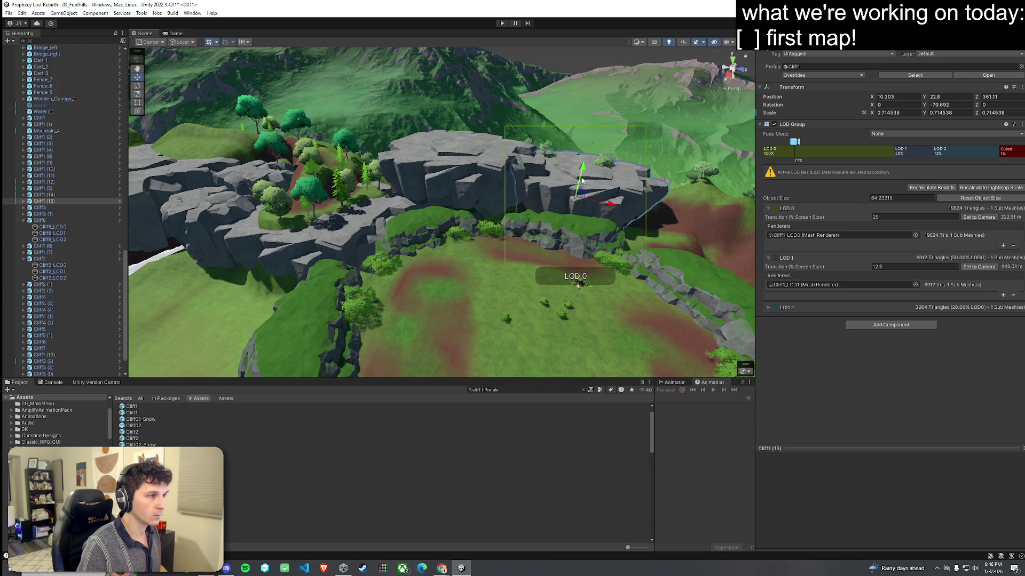
mouse_move(590, 206)
left_mouse_down()
mouse_move(610, 213)
mouse_move(564, 188)
mouse_move(494, 203)
mouse_move(492, 192)
mouse_move(590, 206)
mouse_move(448, 228)
mouse_move(353, 187)
mouse_move(298, 198)
left_mouse_up()
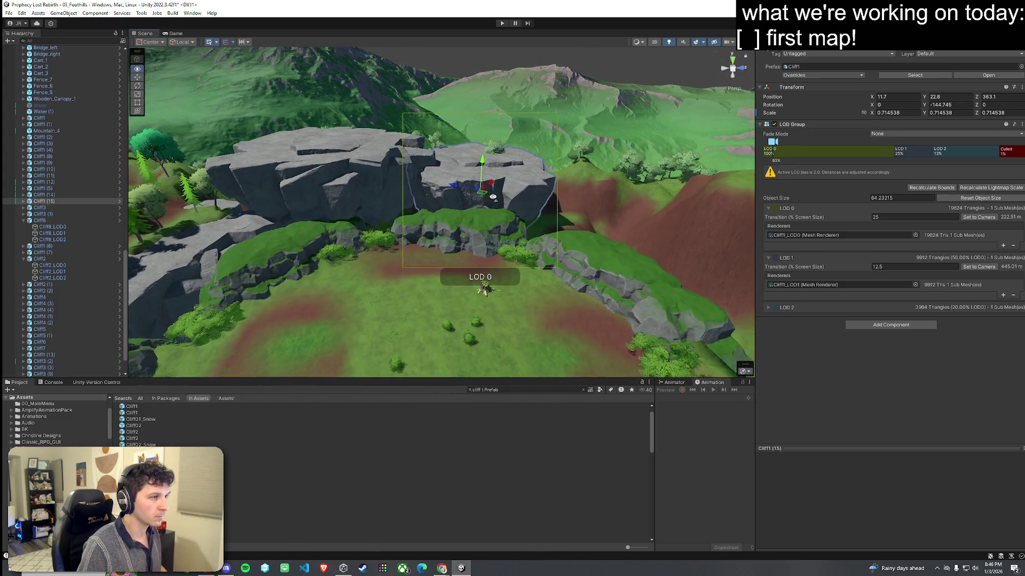
scroll(492, 189, "up", 5)
Step: Delete the tall tree overlapping the maple trees on the cliff top
left_click(279, 202)
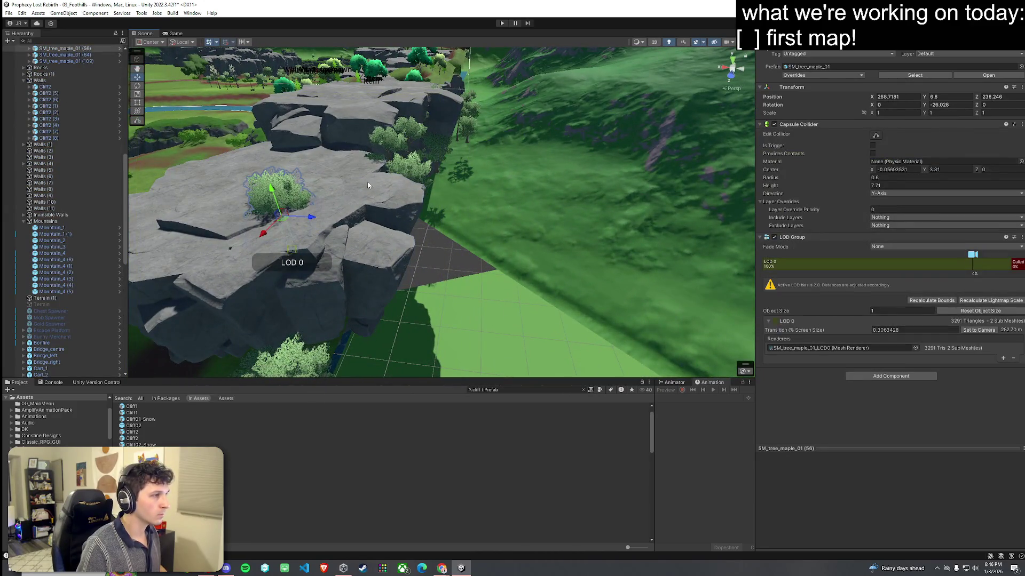
left_click(469, 123)
left_click(469, 123)
left_click(473, 114)
left_click(464, 121)
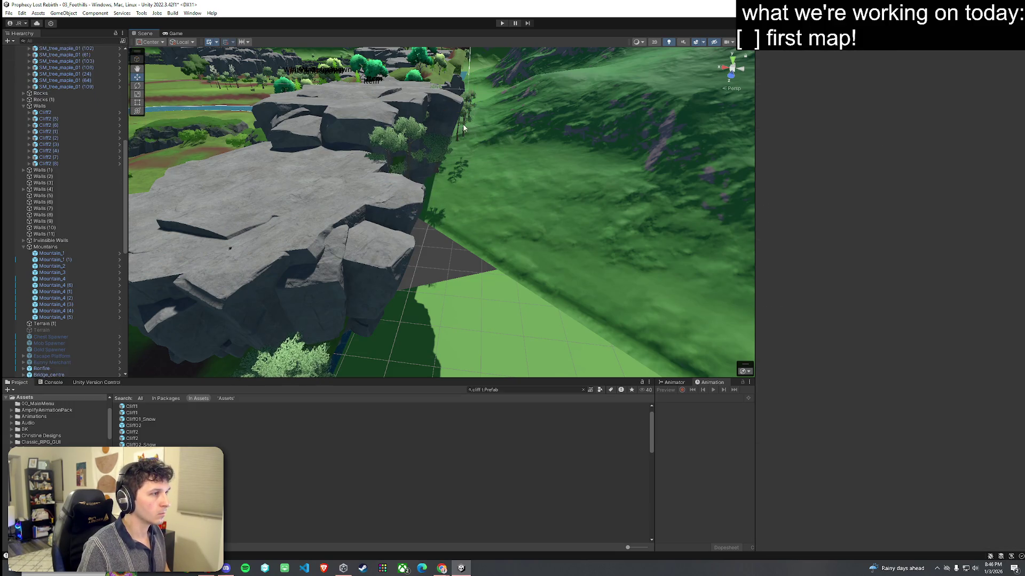
left_click(463, 127)
key("Delete")
Step: Select several trees across the hills and along the river
left_click_drag(124, 205, 121, 374)
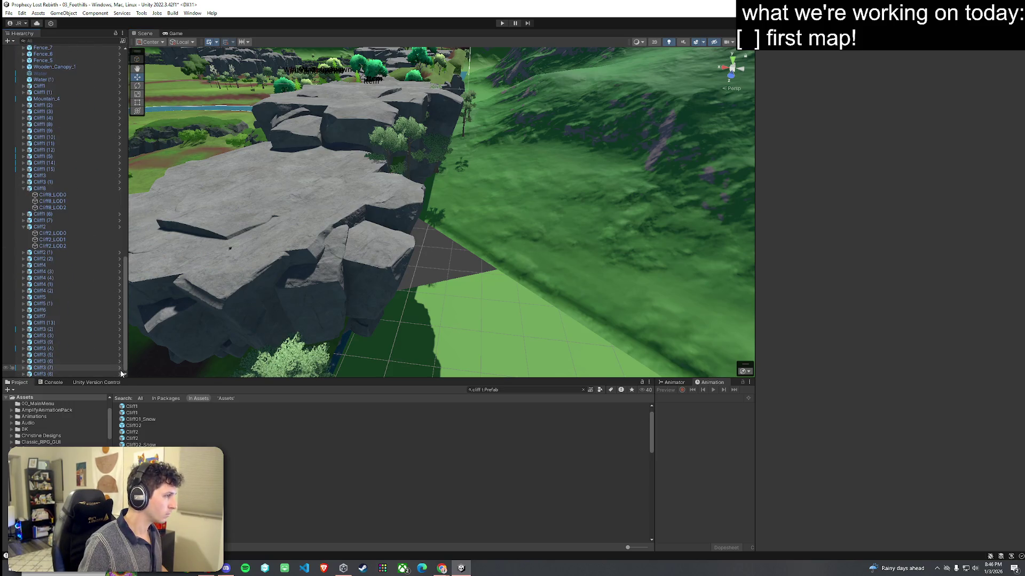
left_click_drag(277, 203, 286, 198)
left_click(466, 201, "shift")
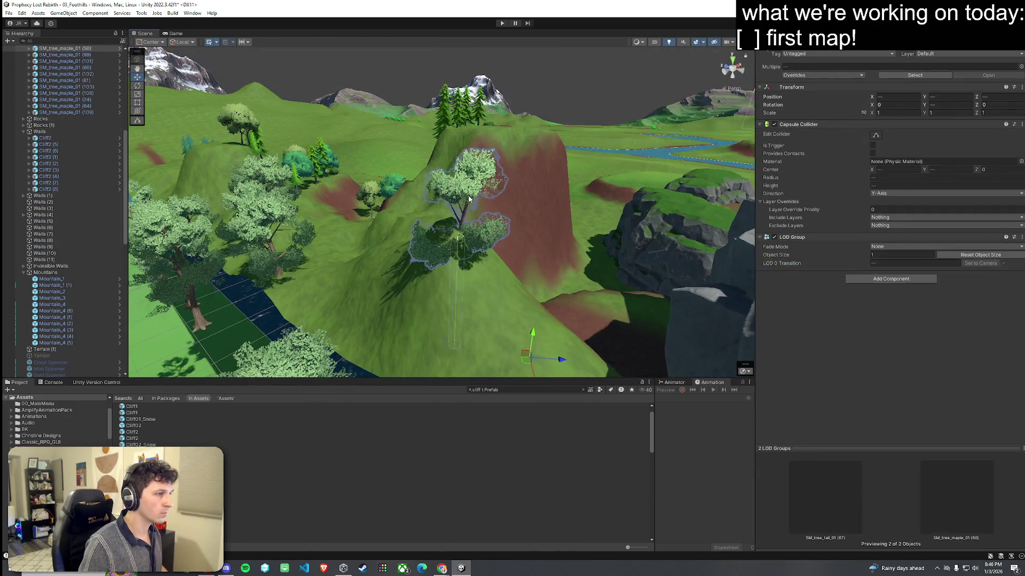
scroll(420, 277, "down", 3)
left_click(420, 278, "shift")
left_click(361, 152, "shift")
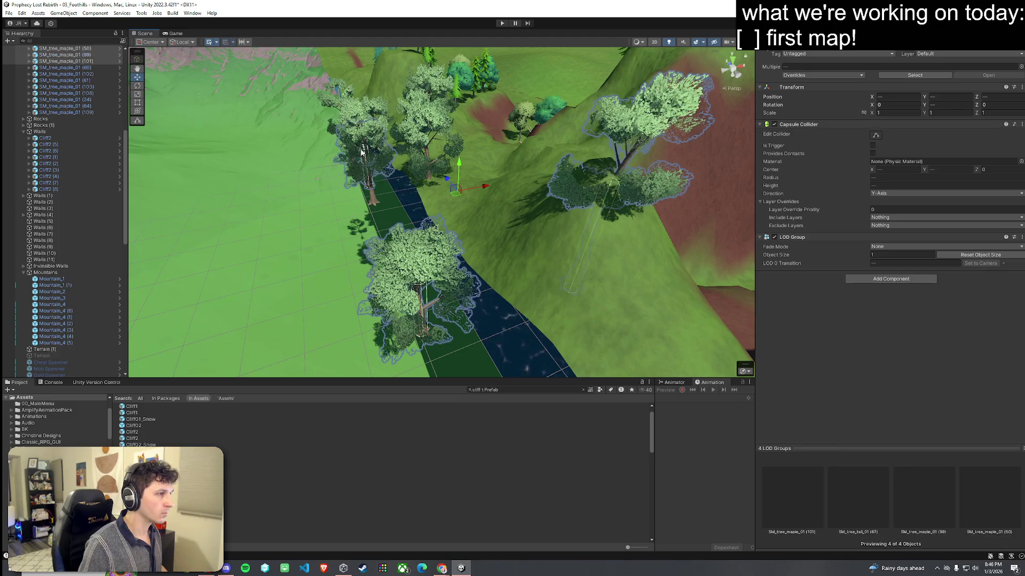
left_click_drag(350, 135, 596, 122)
left_click(596, 122, "shift")
left_click(374, 184, "shift")
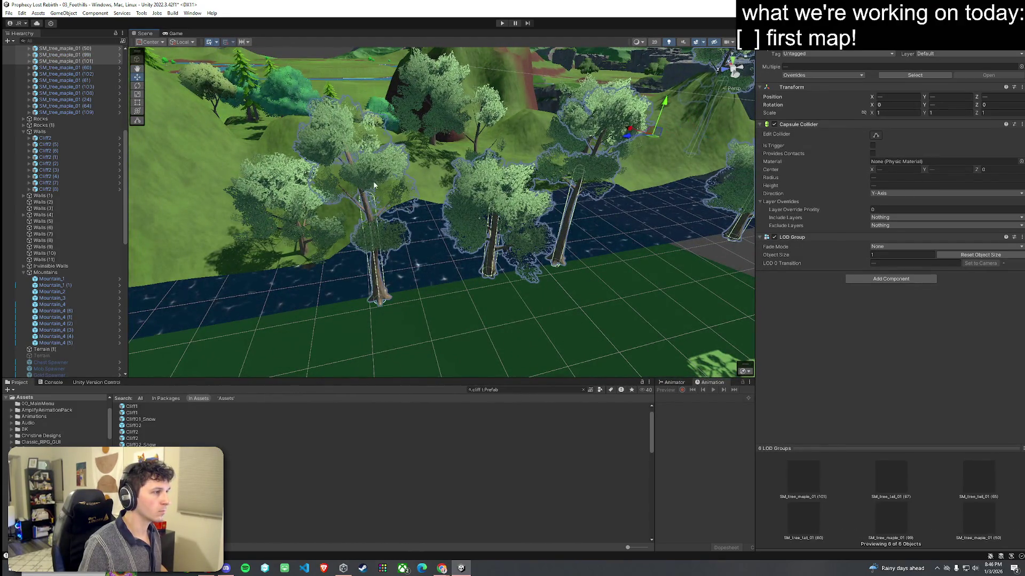
left_click_drag(400, 189, 208, 133)
left_click_drag(124, 154, 129, 50)
Step: Collapse the scene Hierarchy and save the 03_Foothills scene
left_click(123, 42)
left_click(140, 54)
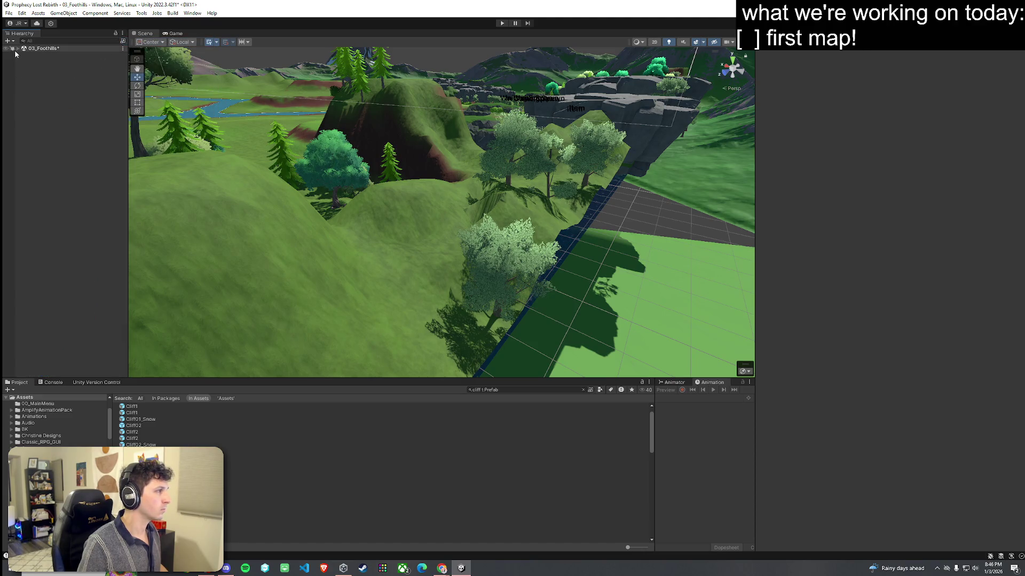
left_click(8, 13)
left_click(32, 51)
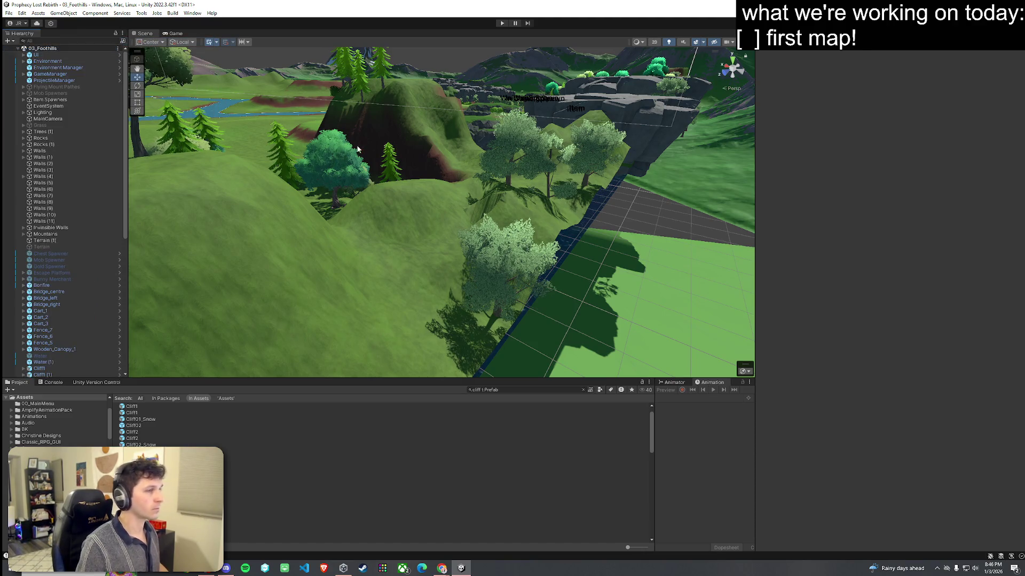
Step: Delete the maple tree standing at the cliff edge
left_click_drag(497, 190, 520, 183)
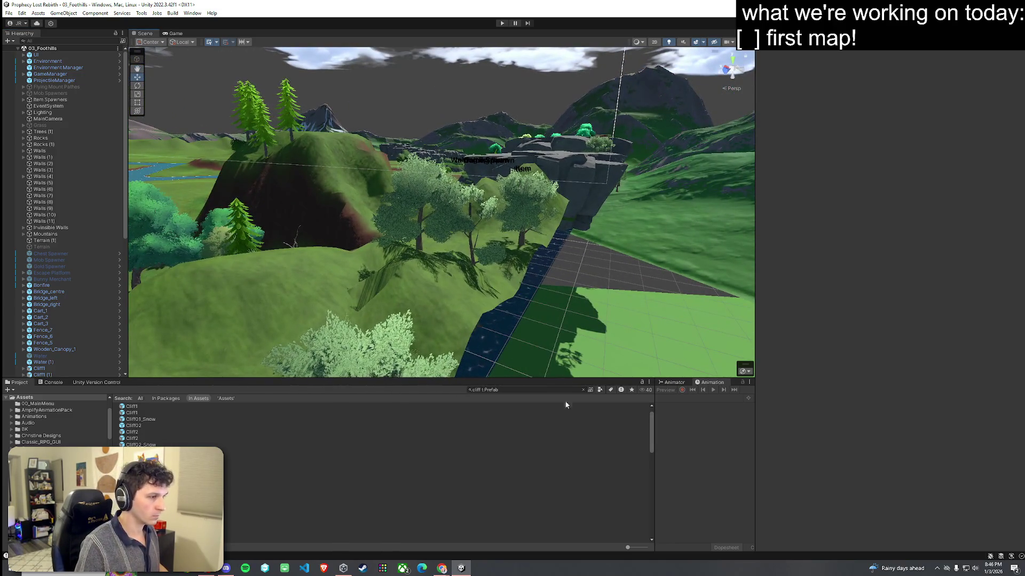
left_click_drag(476, 300, 438, 320)
left_click(402, 311)
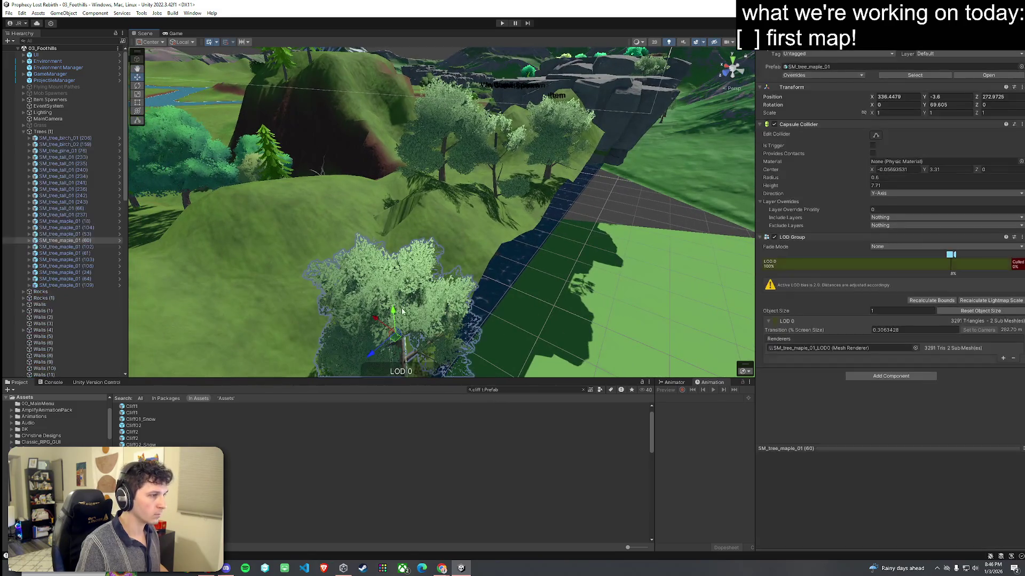
key("Delete")
left_click(497, 128)
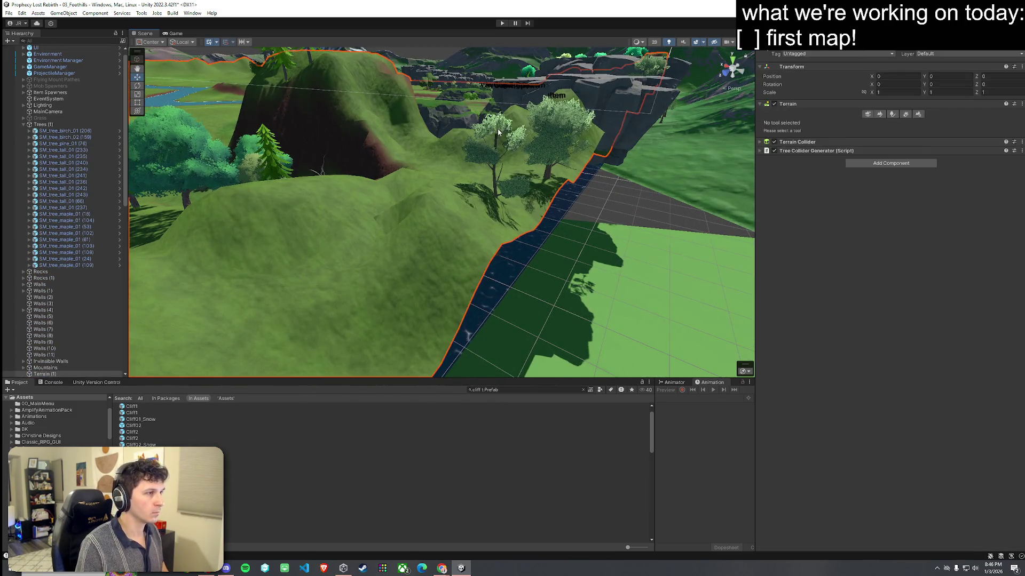
Step: Delete maple tree (61) and tall tree (66) along the cliff edge
left_click(557, 132)
key("Delete")
left_click(490, 176)
key("Delete")
mouse_move(491, 176)
left_mouse_down()
mouse_move(392, 169)
mouse_move(270, 201)
mouse_move(289, 185)
mouse_move(360, 167)
mouse_move(644, 202)
mouse_move(789, 200)
mouse_move(764, 203)
mouse_move(695, 165)
mouse_move(743, 149)
mouse_move(757, 161)
mouse_move(585, 223)
mouse_move(783, 149)
mouse_move(744, 75)
mouse_move(531, 147)
mouse_move(747, 141)
left_mouse_up()
mouse_move(969, 130)
left_mouse_down()
mouse_move(921, 140)
mouse_move(771, 222)
mouse_move(809, 210)
mouse_move(835, 252)
mouse_move(481, 233)
left_mouse_up()
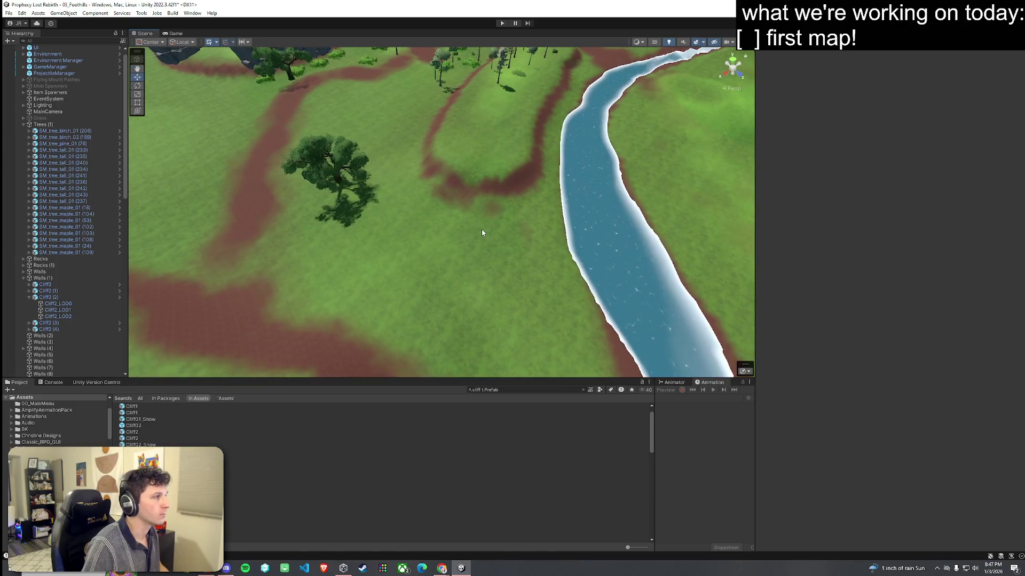
Step: Browse the cliff prefabs and test-place Cliff02e in the scene, then undo it
left_click(397, 315)
left_click_drag(512, 286, 490, 264)
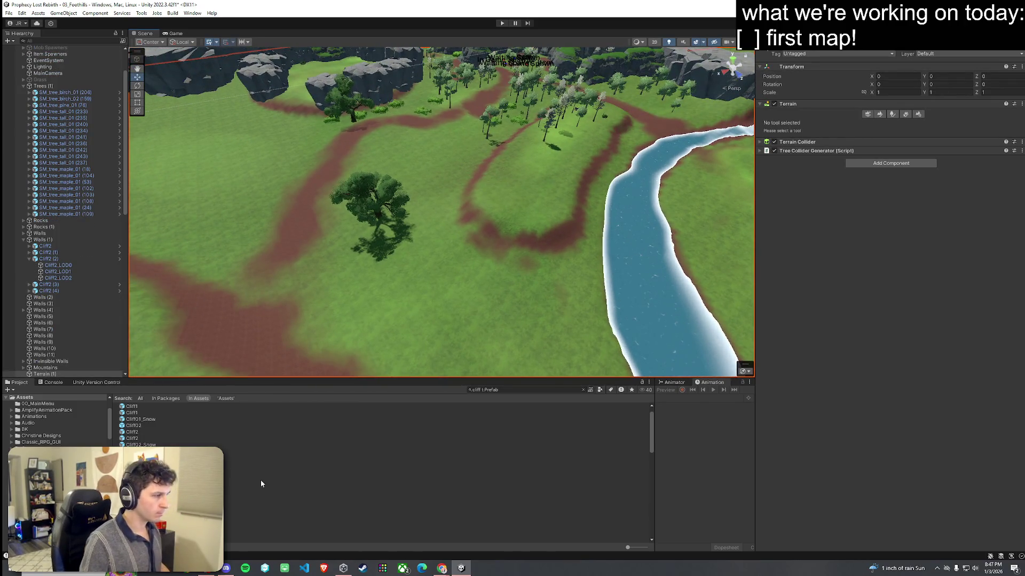
left_click(399, 453)
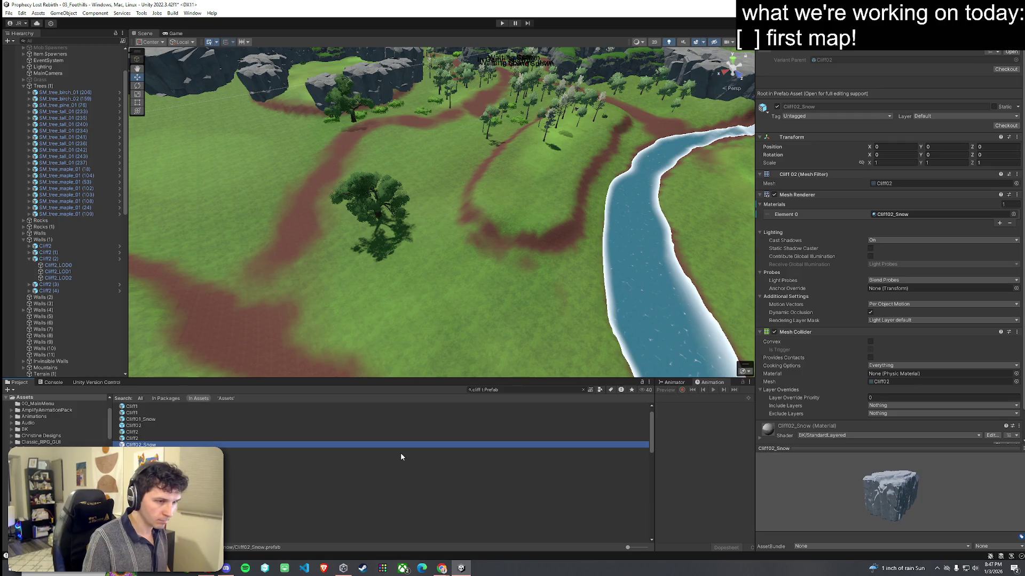
key("Down")
key("Down")
key("Down")
key("Down")
key("Down")
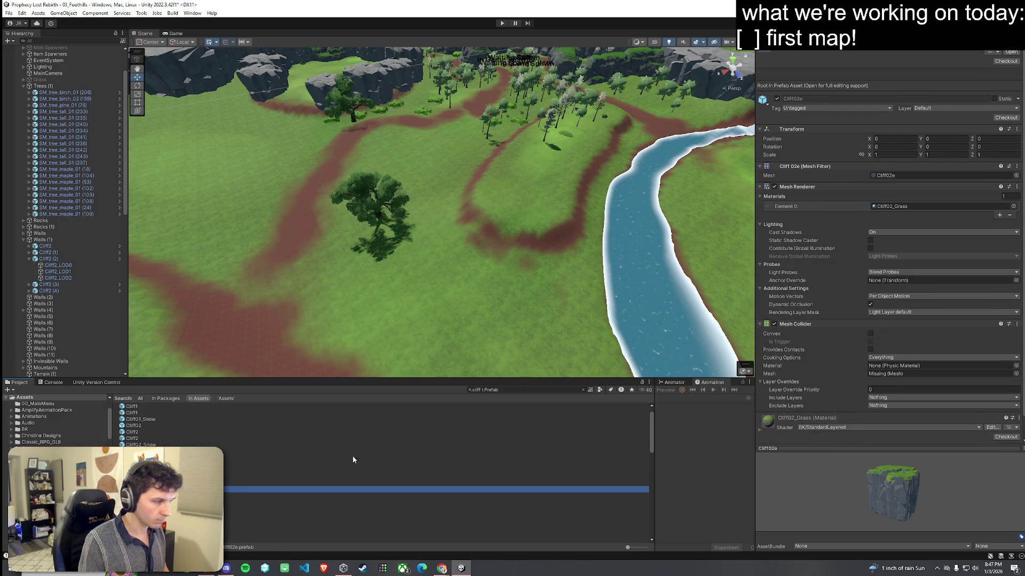
mouse_move(374, 489)
left_mouse_down()
mouse_move(492, 297)
mouse_move(504, 296)
mouse_move(512, 267)
mouse_move(611, 286)
mouse_move(562, 287)
mouse_move(573, 297)
mouse_move(830, 282)
mouse_move(765, 303)
mouse_move(806, 315)
left_mouse_up()
key("ctrl+z")
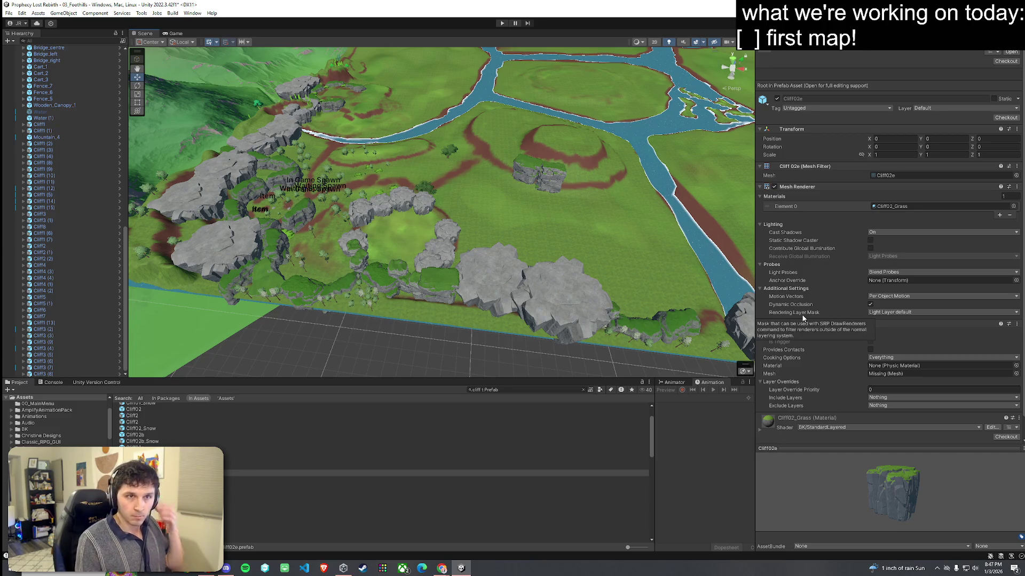
Step: Save the 03_Foothills scene
left_click(8, 13)
left_click(32, 53)
left_click_drag(381, 129, 377, 112)
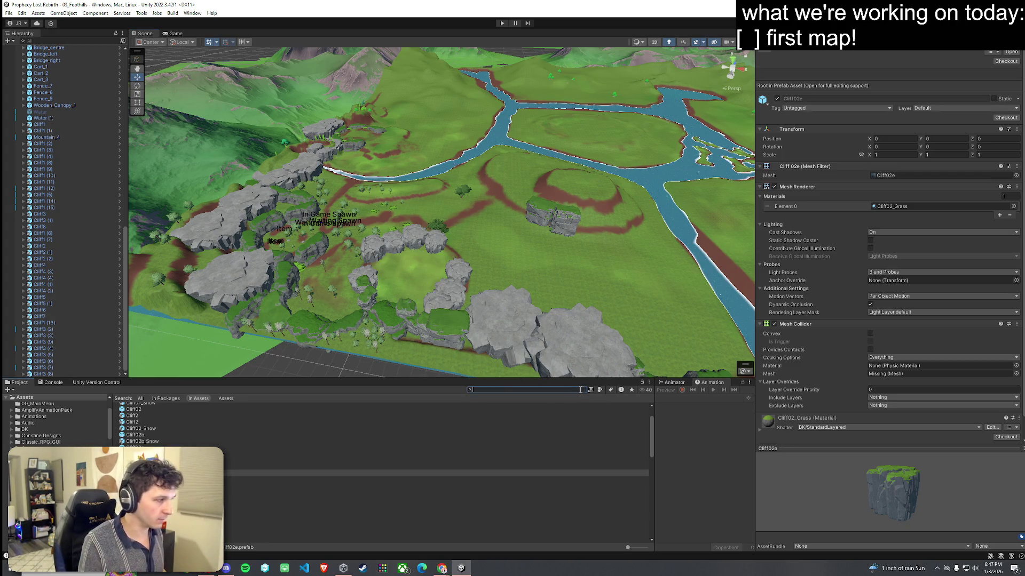
left_click(9, 13)
left_click(27, 52)
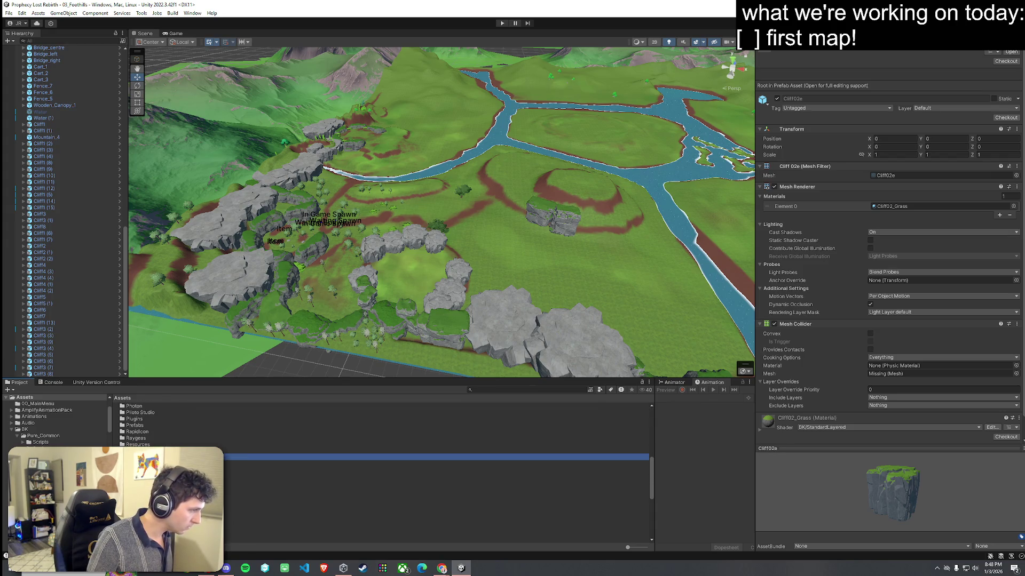
double_click(144, 457)
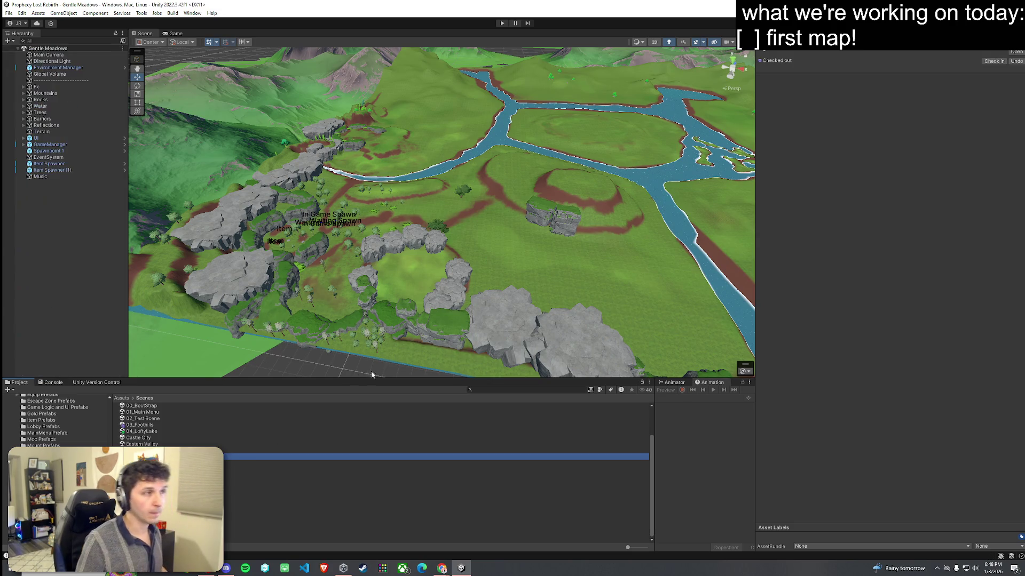
key("w")
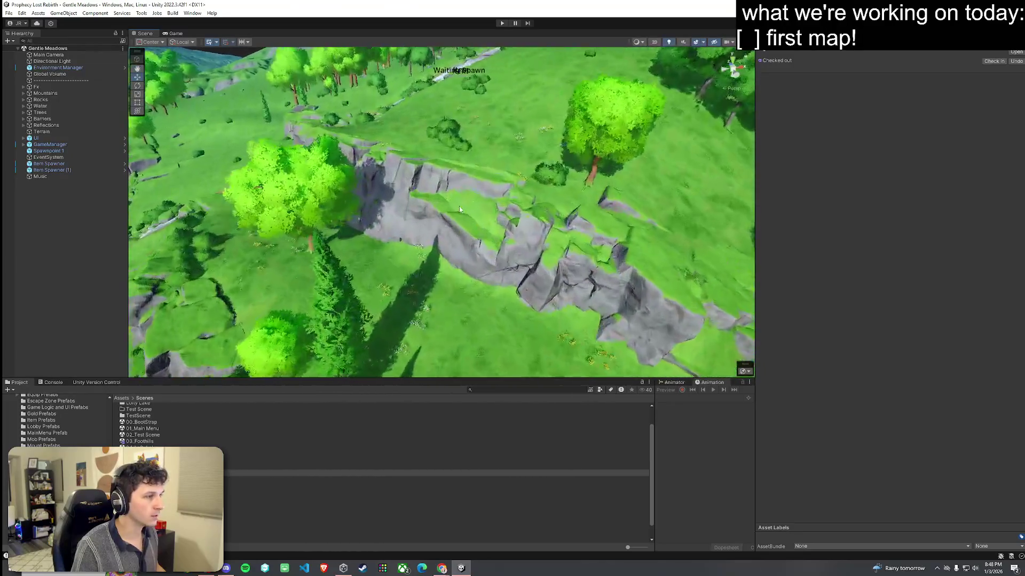
left_click(457, 224)
left_click(456, 231)
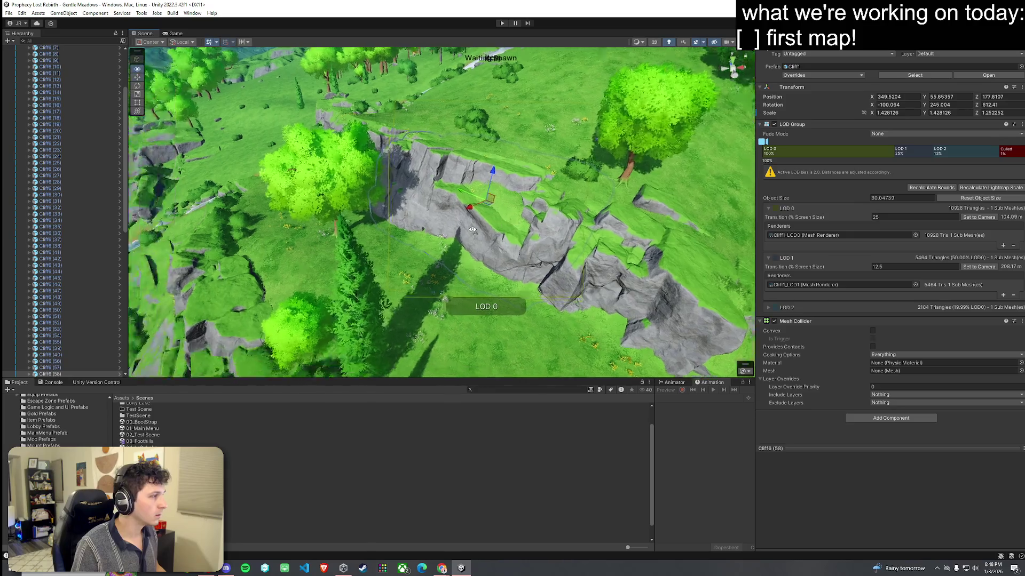
key("s")
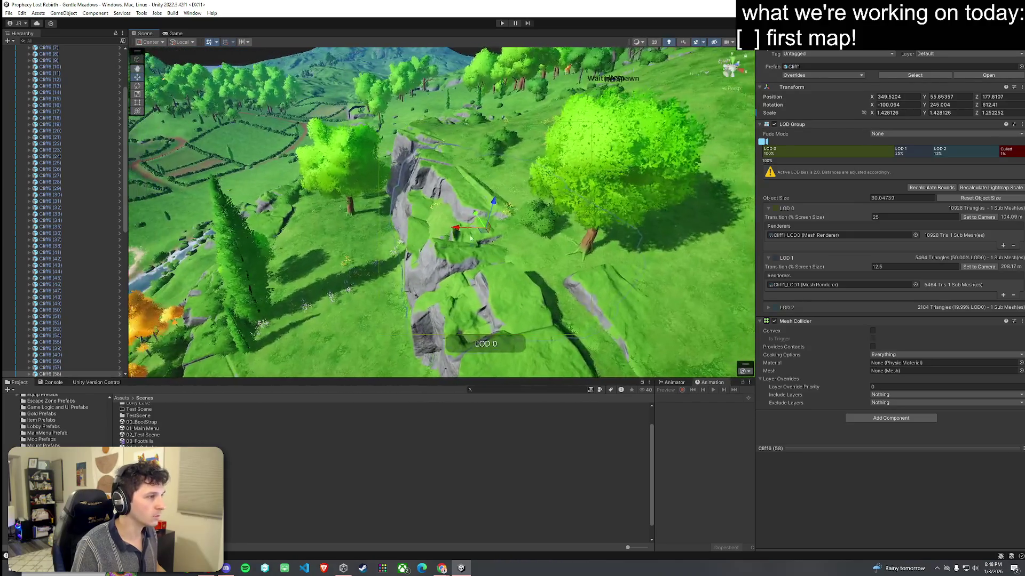
key("w")
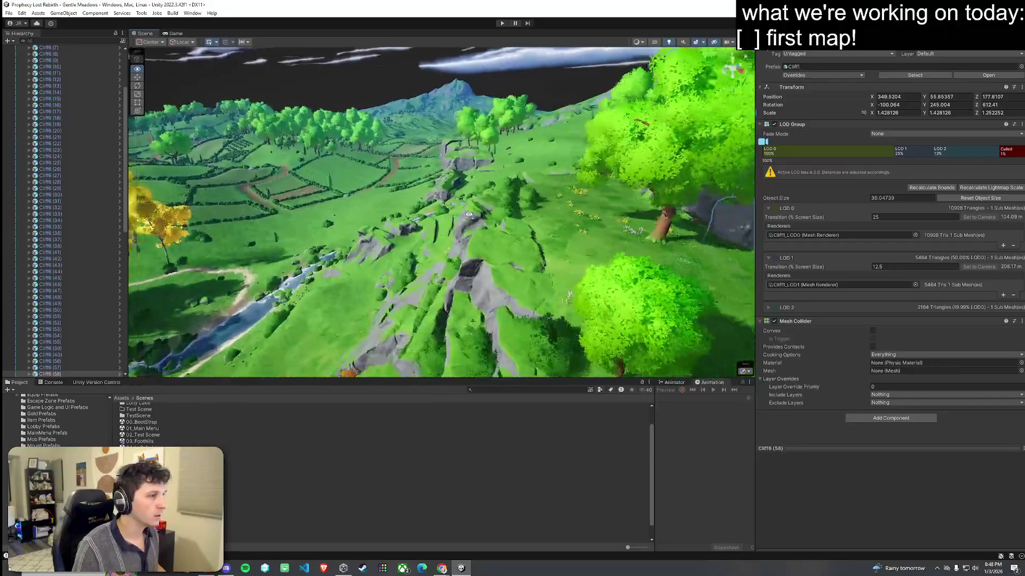
key("w")
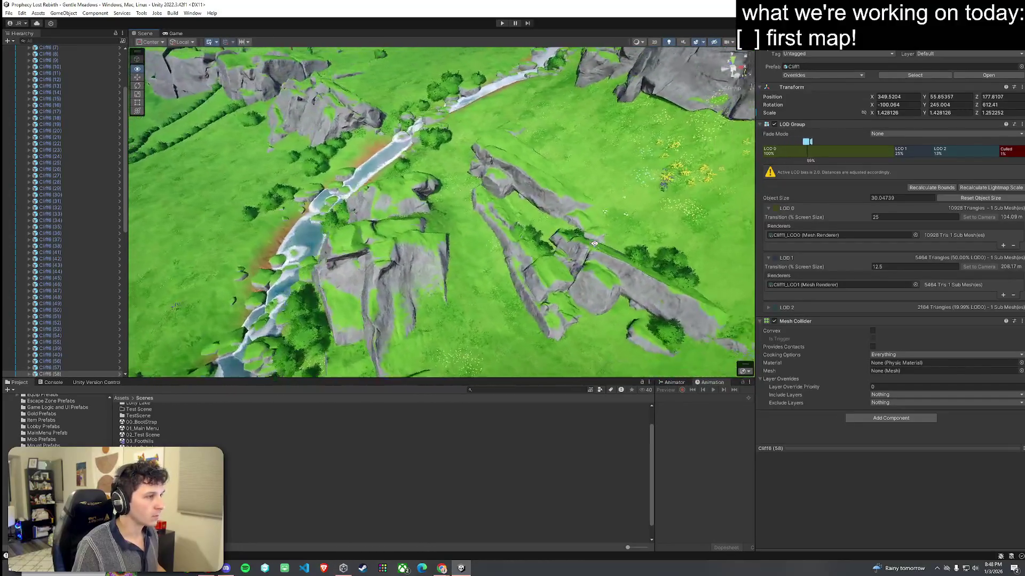
key("s")
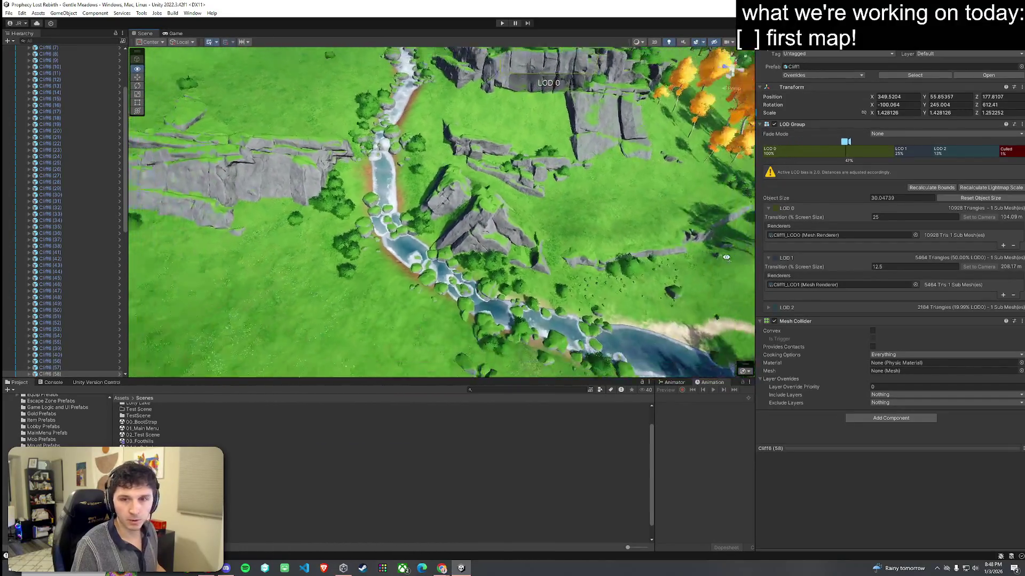
left_click_drag(332, 275, 252, 248)
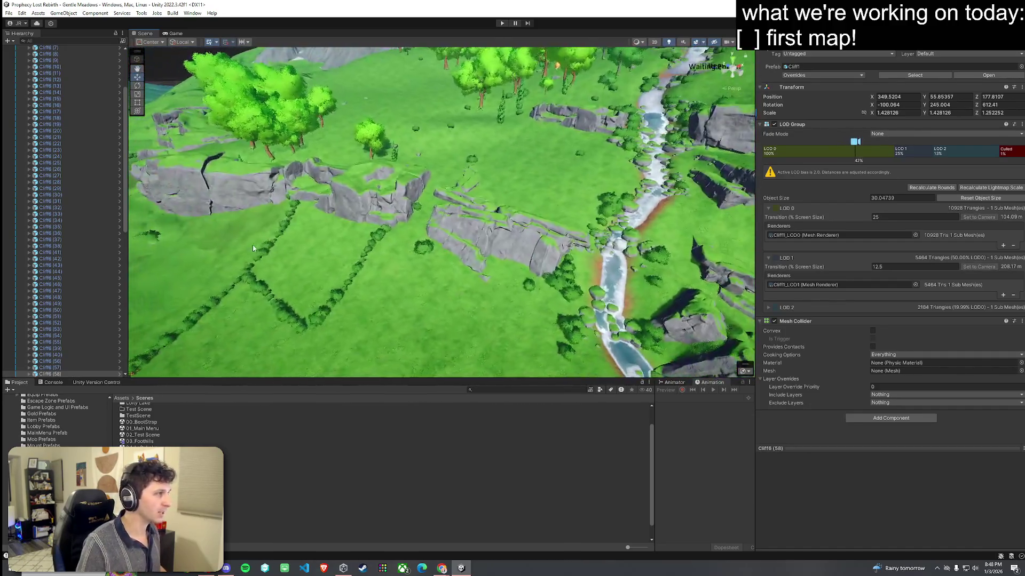
left_click(151, 441)
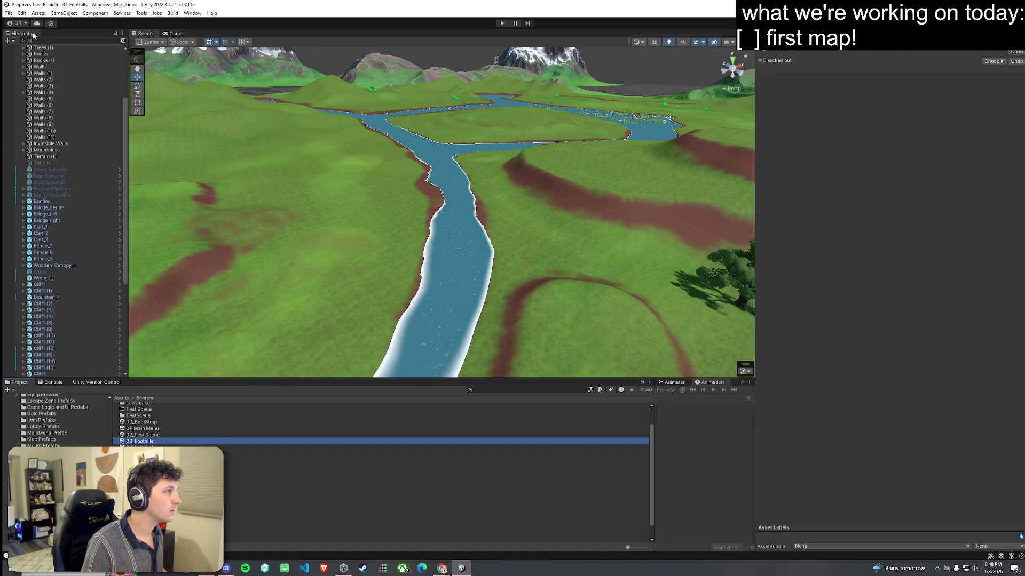
Step: Sink the Cliff5 (1) rock pillar lower into the ground and check it from another angle
mouse_move(305, 174)
left_mouse_down()
mouse_move(544, 219)
mouse_move(594, 170)
mouse_move(577, 189)
left_mouse_up()
left_click(499, 198)
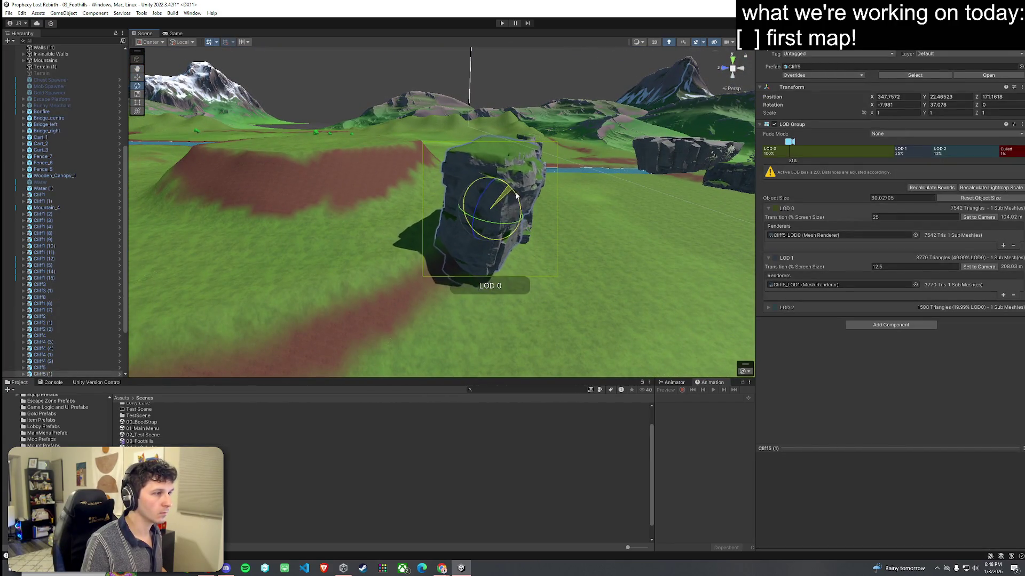
mouse_move(499, 192)
left_mouse_down()
mouse_move(496, 216)
mouse_move(299, 213)
mouse_move(256, 188)
mouse_move(468, 233)
mouse_move(441, 279)
mouse_move(450, 272)
mouse_move(428, 235)
mouse_move(343, 256)
mouse_move(321, 239)
left_mouse_up()
key("e")
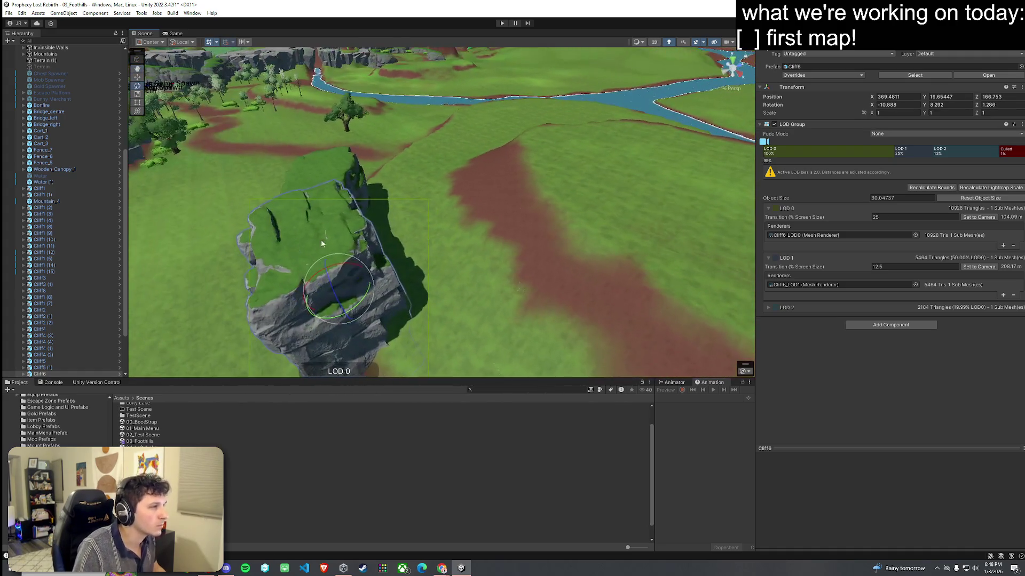
left_click(383, 233)
mouse_move(383, 234)
left_mouse_down()
mouse_move(393, 222)
mouse_move(539, 231)
left_mouse_up()
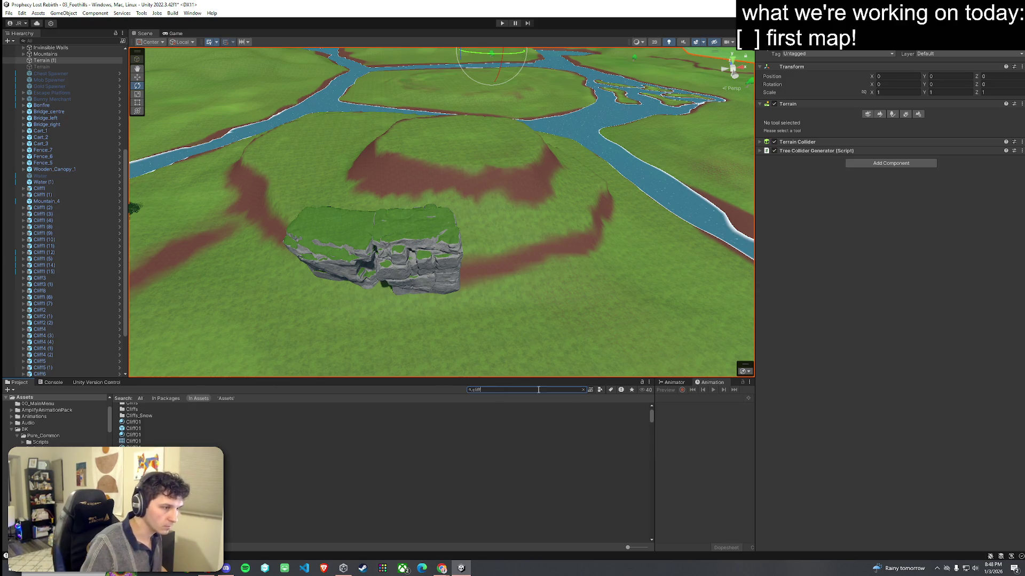
Step: Filter the assets by Prefab and place a Cliff1 rock beside the existing cliff
left_click(600, 390)
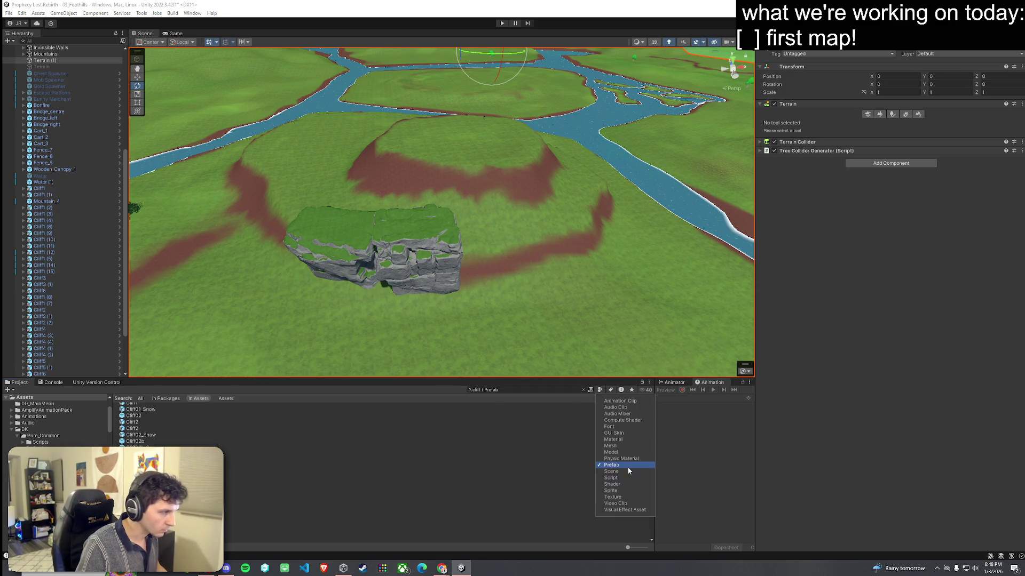
left_click(256, 435)
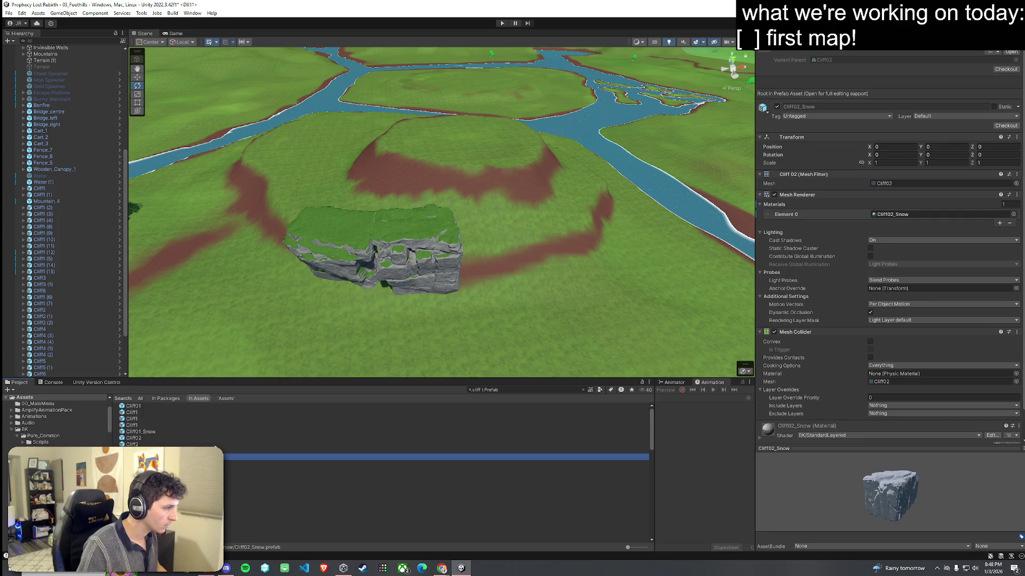
left_click(158, 408)
left_click(188, 418)
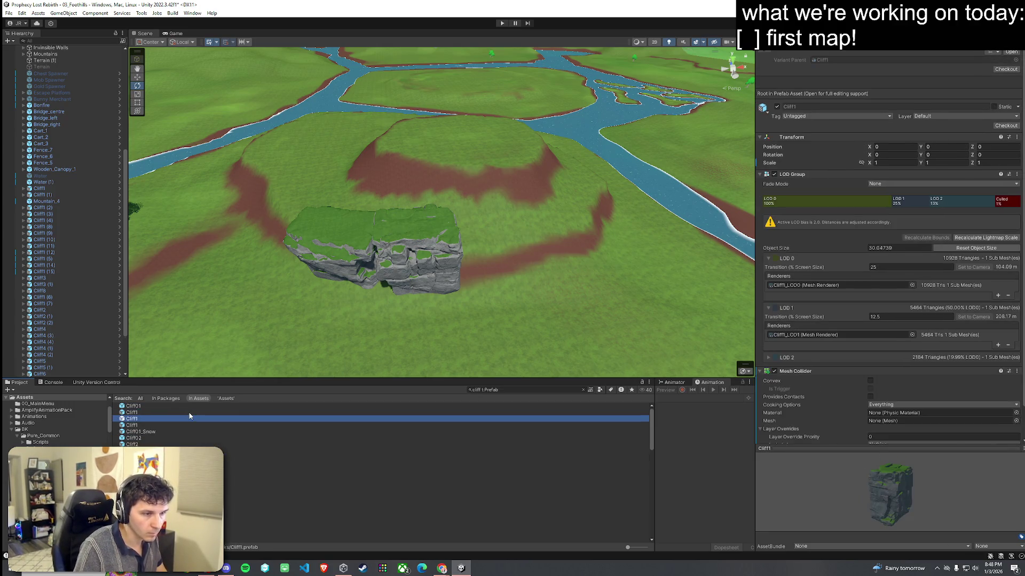
key("Down")
left_click_drag(291, 376, 507, 230)
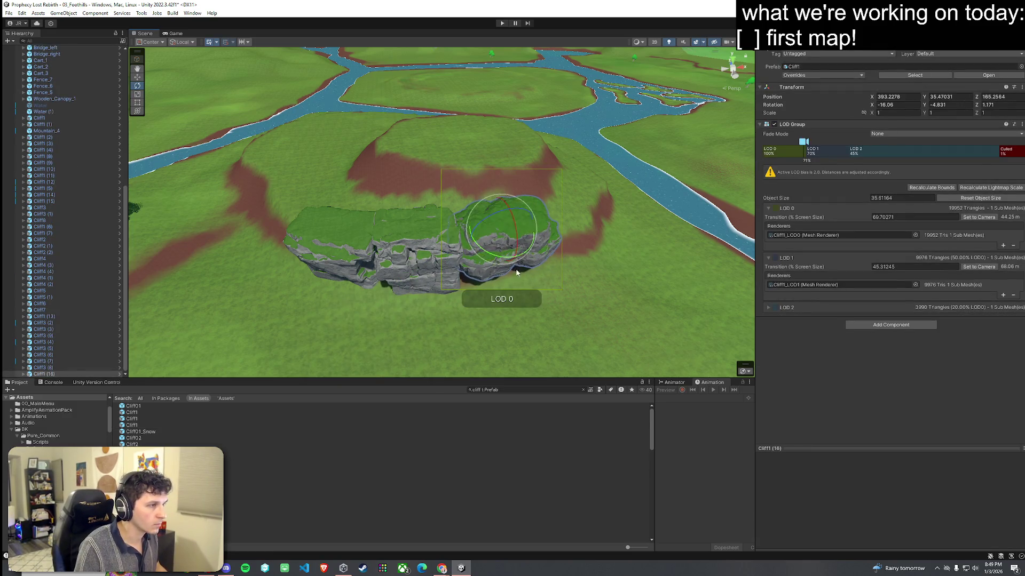
Step: Lower the new Cliff1 (16) rock slightly and stretch it taller with the Scale tool
left_click(528, 304)
mouse_move(528, 305)
left_mouse_down()
mouse_move(327, 291)
mouse_move(473, 238)
left_mouse_up()
left_click(473, 238)
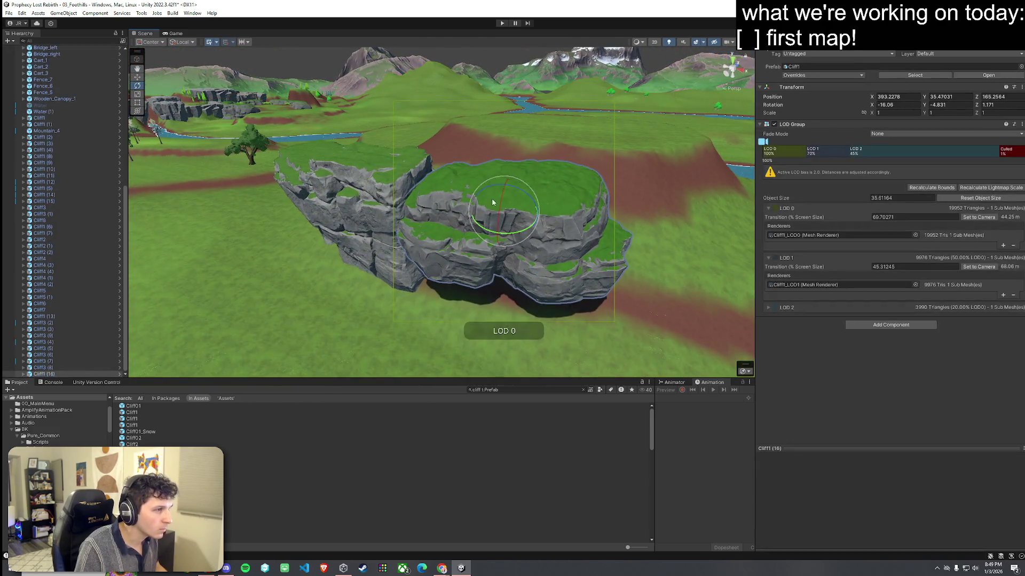
mouse_move(505, 193)
left_mouse_down()
mouse_move(505, 206)
mouse_move(506, 181)
mouse_move(504, 208)
left_mouse_up()
key("r")
left_click(361, 309)
mouse_move(360, 310)
left_mouse_down()
mouse_move(343, 304)
mouse_move(402, 311)
mouse_move(609, 288)
mouse_move(533, 258)
mouse_move(569, 325)
mouse_move(588, 333)
mouse_move(752, 312)
mouse_move(715, 320)
left_mouse_up()
Step: Duplicate a Cliff1 rock, move it onto the round hill, scale it to 1.79 and sink it
left_click(594, 193)
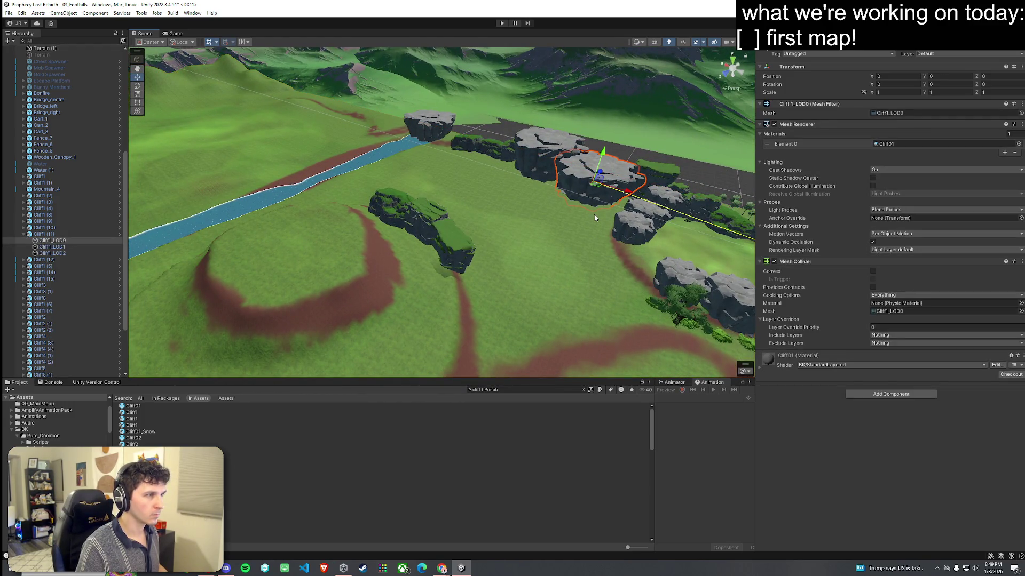
key("ctrl+d")
mouse_move(599, 189)
left_mouse_down()
mouse_move(561, 213)
mouse_move(308, 268)
left_mouse_up()
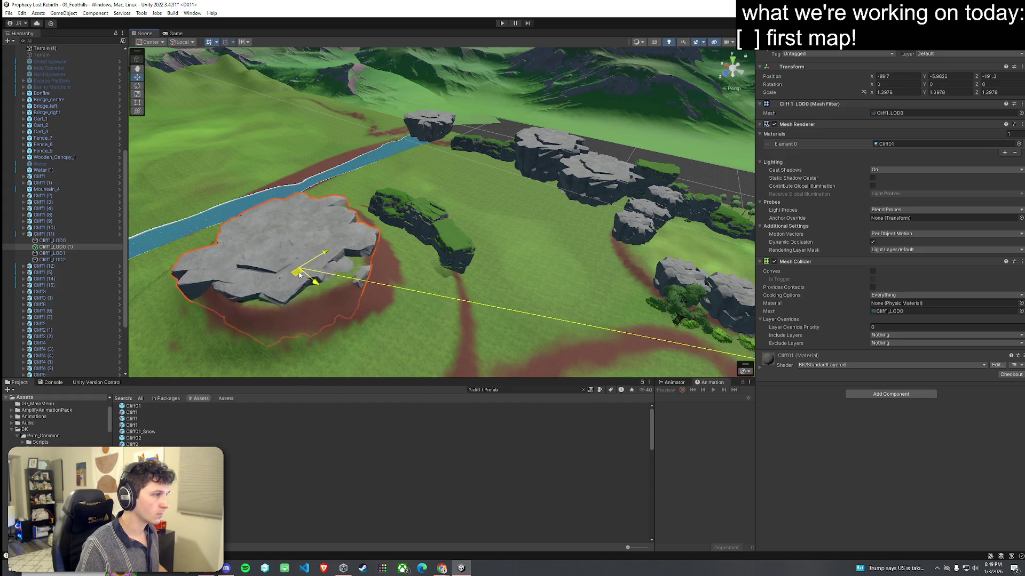
mouse_move(293, 251)
left_mouse_down()
mouse_move(318, 298)
mouse_move(313, 270)
left_mouse_up()
key("w")
scroll(347, 288, "up", 3)
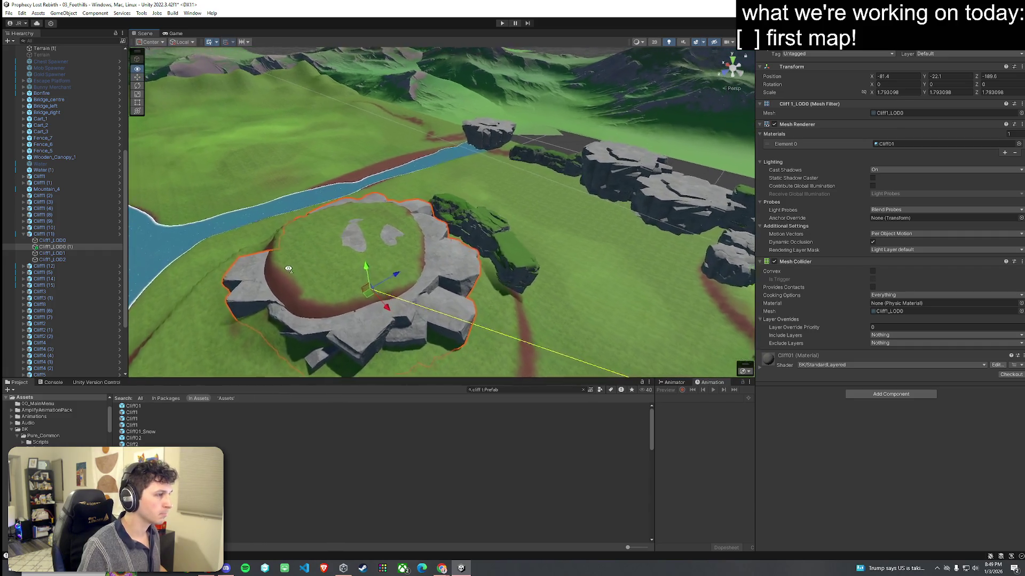
mouse_move(389, 304)
left_mouse_down()
mouse_move(374, 294)
mouse_move(372, 271)
mouse_move(345, 308)
mouse_move(532, 282)
mouse_move(403, 267)
mouse_move(424, 288)
mouse_move(440, 288)
left_mouse_up()
Step: Select the terrain and sample the ground height at the cliff base with Set Height
left_click(432, 290)
left_click(519, 293)
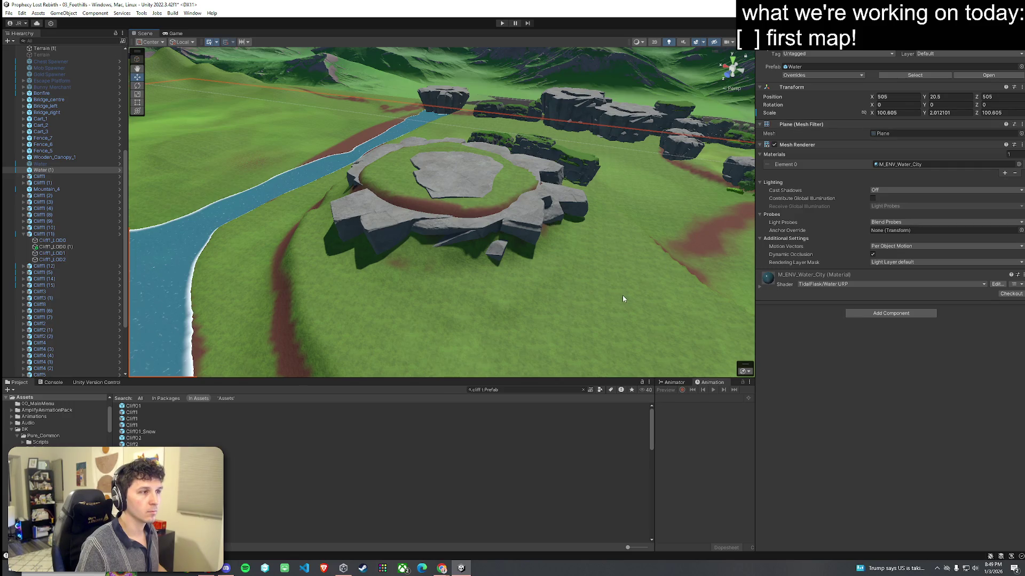
left_click(721, 208)
left_click(880, 114)
left_click(784, 123)
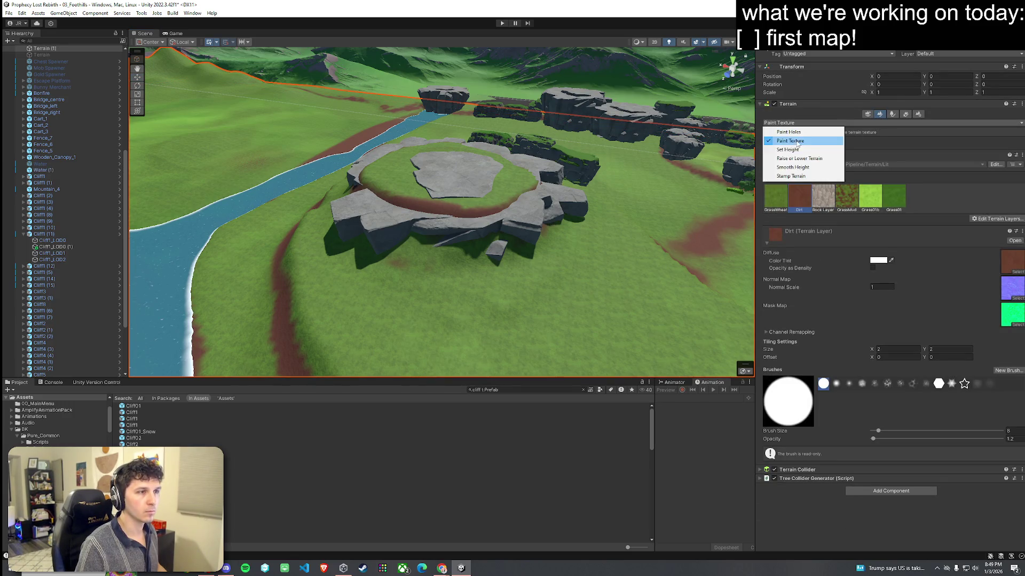
left_click(787, 150)
left_click(598, 290, "shift")
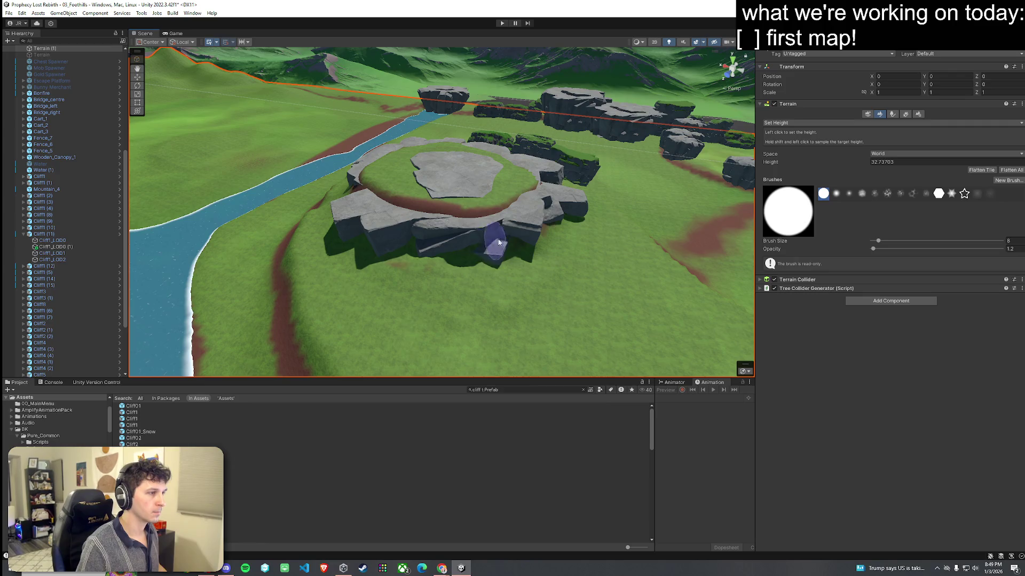
Step: Paint a band of Dirt texture along the base of the rock cliffs
left_click(807, 123)
left_click(800, 141)
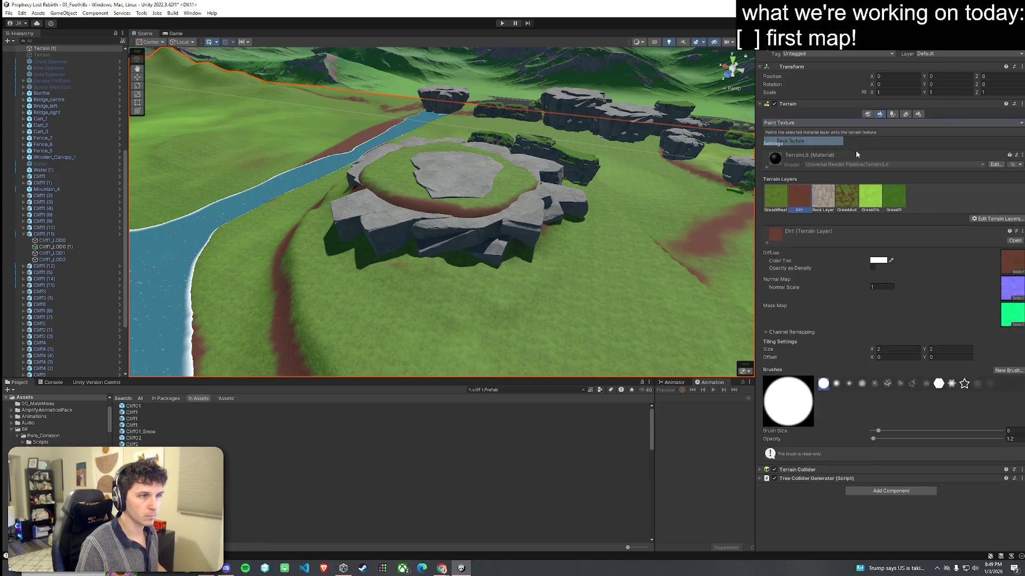
left_click(822, 198)
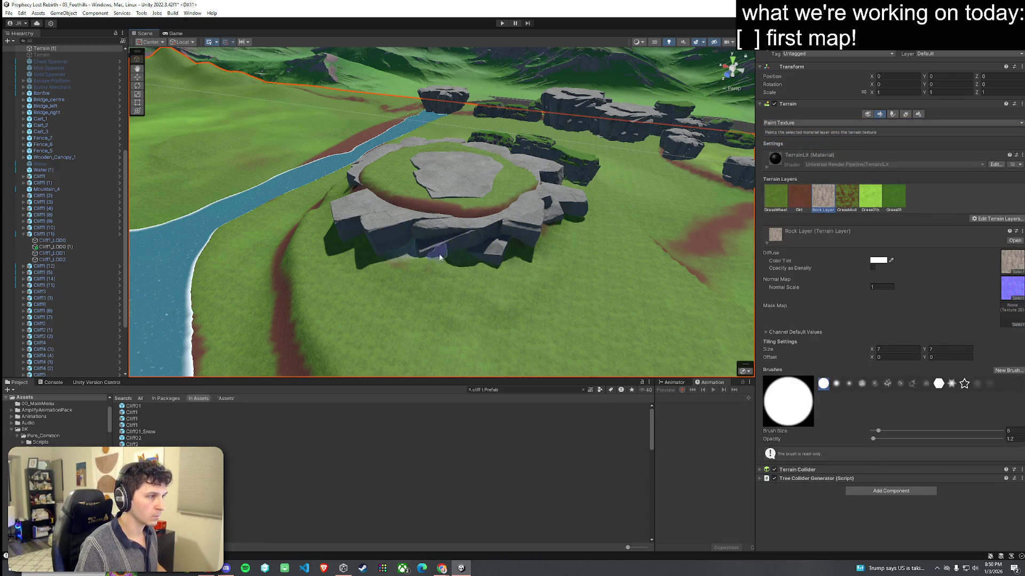
key("w")
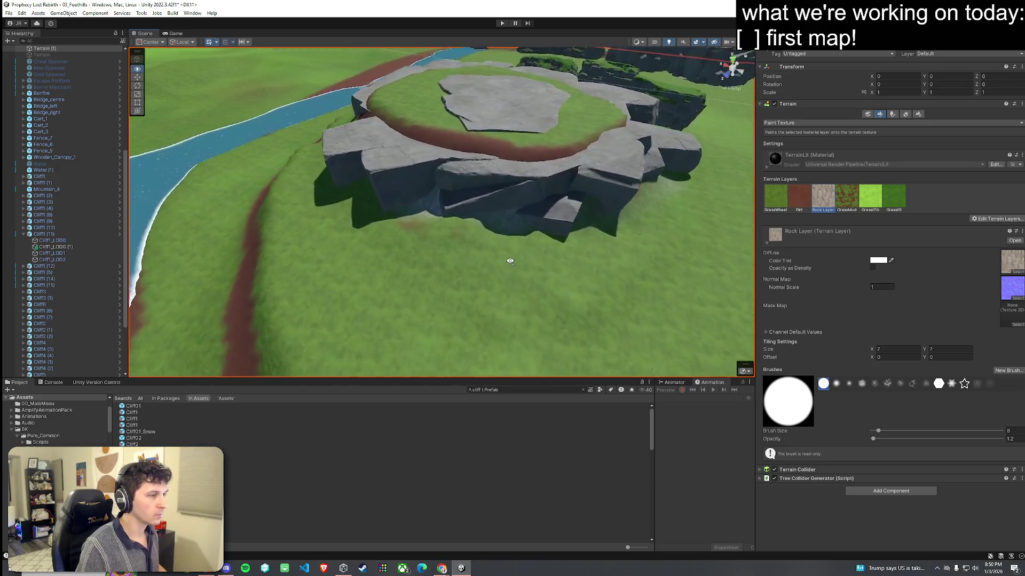
key("s")
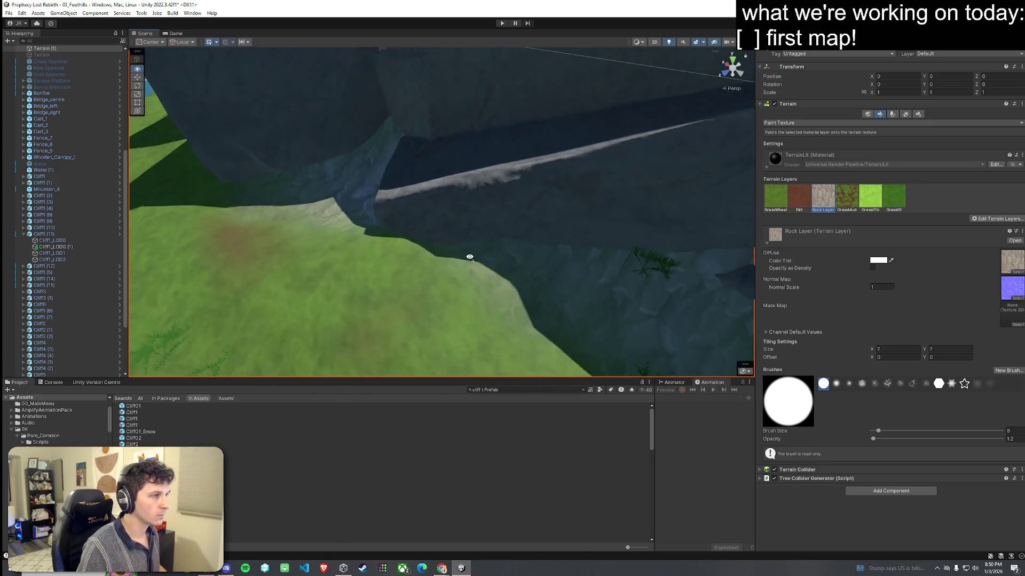
key("s")
key("ctrl+z")
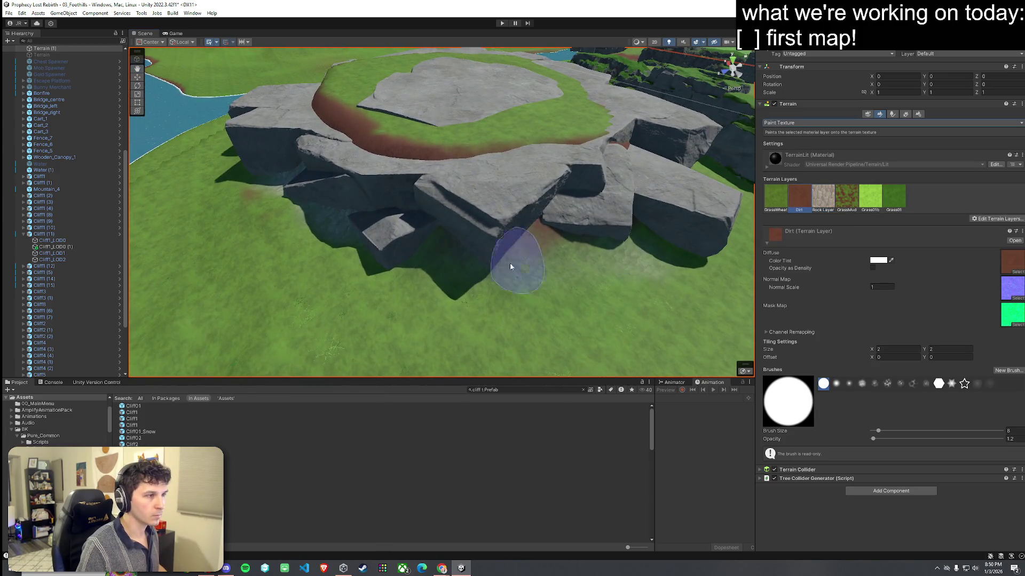
mouse_move(494, 255)
left_mouse_down()
mouse_move(522, 241)
mouse_move(488, 241)
mouse_move(607, 235)
mouse_move(572, 249)
left_mouse_up()
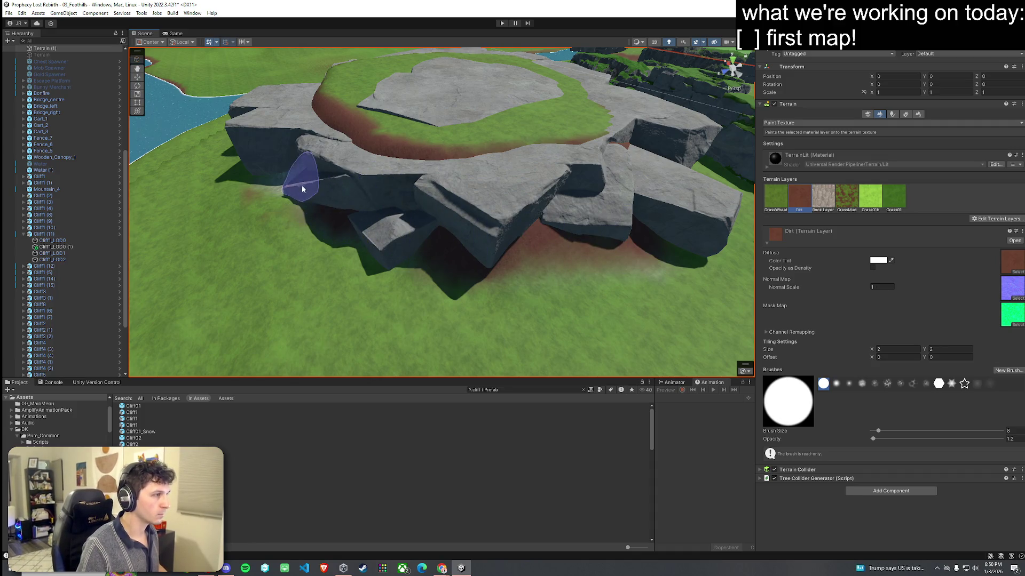
mouse_move(281, 195)
left_mouse_down()
mouse_move(403, 210)
mouse_move(274, 187)
mouse_move(183, 196)
mouse_move(482, 213)
left_mouse_up()
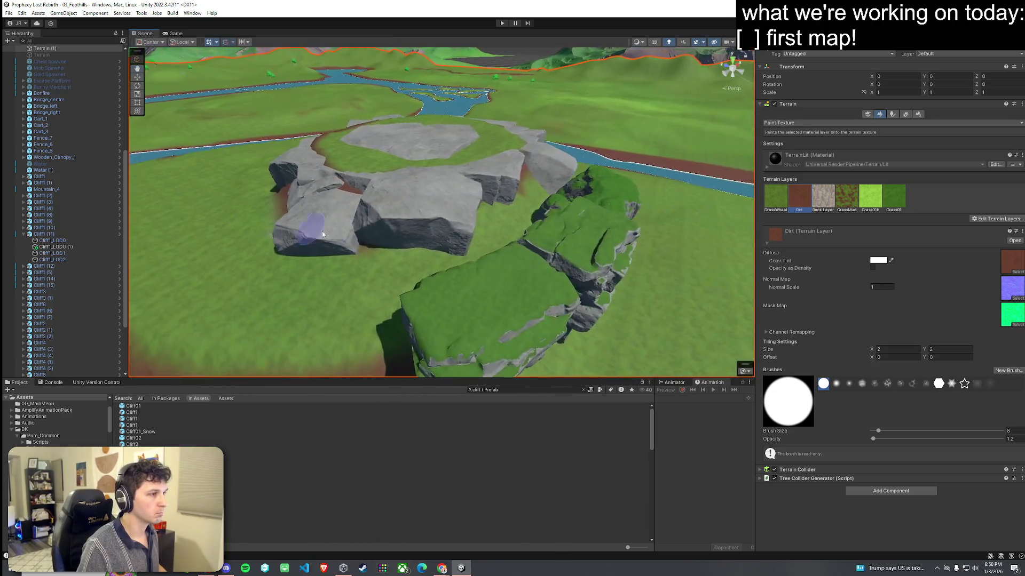
mouse_move(521, 185)
left_mouse_down()
mouse_move(574, 226)
mouse_move(583, 213)
mouse_move(624, 209)
mouse_move(630, 224)
mouse_move(579, 210)
mouse_move(510, 254)
mouse_move(504, 198)
mouse_move(480, 172)
left_mouse_up()
left_click(489, 276)
Step: Nudge the green-topped cliff right and set the terrain tool to Set Height
mouse_move(469, 233)
left_mouse_down()
mouse_move(497, 246)
mouse_move(503, 222)
left_mouse_up()
scroll(502, 231, "up", 5)
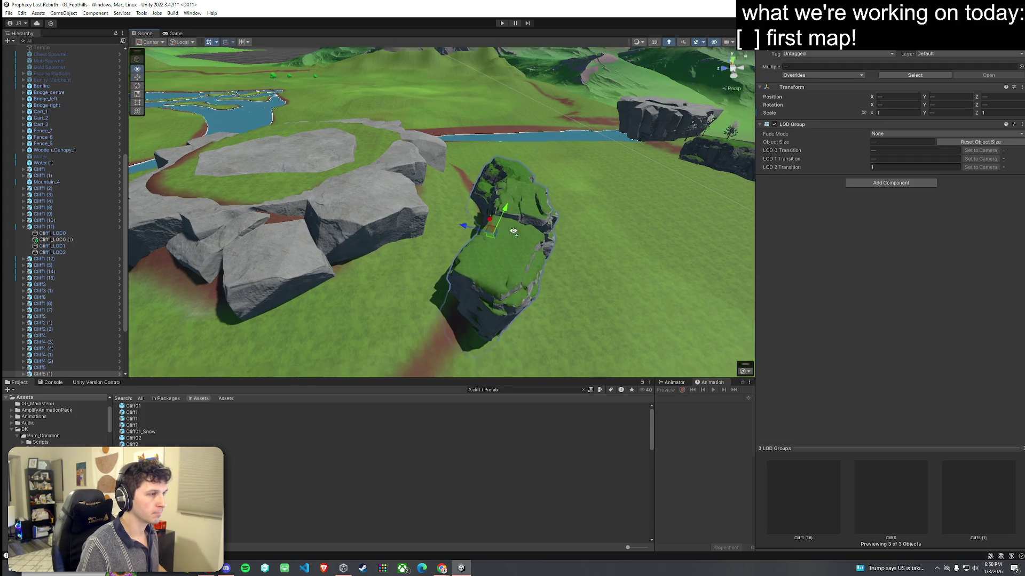
left_click_drag(503, 228, 453, 229)
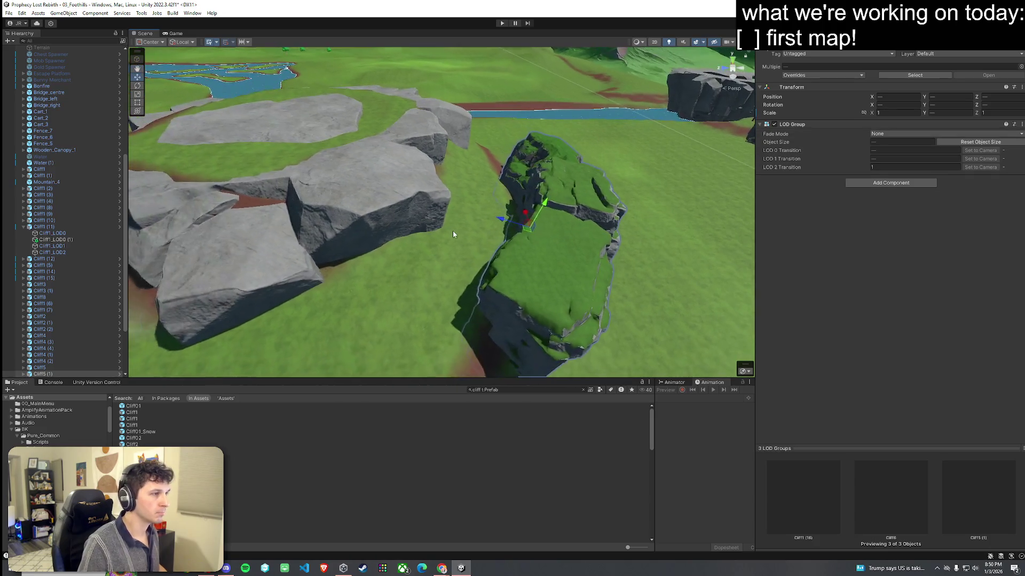
left_click(453, 229)
left_click(826, 124)
left_click(803, 158)
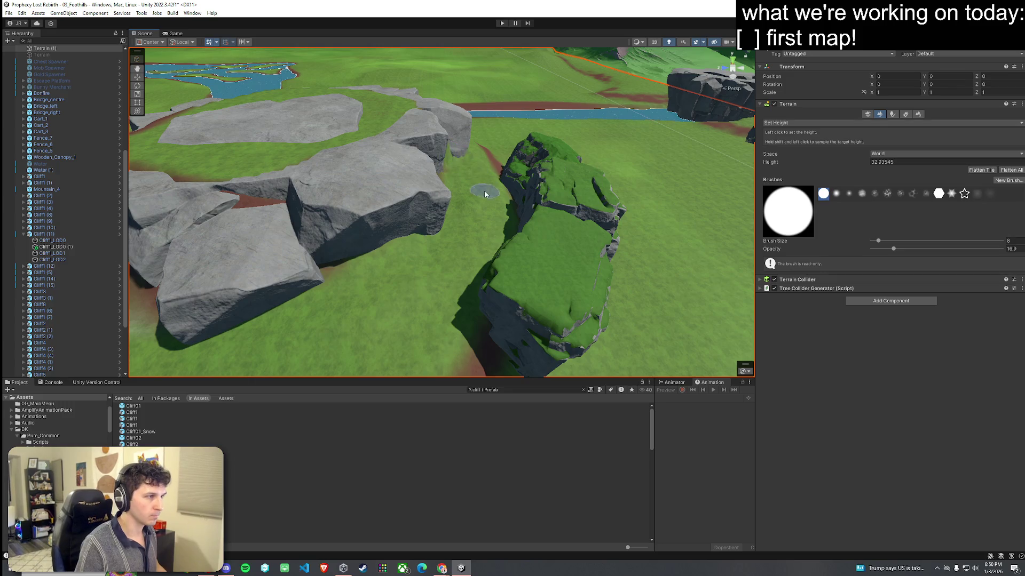
Step: Add a Cliff1 prefab, duplicate the three cliffs, and move and rotate them into an arc
mouse_move(512, 244)
left_mouse_down()
mouse_move(402, 297)
mouse_move(457, 235)
left_mouse_up()
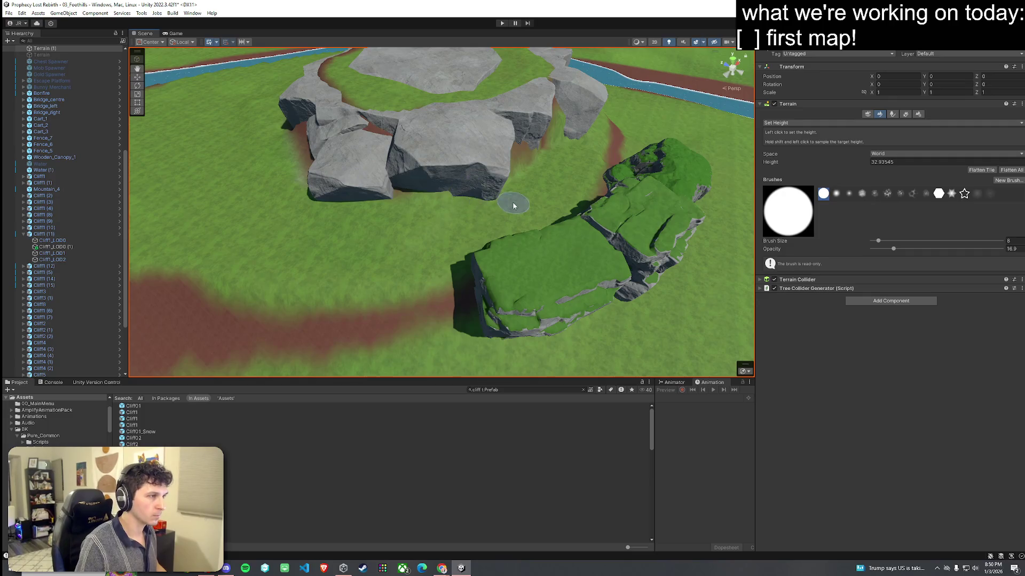
mouse_move(522, 210)
left_mouse_down()
mouse_move(434, 194)
mouse_move(407, 202)
left_mouse_up()
left_click_drag(530, 231, 481, 224)
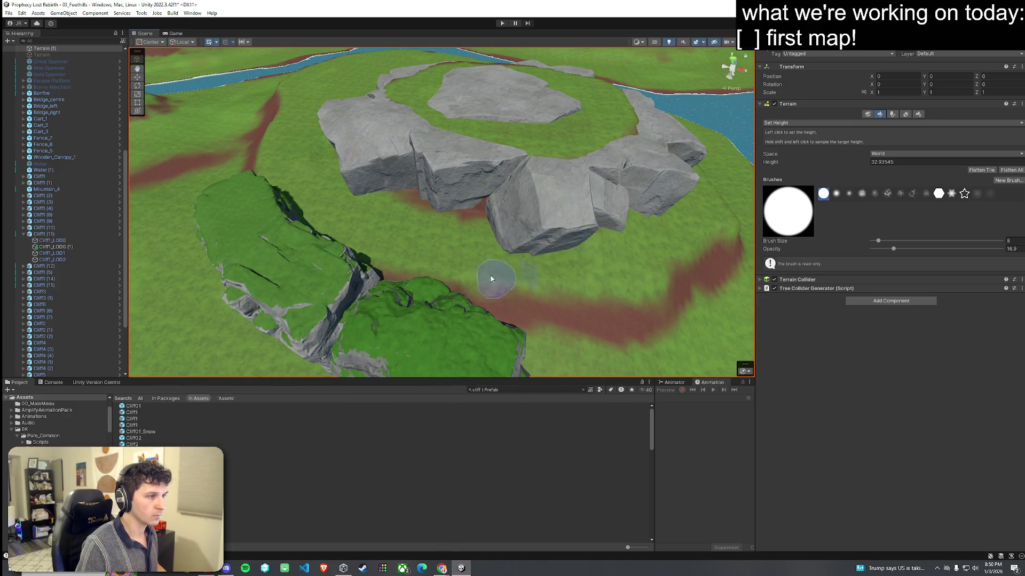
mouse_move(382, 266)
left_mouse_down()
mouse_move(480, 283)
mouse_move(416, 282)
left_mouse_up()
mouse_move(131, 418)
left_mouse_down()
mouse_move(292, 402)
mouse_move(414, 270)
left_mouse_up()
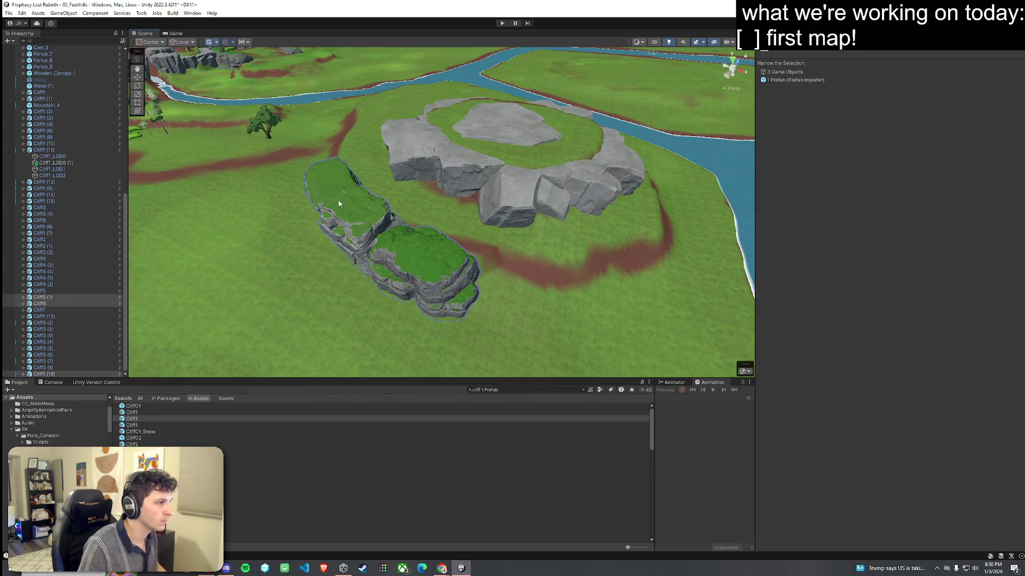
key("ctrl+d")
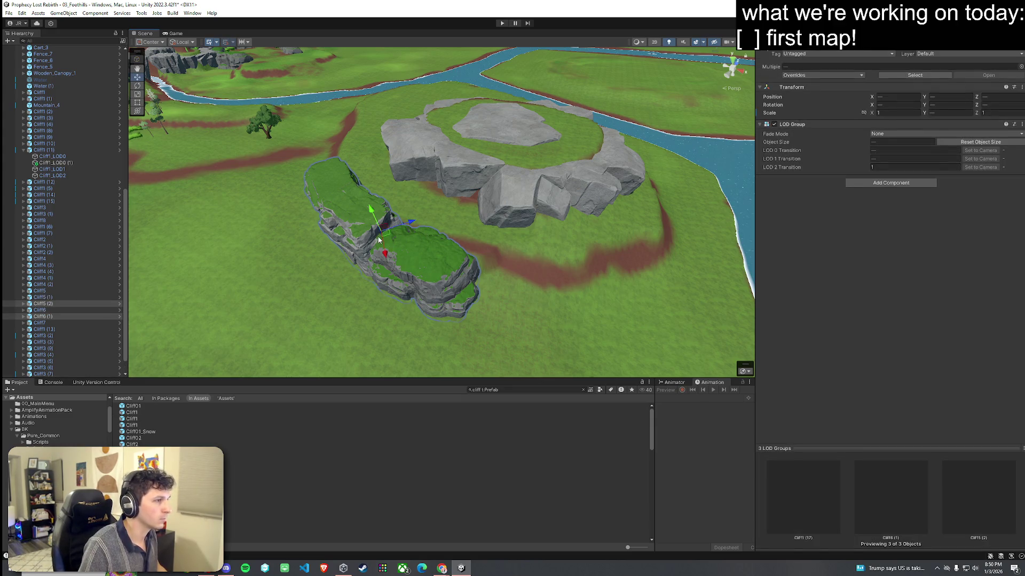
mouse_move(388, 237)
left_mouse_down()
mouse_move(563, 264)
mouse_move(622, 300)
mouse_move(551, 283)
mouse_move(644, 231)
mouse_move(715, 255)
left_mouse_up()
key("e")
mouse_move(454, 215)
left_mouse_down()
mouse_move(483, 237)
mouse_move(486, 216)
mouse_move(480, 230)
mouse_move(470, 222)
mouse_move(469, 253)
mouse_move(487, 240)
mouse_move(497, 197)
mouse_move(511, 193)
mouse_move(531, 222)
mouse_move(317, 203)
mouse_move(217, 240)
mouse_move(418, 155)
mouse_move(355, 96)
mouse_move(392, 235)
left_mouse_up()
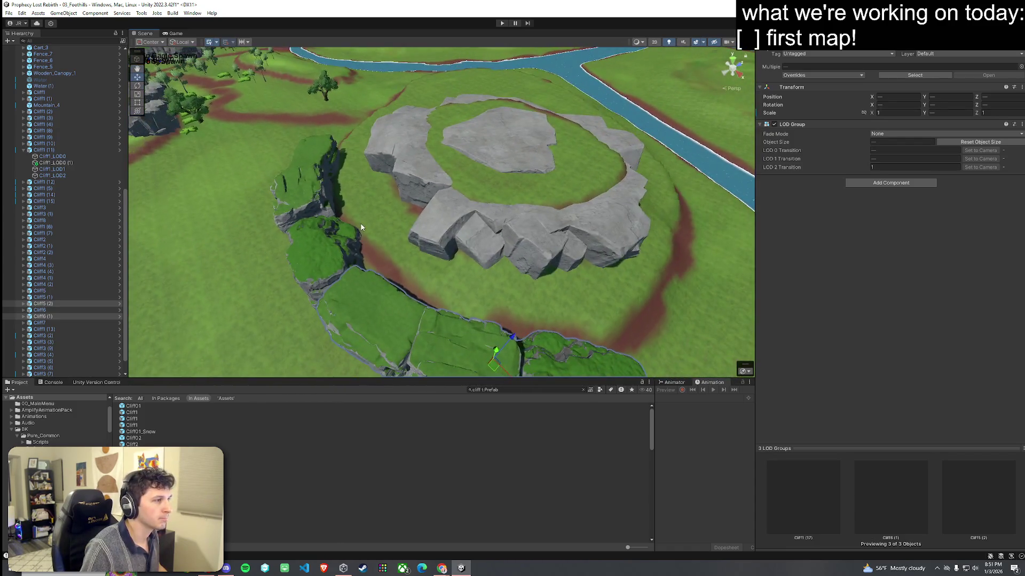
Step: Paint GrassWheat texture over part of the dirt path
left_click(394, 247)
left_click(880, 113)
left_click(832, 122)
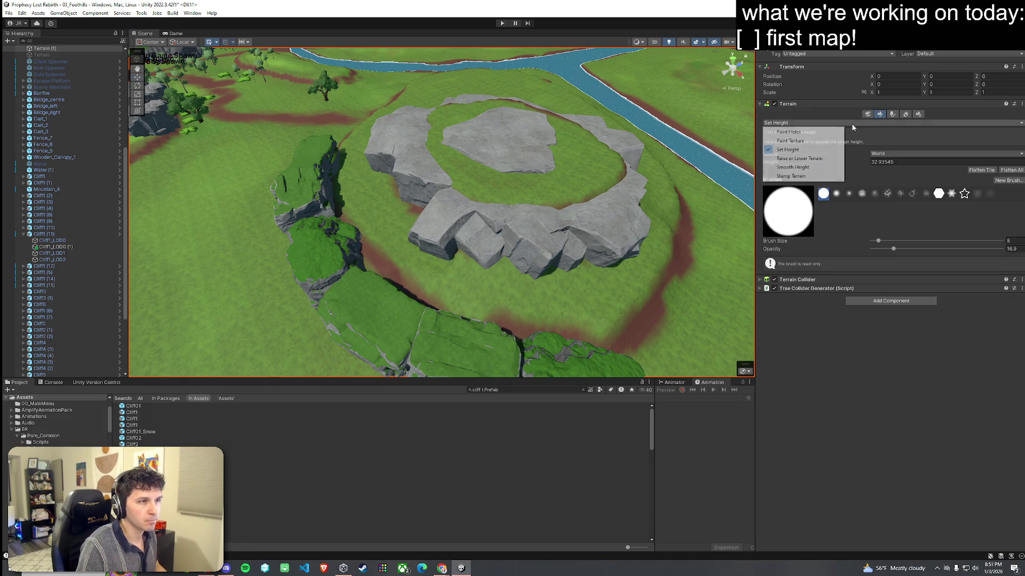
left_click(784, 167)
left_click(832, 123)
left_click(785, 159)
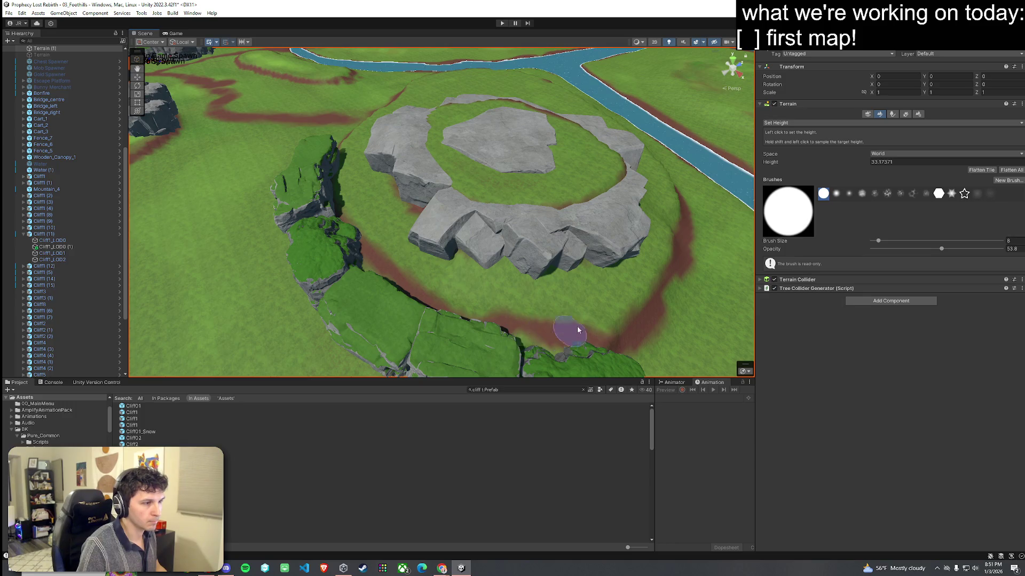
left_click(785, 123)
left_click(801, 141)
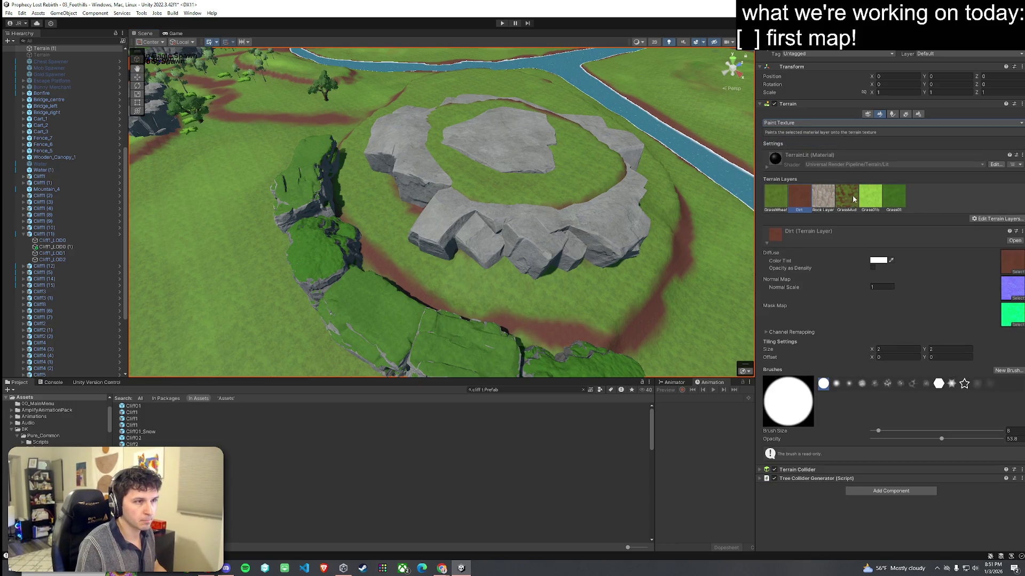
left_click(776, 196)
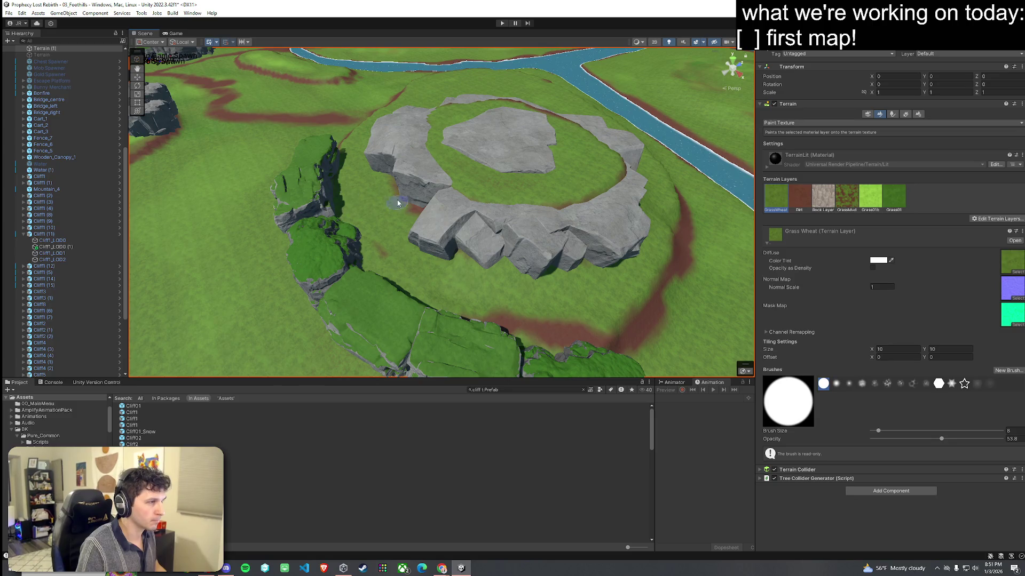
left_click_drag(514, 319, 576, 335)
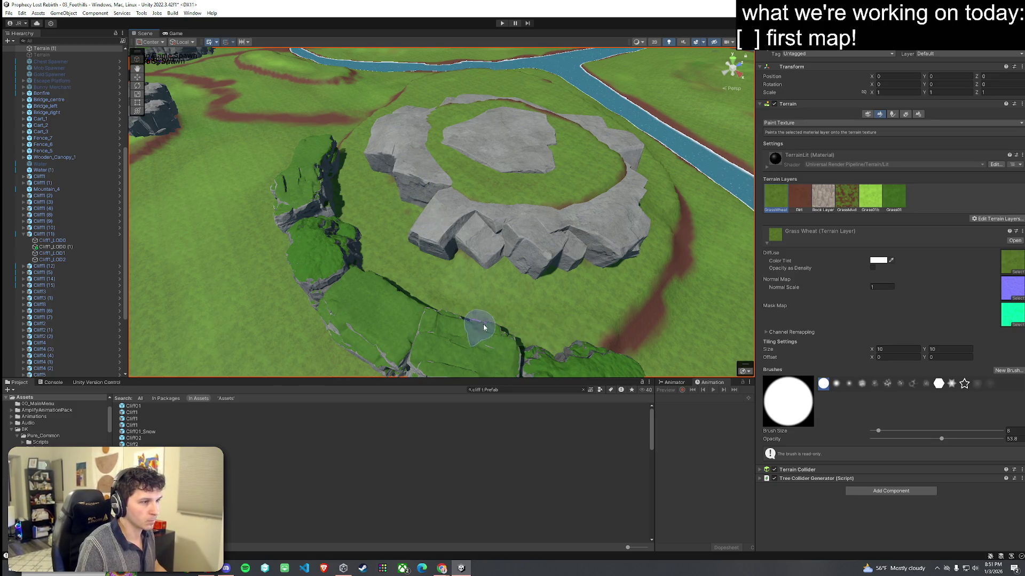
mouse_move(471, 316)
left_mouse_down()
mouse_move(457, 290)
mouse_move(497, 283)
mouse_move(499, 267)
mouse_move(523, 267)
mouse_move(550, 190)
left_mouse_up()
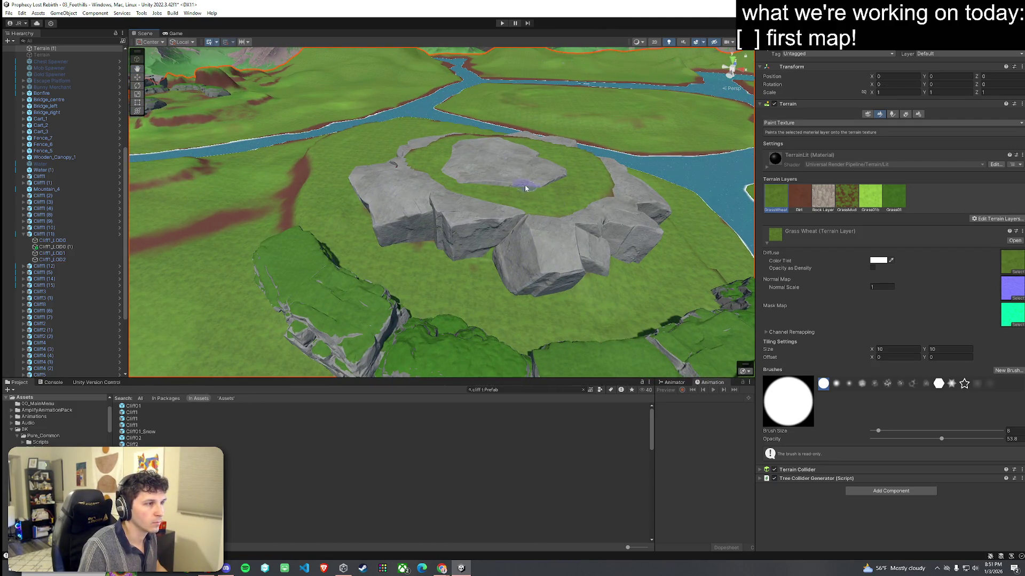
Step: Sample height 47.97656 with Set Height and raise the plateau inside the rock ring to it
left_click(864, 123)
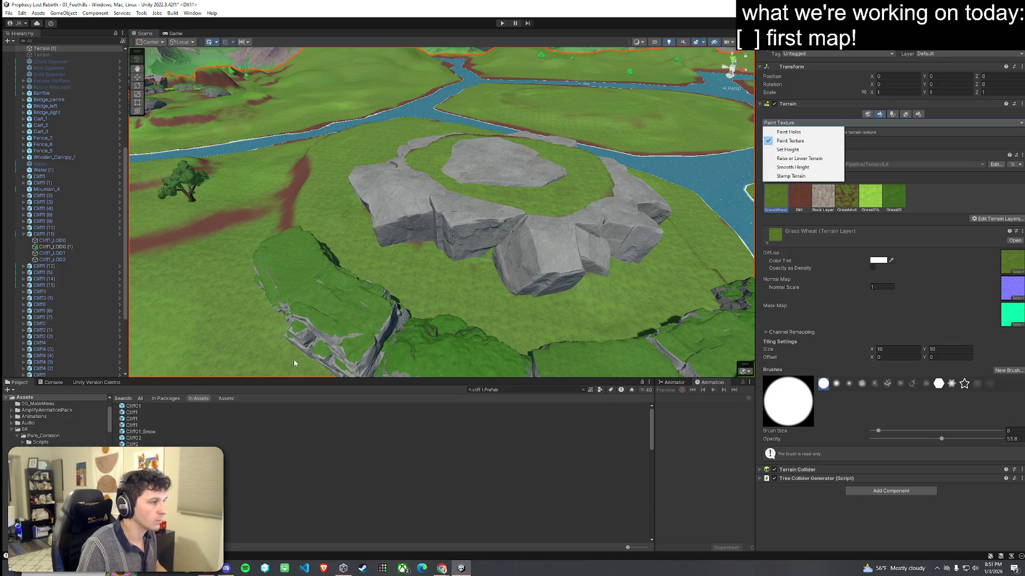
mouse_move(501, 249)
left_mouse_down()
mouse_move(494, 256)
mouse_move(504, 226)
mouse_move(423, 251)
mouse_move(427, 260)
left_mouse_up()
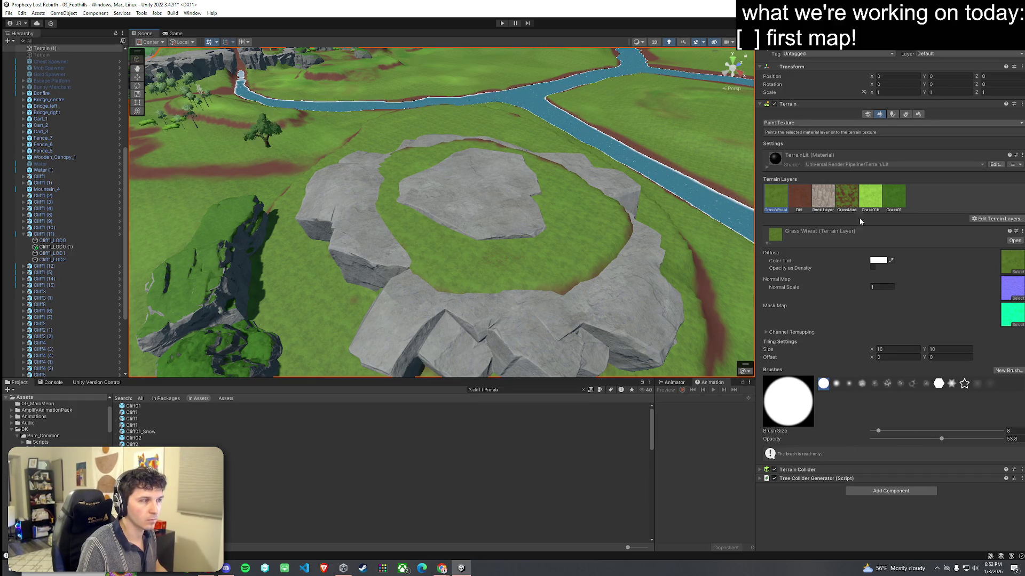
left_click(839, 123)
left_click(795, 151)
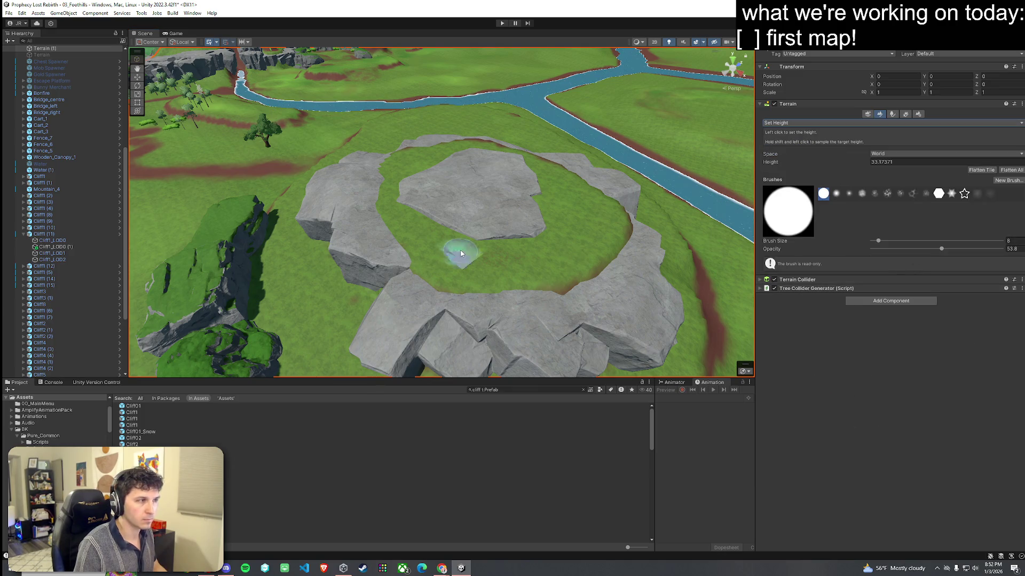
left_click(407, 234, "shift")
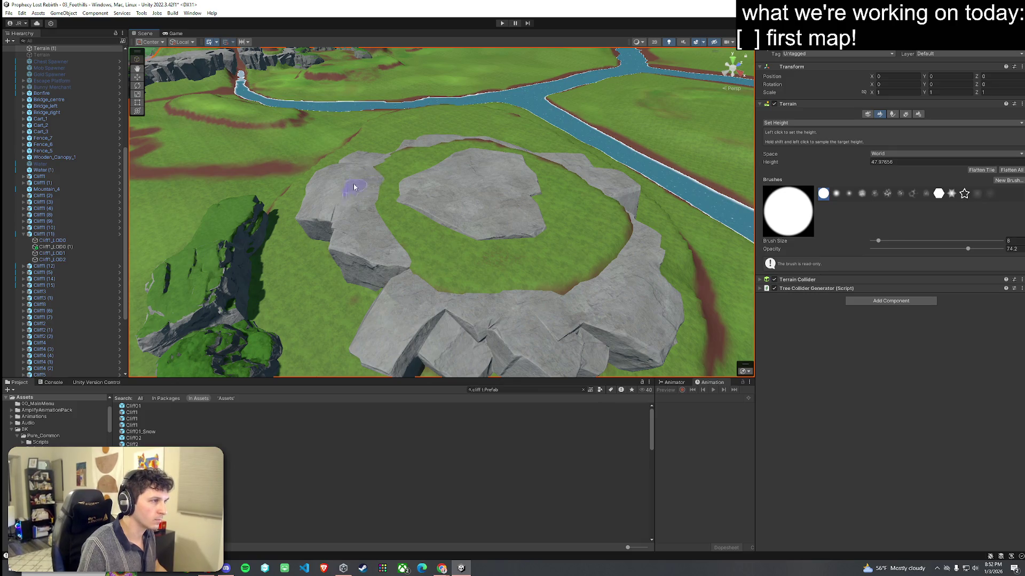
mouse_move(483, 285)
left_mouse_down()
mouse_move(594, 274)
mouse_move(617, 231)
mouse_move(565, 293)
mouse_move(475, 294)
mouse_move(567, 304)
mouse_move(624, 247)
mouse_move(651, 287)
mouse_move(544, 283)
left_mouse_up()
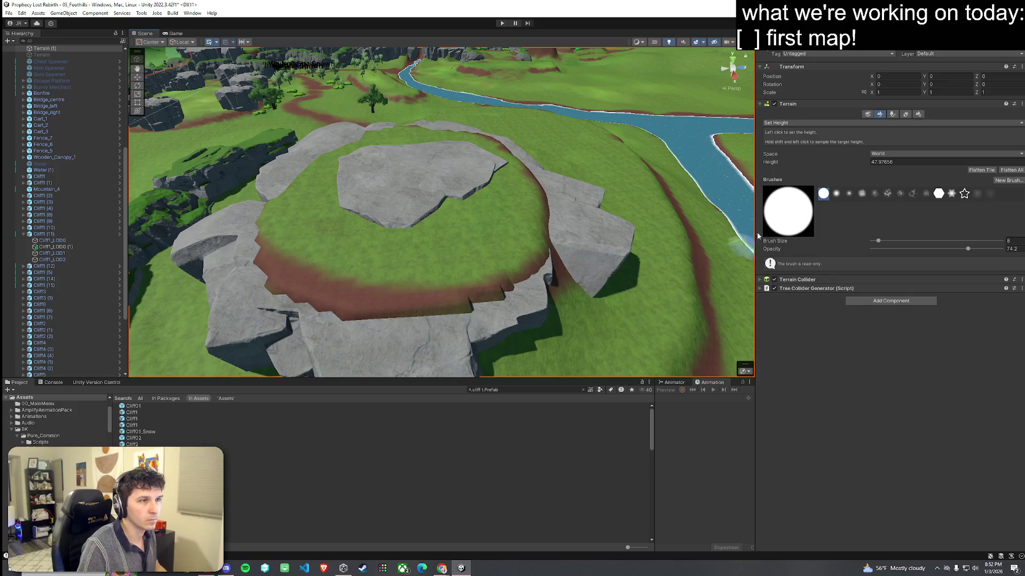
Step: Smooth the plateau's stepped edges with Smooth Height, raising opacity to 91.4 and enlarging the brush
left_click(800, 124)
left_click(801, 152)
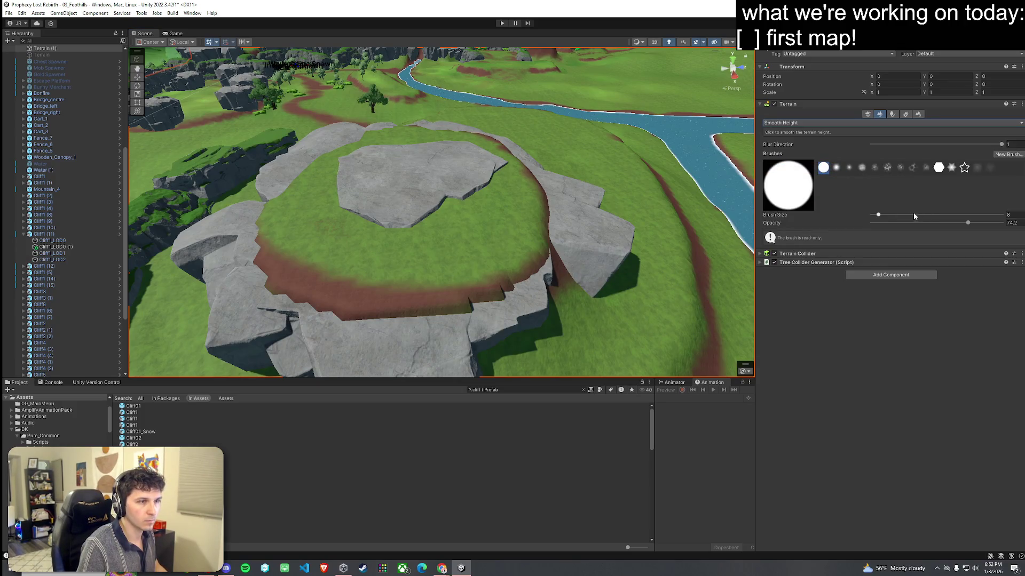
left_click_drag(521, 274, 457, 308)
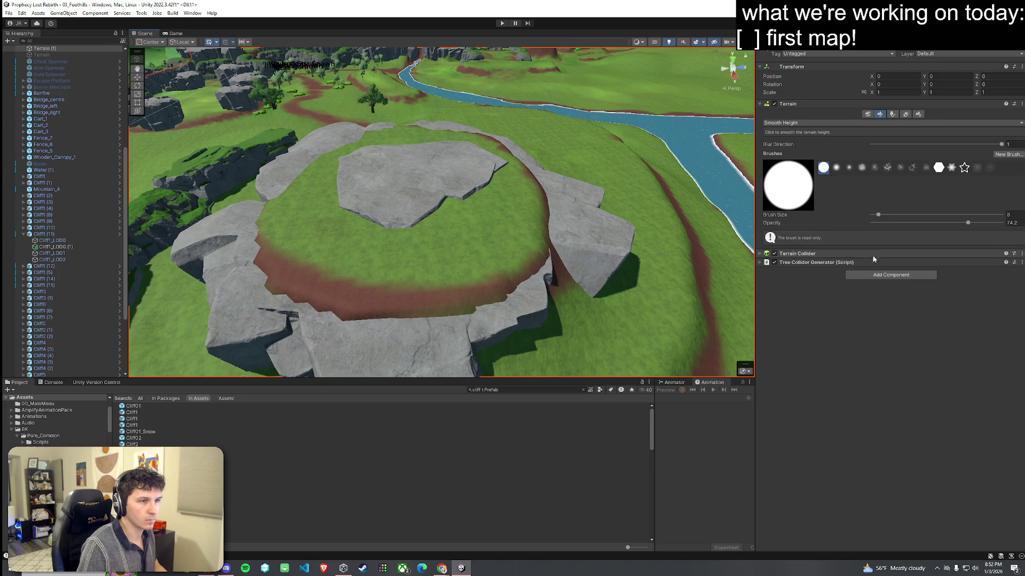
left_click_drag(968, 223, 977, 223)
mouse_move(277, 277)
left_mouse_down()
mouse_move(263, 275)
mouse_move(264, 251)
mouse_move(321, 320)
left_mouse_up()
left_click_drag(977, 222, 991, 224)
mouse_move(632, 298)
left_mouse_down()
mouse_move(441, 339)
mouse_move(549, 267)
mouse_move(263, 276)
mouse_move(317, 261)
left_mouse_up()
mouse_move(878, 215)
left_mouse_down()
mouse_move(903, 215)
mouse_move(888, 215)
left_mouse_up()
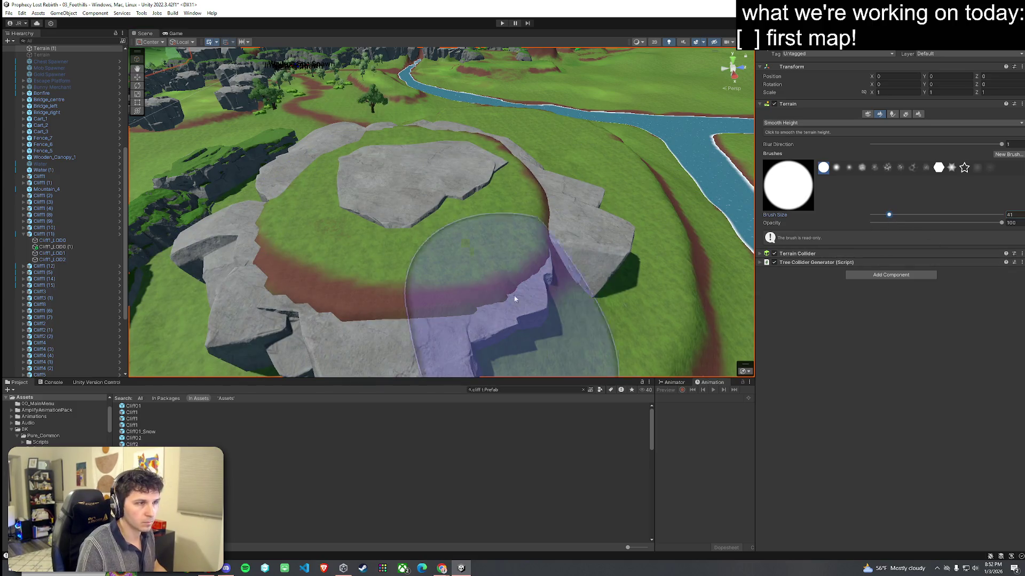
mouse_move(341, 240)
left_mouse_down()
mouse_move(343, 217)
mouse_move(473, 235)
left_mouse_up()
left_click(833, 123)
left_click(790, 149)
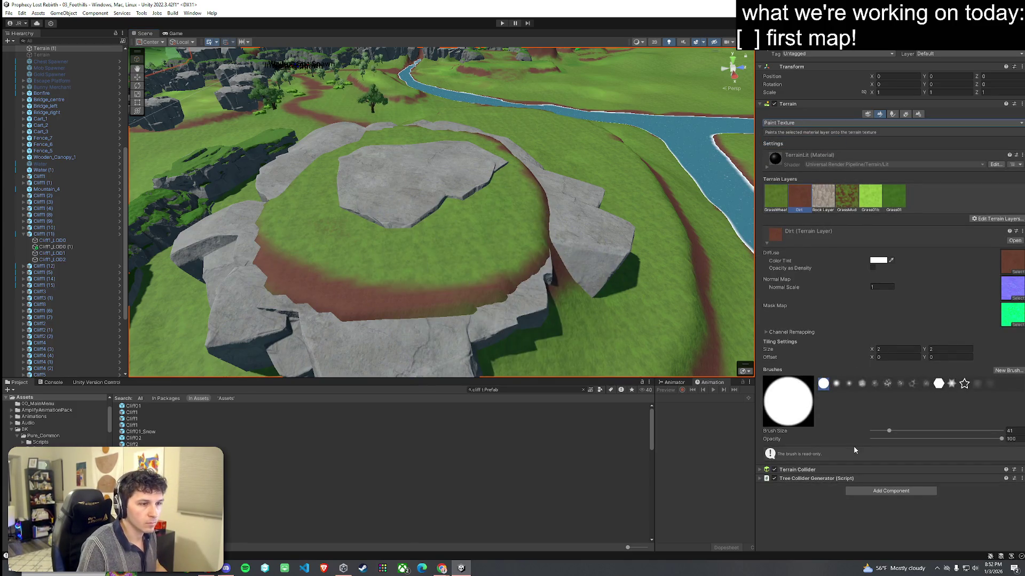
Step: Paint dirt along the ring's edges with a size-4 brush, then green the band's edge with Grass 01
left_click(874, 431)
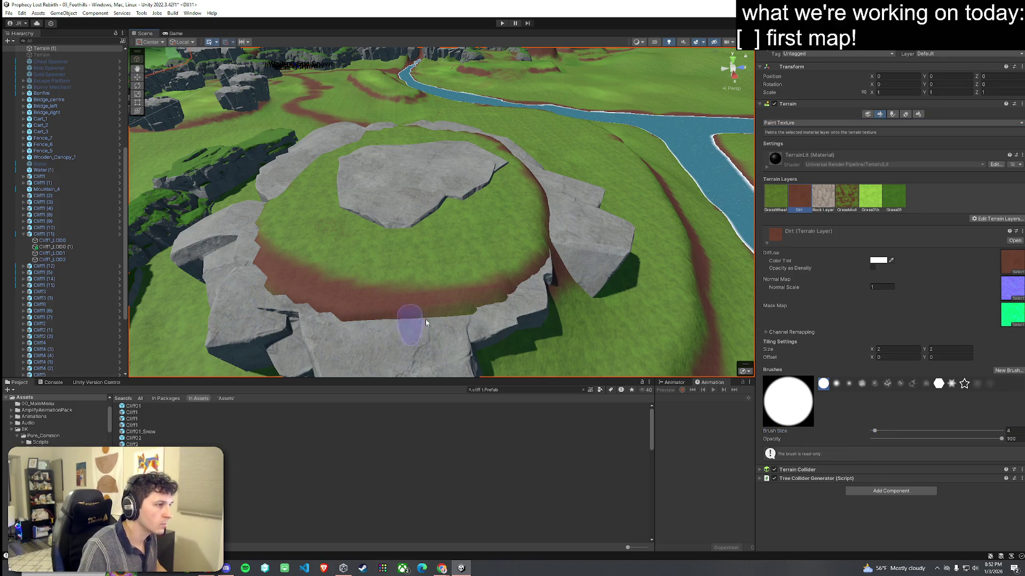
mouse_move(515, 300)
left_mouse_down()
mouse_move(536, 256)
mouse_move(539, 208)
mouse_move(520, 167)
mouse_move(503, 173)
mouse_move(745, 225)
left_mouse_up()
mouse_move(572, 206)
left_mouse_down()
mouse_move(526, 229)
mouse_move(416, 247)
left_mouse_up()
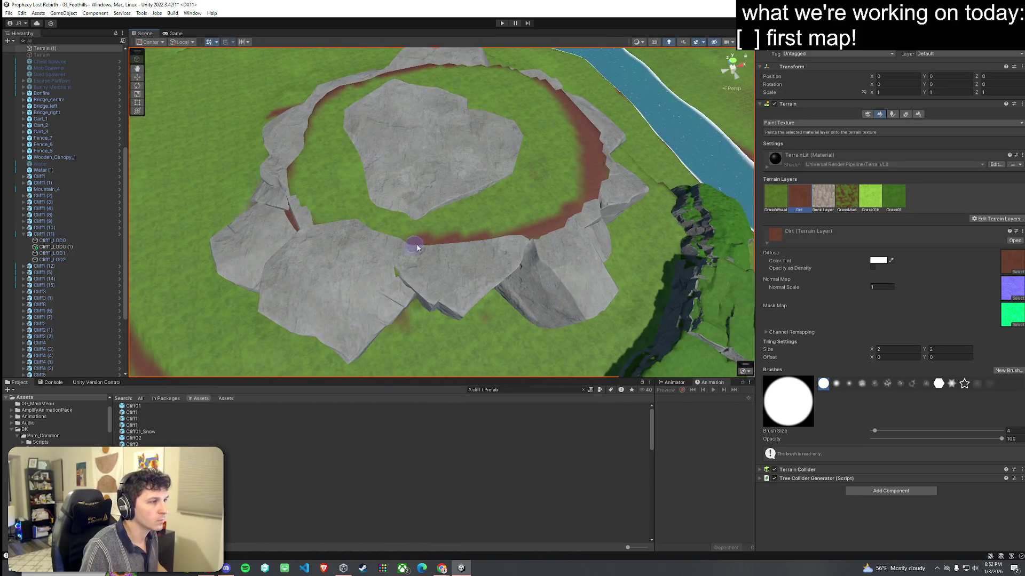
left_click(864, 195)
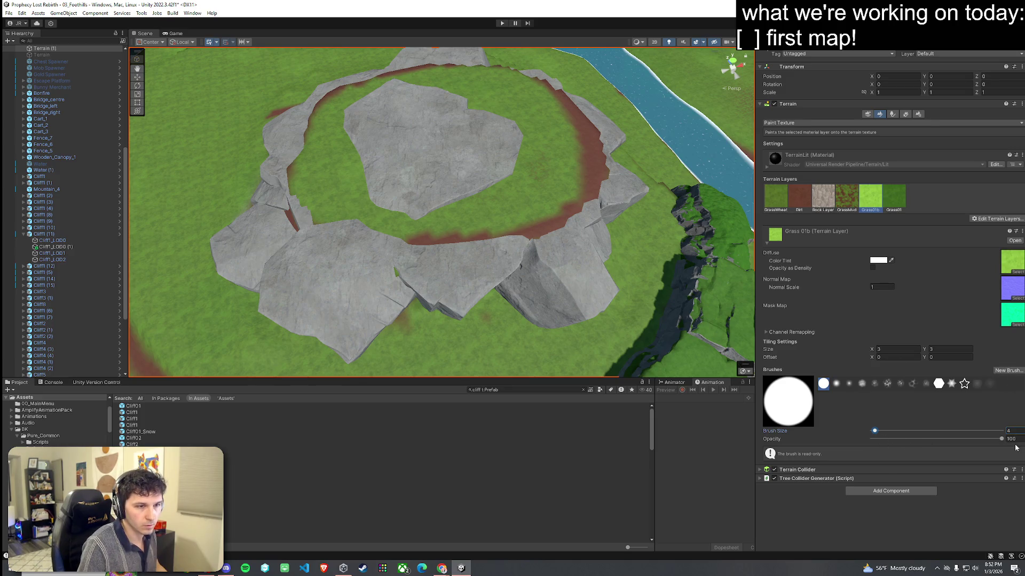
left_click(536, 192)
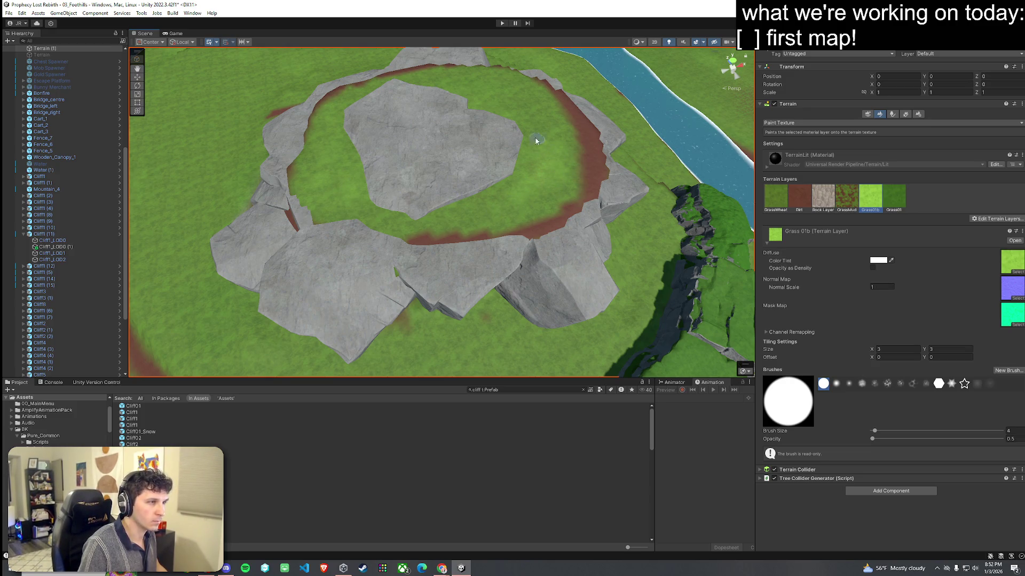
left_click(887, 194)
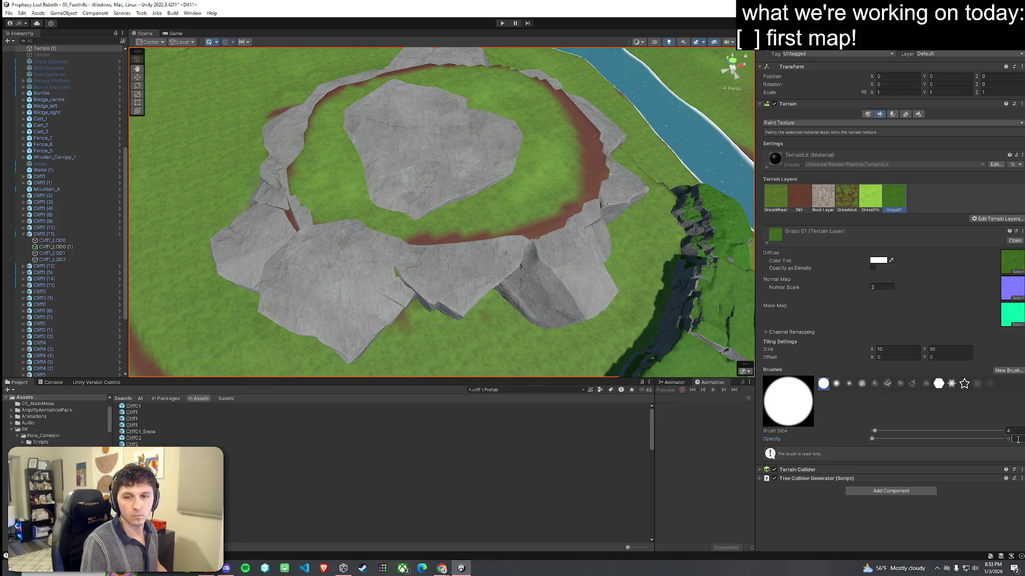
left_click(1007, 439)
type("8")
key("Return")
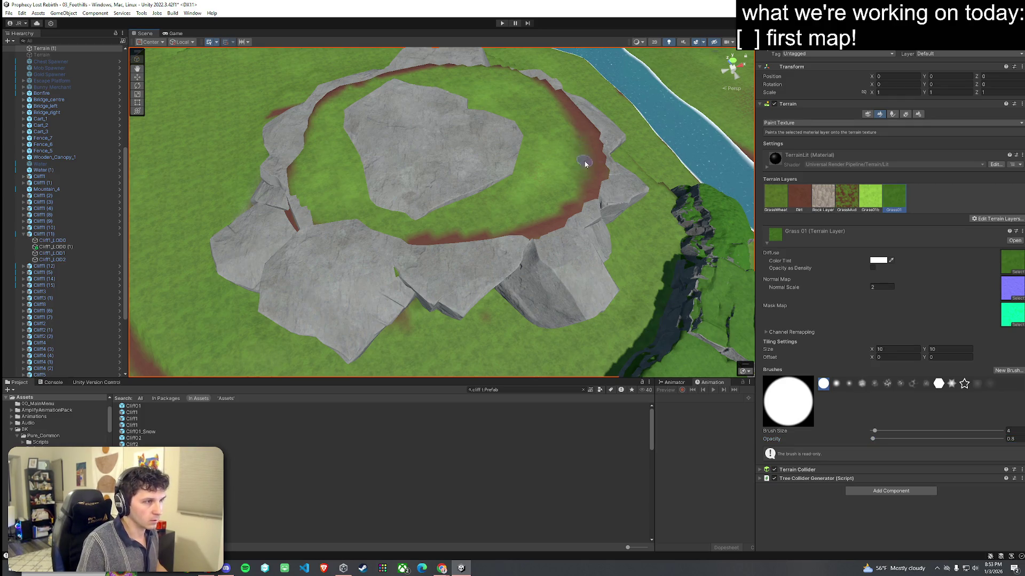
left_click(1021, 440)
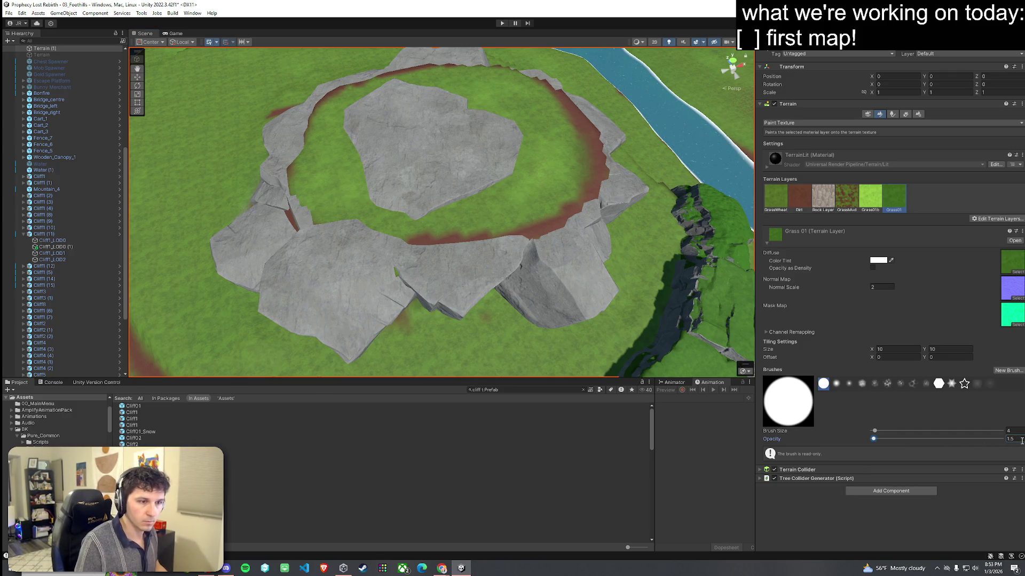
key("Return")
left_click_drag(566, 111, 585, 155)
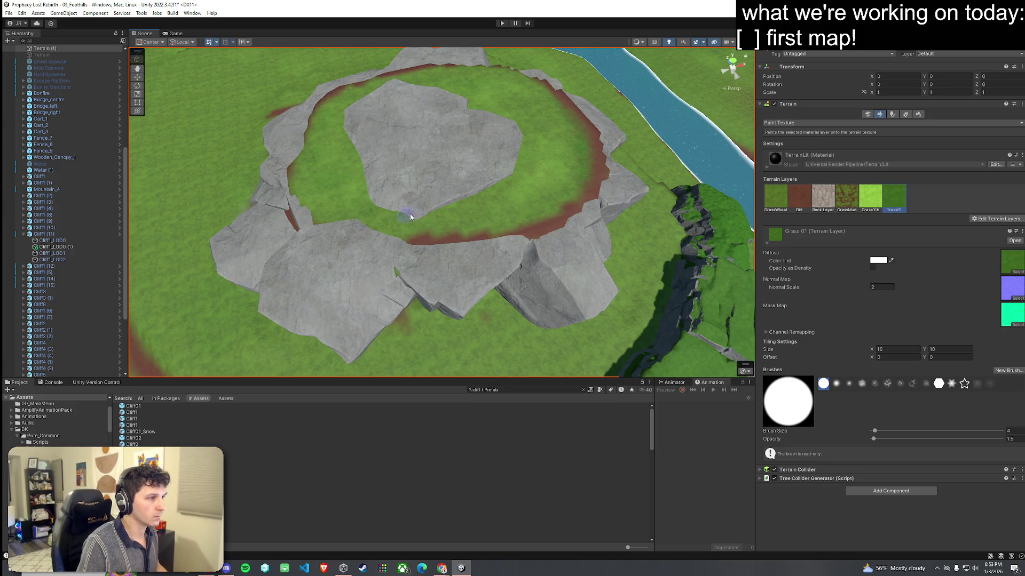
Step: Paint a dirt band along the plateau's cliff edge and green its inner edge with GrassWheat
left_click(800, 201)
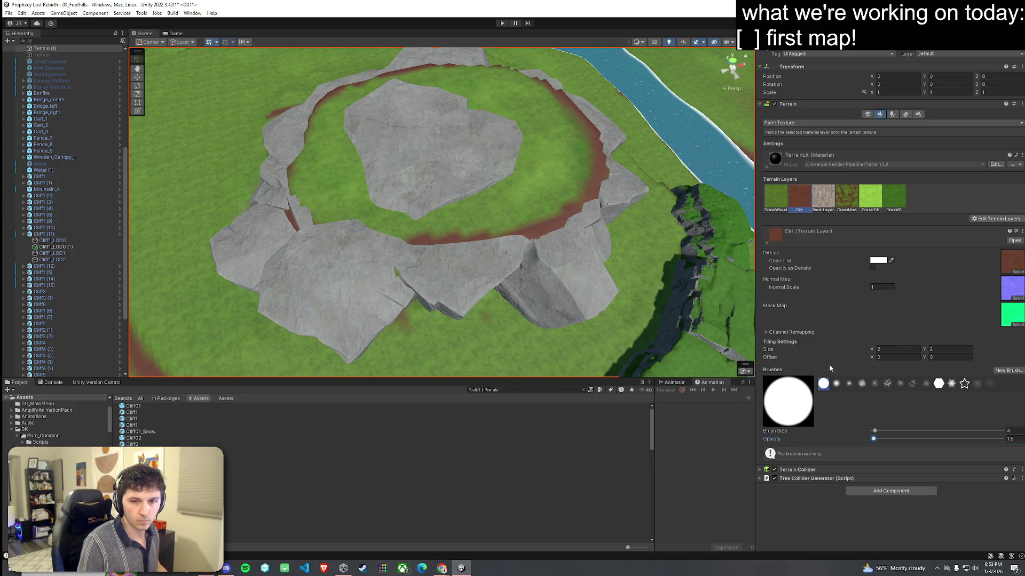
mouse_move(468, 241)
left_mouse_down()
mouse_move(328, 224)
mouse_move(287, 182)
mouse_move(295, 193)
mouse_move(291, 170)
mouse_move(303, 155)
left_mouse_up()
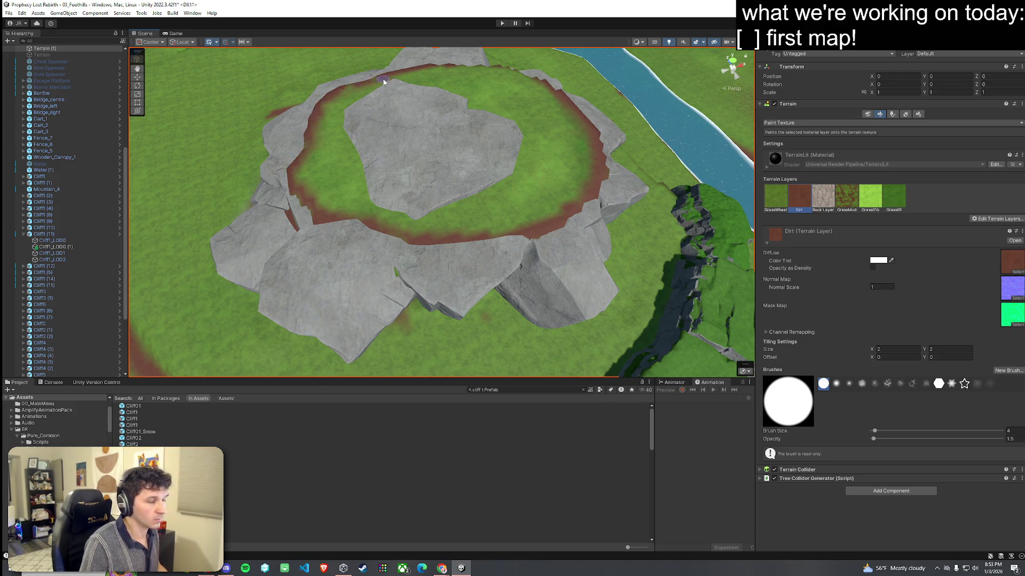
mouse_move(377, 110)
left_mouse_down("alt")
mouse_move(361, 160)
mouse_move(361, 142)
mouse_move(476, 105)
mouse_move(513, 152)
left_mouse_up("alt")
mouse_move(486, 233)
left_mouse_down()
mouse_move(343, 228)
mouse_move(308, 173)
mouse_move(316, 195)
mouse_move(366, 179)
left_mouse_up()
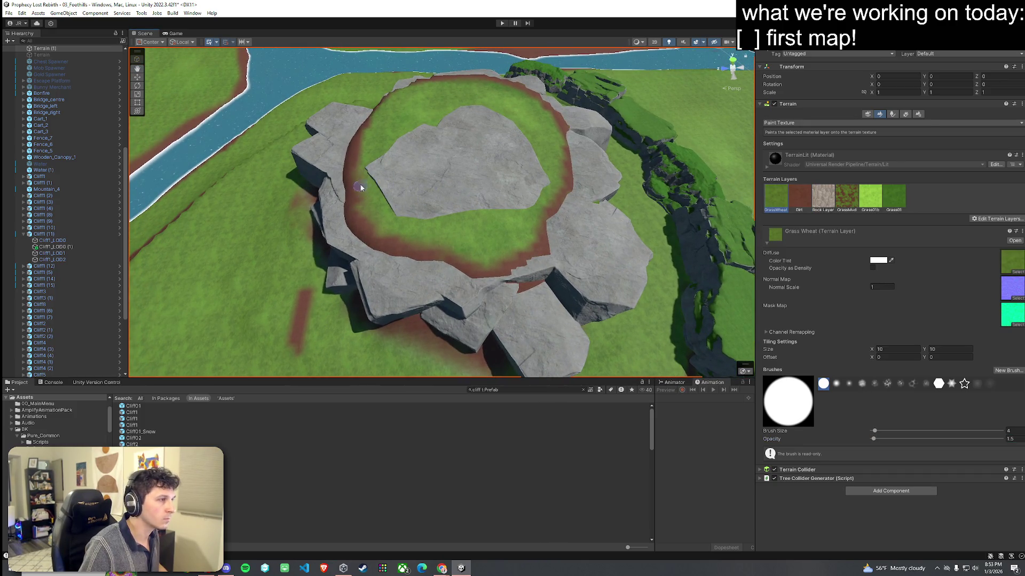
mouse_move(374, 219)
left_mouse_down()
mouse_move(366, 229)
mouse_move(355, 214)
mouse_move(407, 247)
mouse_move(486, 267)
mouse_move(538, 246)
left_mouse_up()
Step: Switch to Smooth Height with a size-19 brush at opacity 5.8
left_click(779, 123)
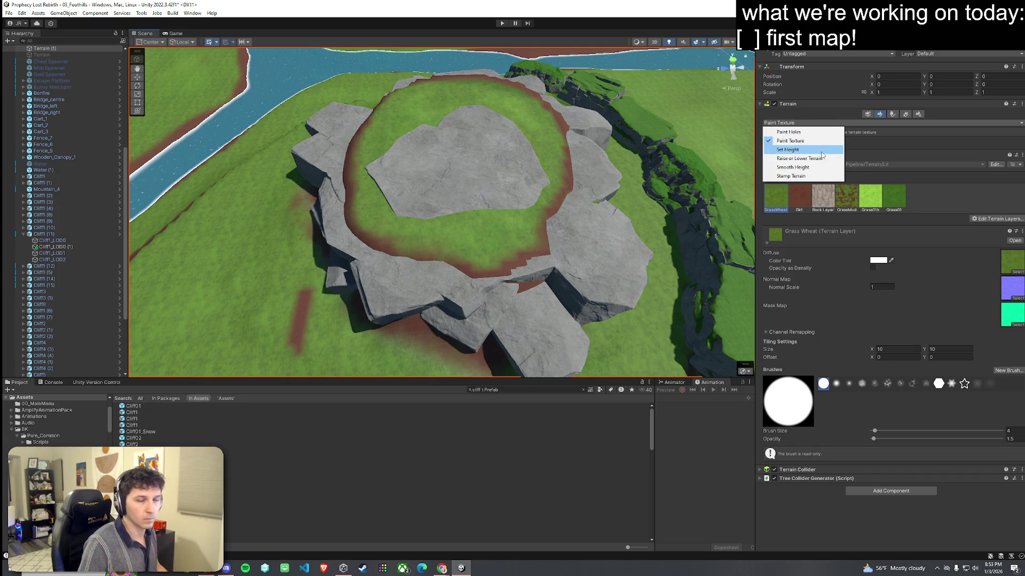
left_click(821, 170)
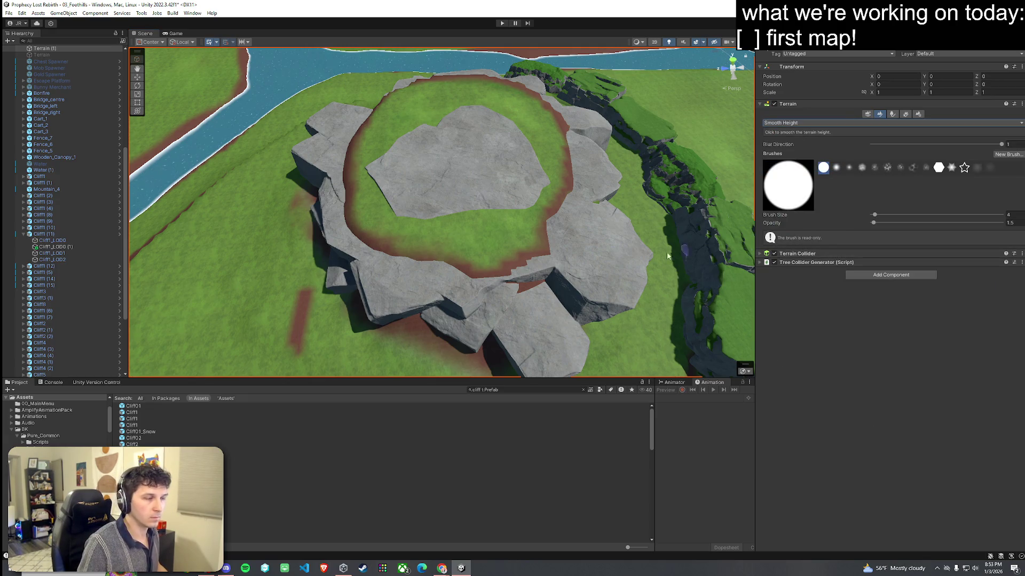
left_click_drag(875, 215, 883, 215)
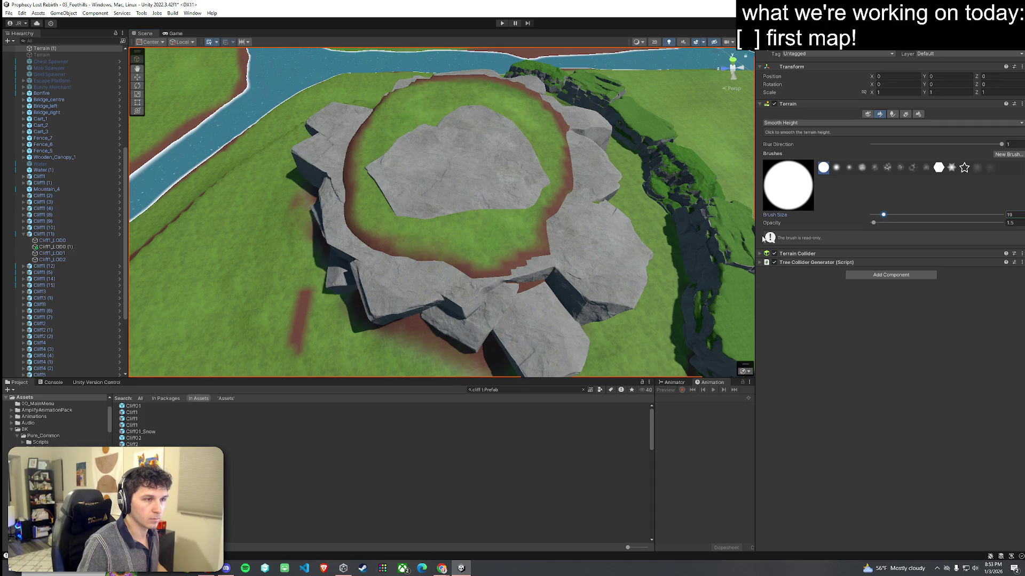
left_click(880, 227)
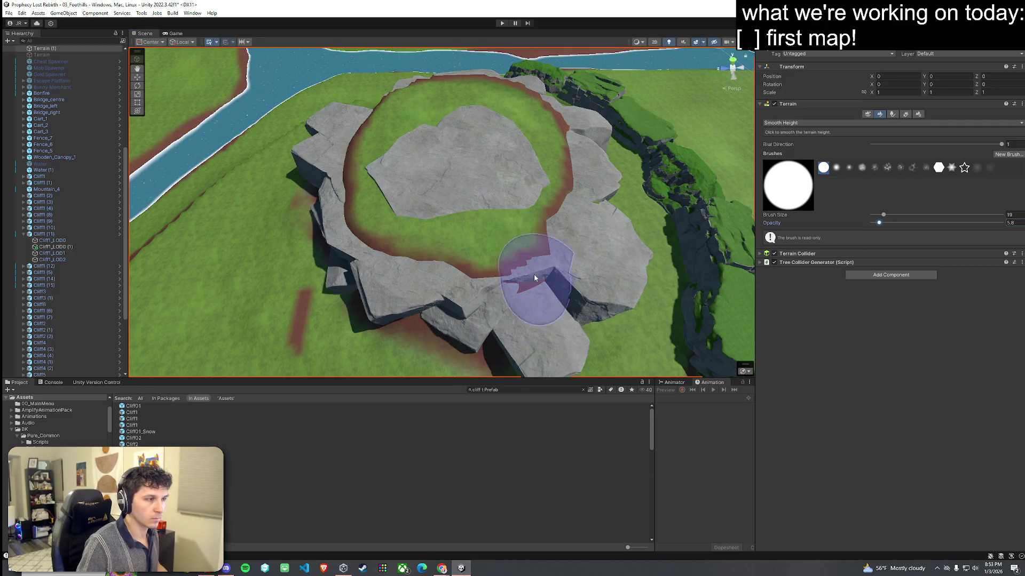
scroll(556, 288, "up", 5)
mouse_move(556, 287)
left_mouse_down()
mouse_move(595, 256)
mouse_move(488, 211)
mouse_move(446, 210)
mouse_move(470, 187)
mouse_move(442, 167)
mouse_move(451, 160)
mouse_move(505, 199)
left_mouse_up()
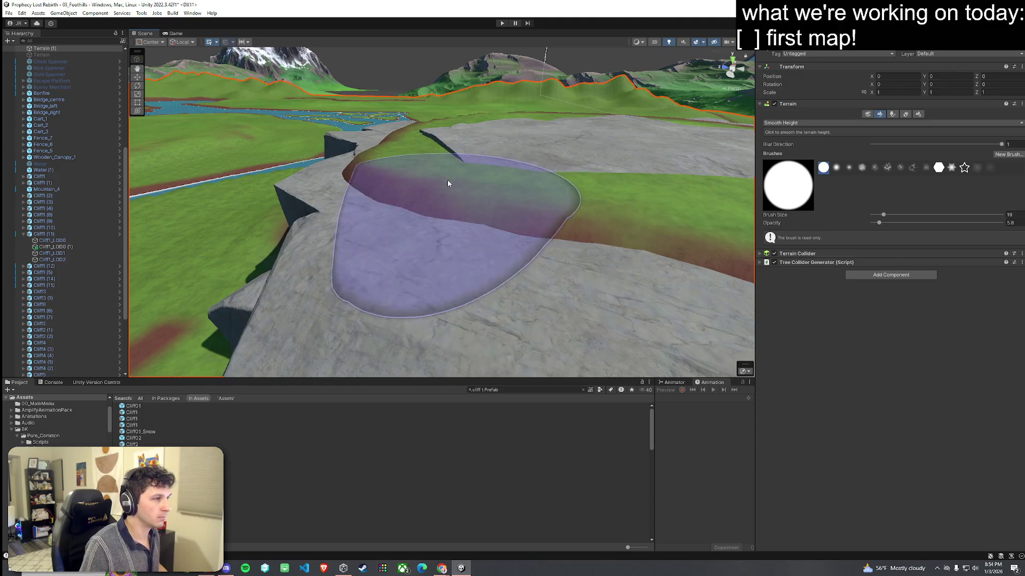
Step: Smooth the terrain across the rock plateau with the brush opacity raised to 20.6
scroll(485, 178, "down", 5)
left_click(898, 223)
mouse_move(315, 174)
left_mouse_down()
mouse_move(489, 194)
mouse_move(565, 172)
mouse_move(366, 194)
mouse_move(336, 153)
mouse_move(340, 184)
mouse_move(368, 213)
mouse_move(441, 202)
mouse_move(670, 202)
mouse_move(770, 172)
mouse_move(470, 198)
left_mouse_up()
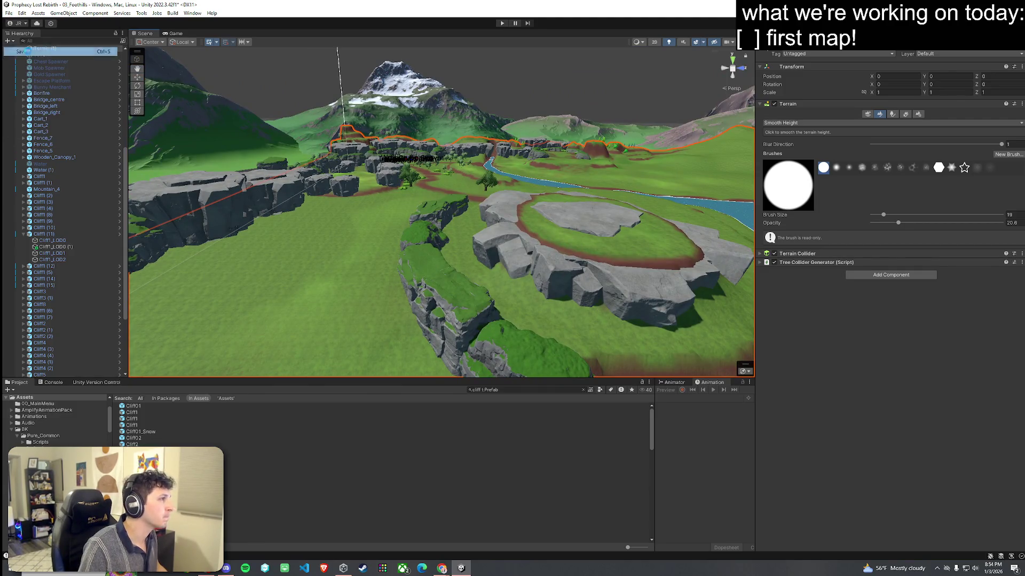
left_click(891, 114)
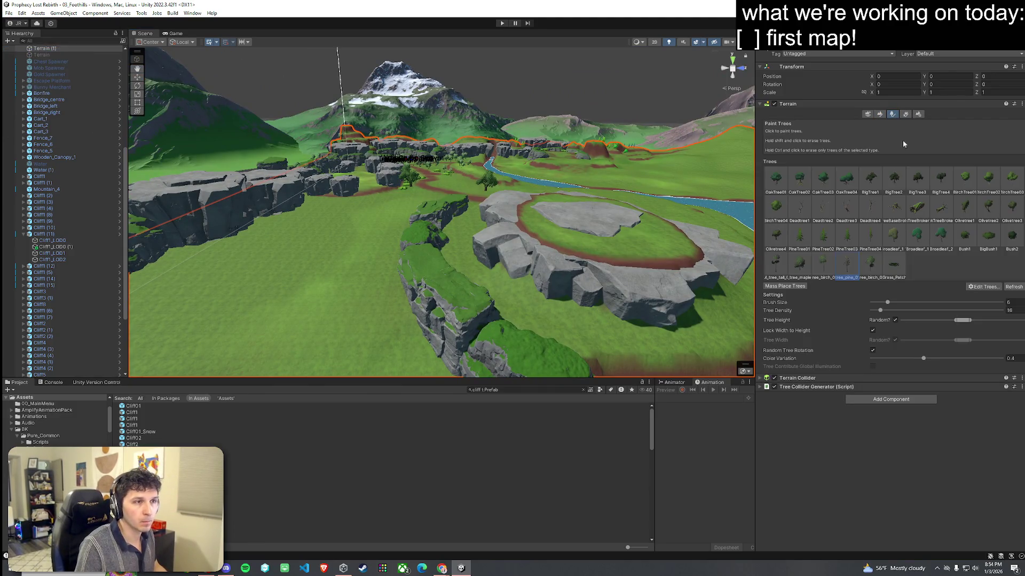
Step: Choose Broadleaf_1 as the tree prototype and bring the plateau into view for painting trees
left_click_drag(622, 213, 605, 234)
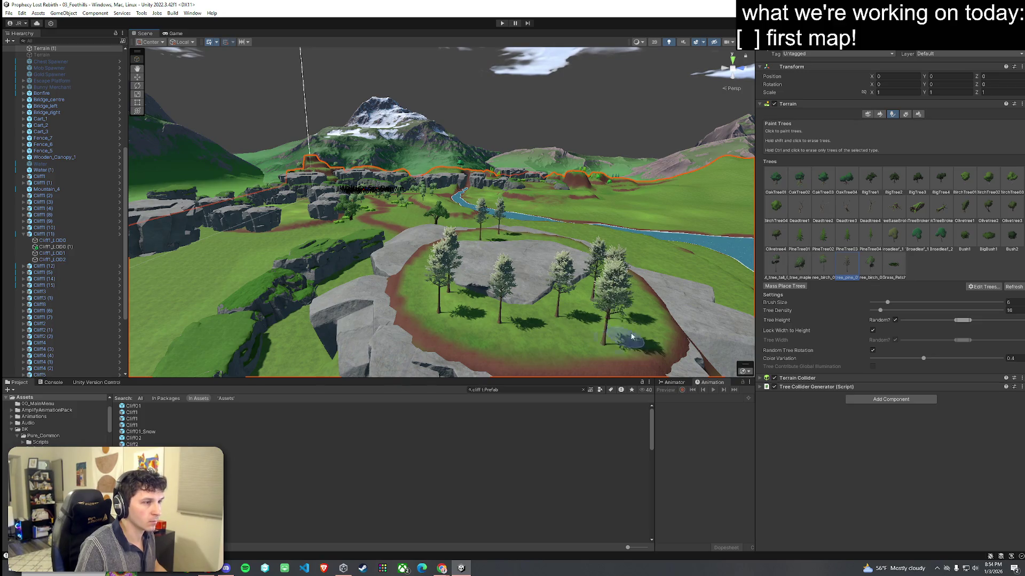
left_click(896, 238)
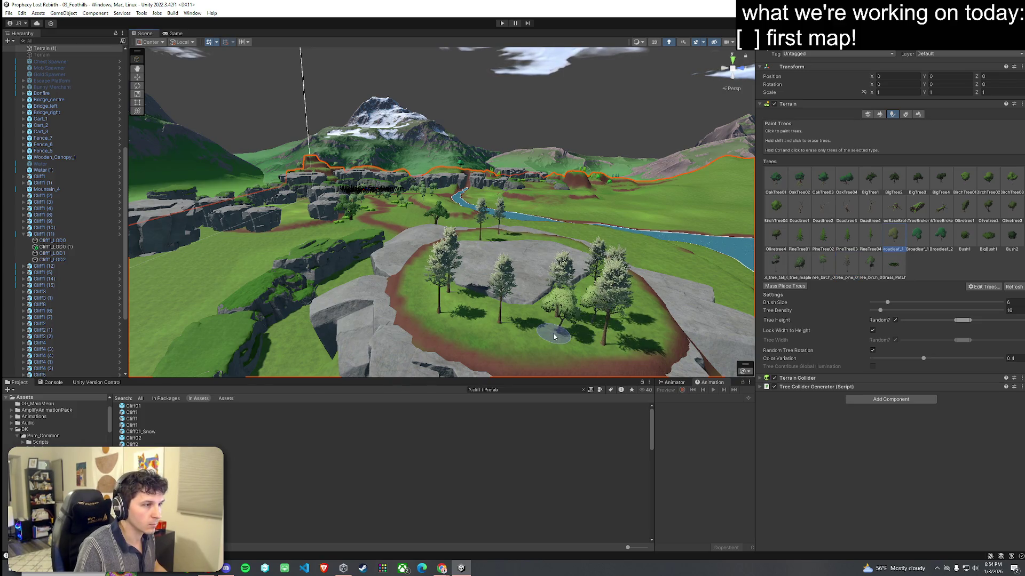
left_click_drag(526, 331, 488, 320)
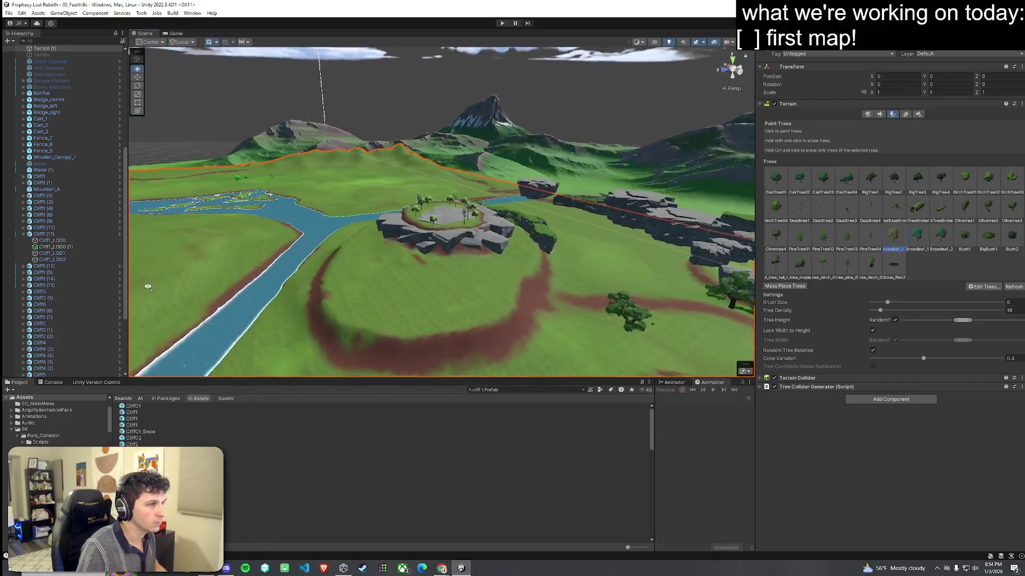
Step: Fly over the cliffs to the meadow's dirt patches, then return to Smooth Height
left_click(8, 13)
left_click(9, 12)
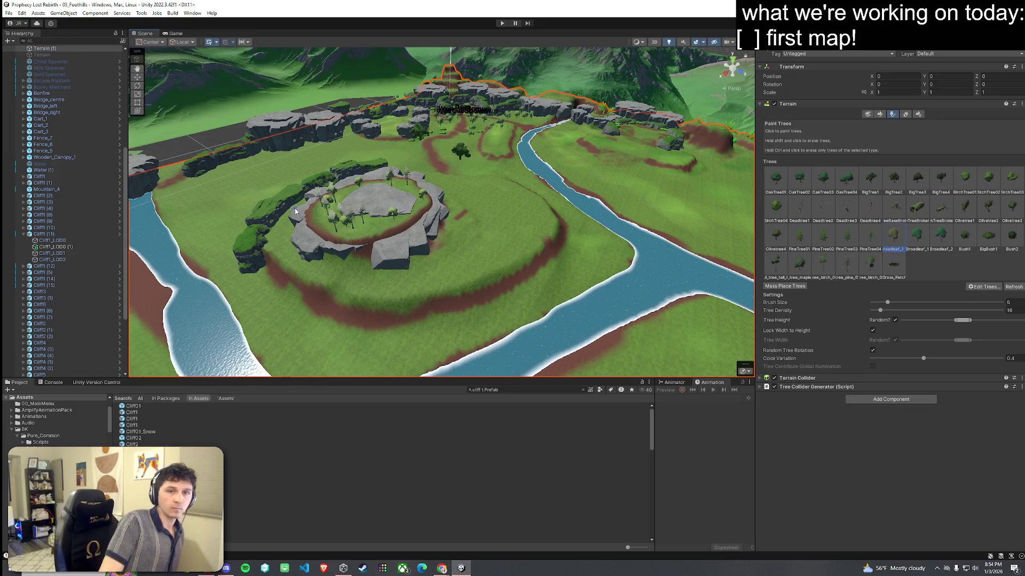
left_click_drag(295, 211, 345, 232)
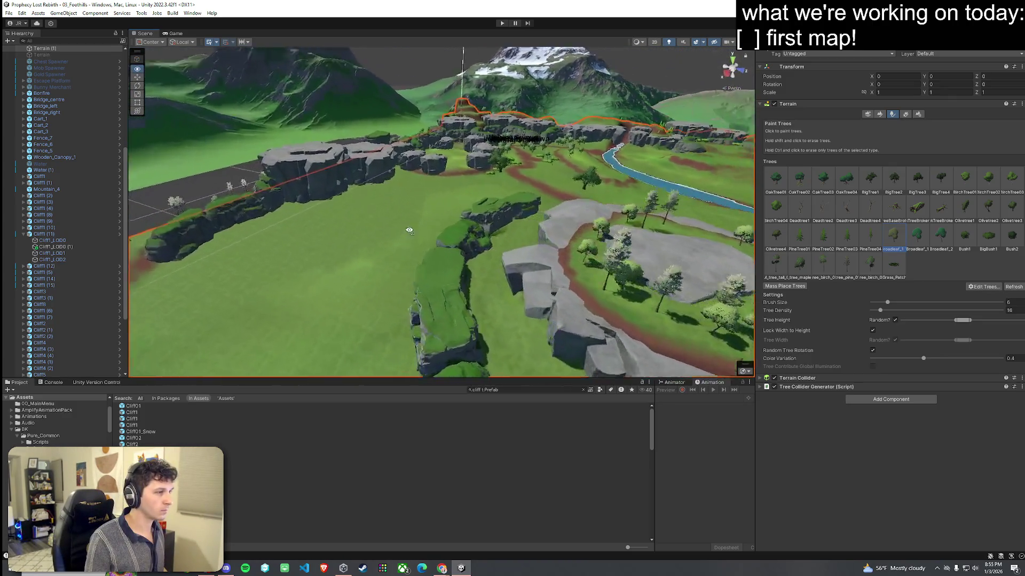
mouse_move(536, 210)
left_mouse_down()
mouse_move(388, 222)
mouse_move(384, 235)
mouse_move(393, 245)
mouse_move(421, 235)
mouse_move(436, 201)
mouse_move(549, 270)
mouse_move(722, 301)
mouse_move(537, 263)
left_mouse_up()
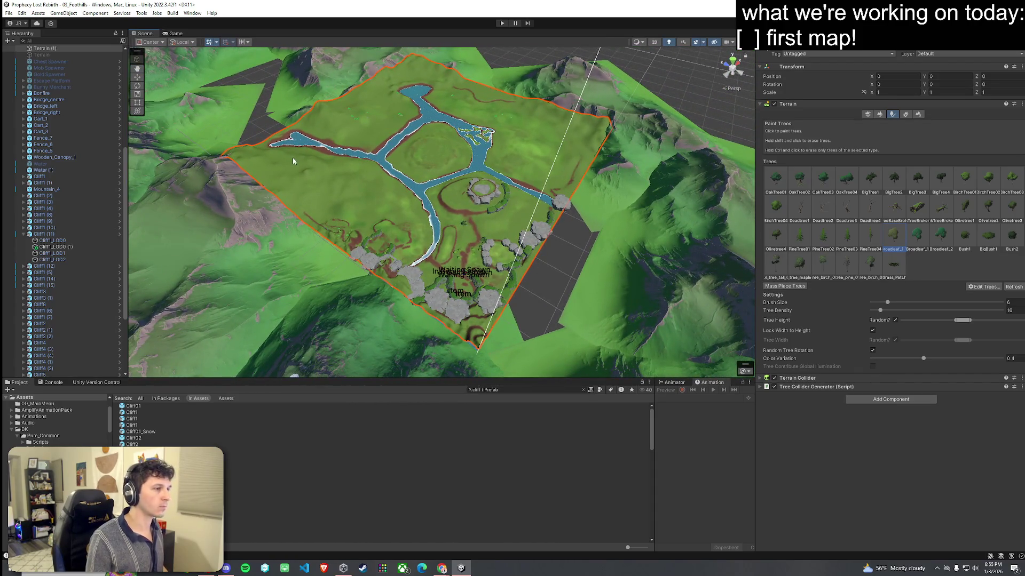
left_click(22, 13)
left_click(21, 13)
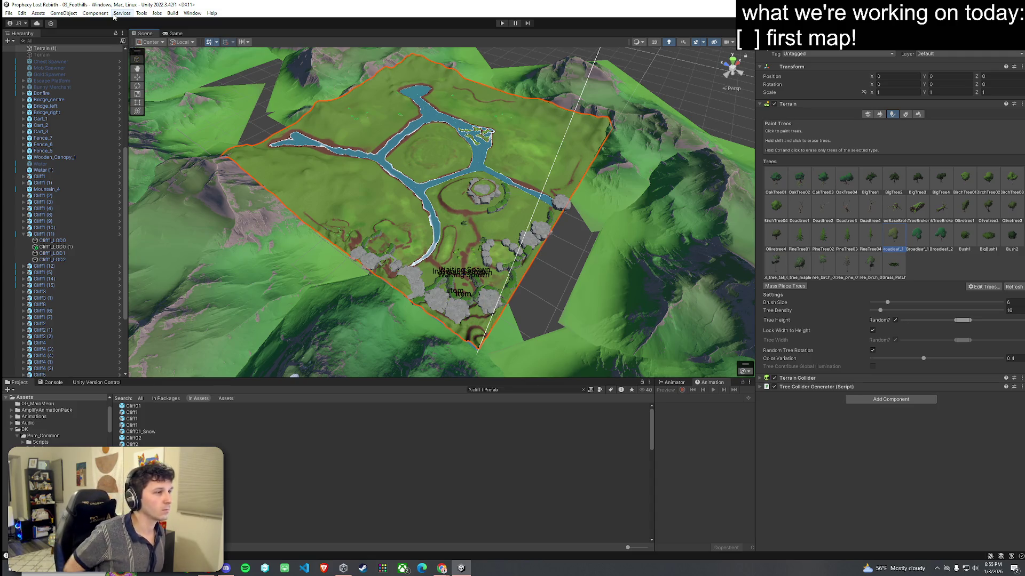
mouse_move(320, 203)
left_mouse_down()
mouse_move(337, 206)
mouse_move(149, 120)
left_mouse_up()
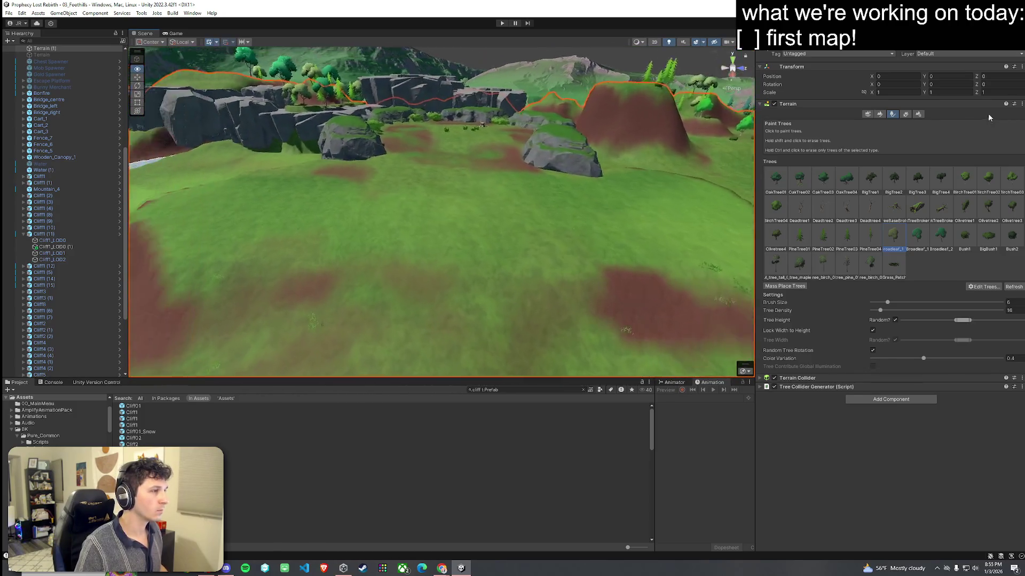
scroll(426, 170, "down", 3)
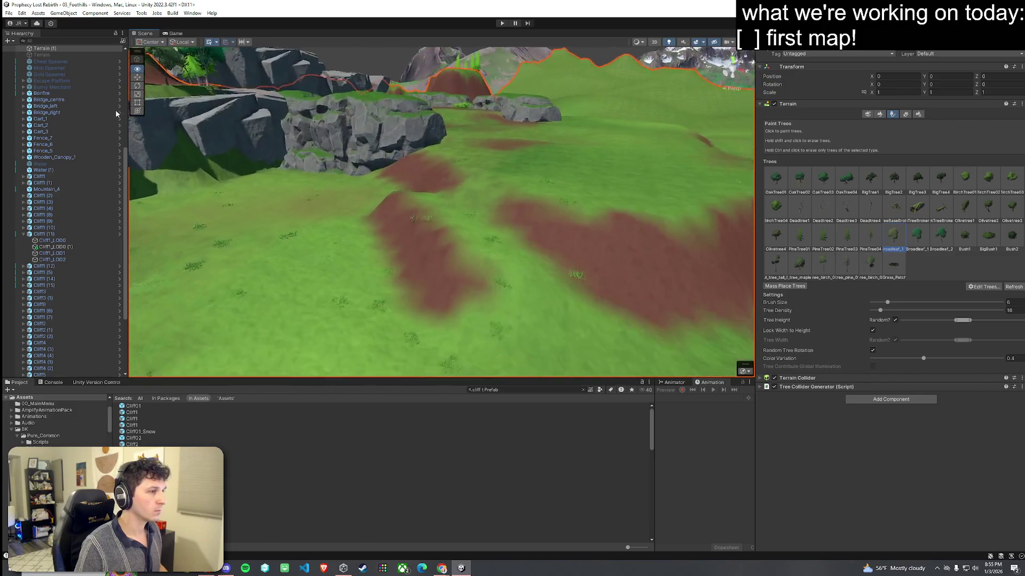
left_click(879, 115)
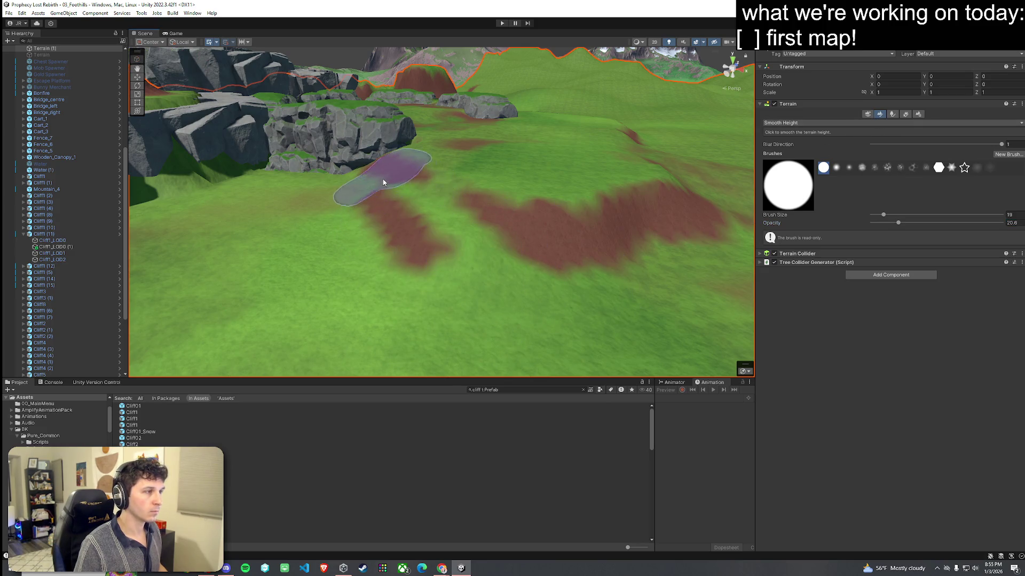
Step: Paint grass over the central meadow dirt patches with Paint Texture
left_click(814, 126)
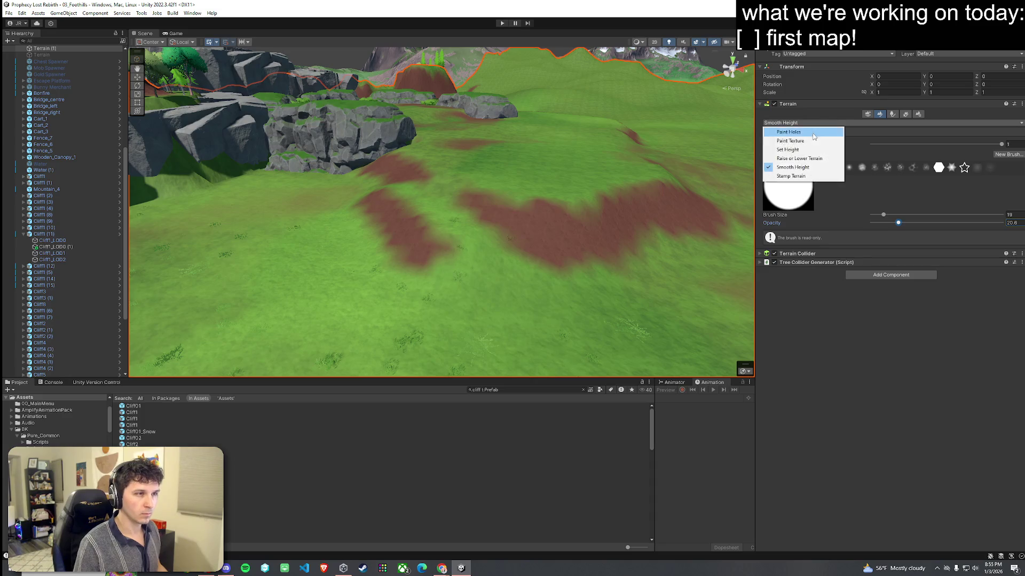
left_click(801, 149)
mouse_move(533, 224)
left_mouse_down()
mouse_move(453, 233)
mouse_move(399, 178)
left_mouse_up()
mouse_move(679, 185)
left_mouse_down()
mouse_move(526, 215)
mouse_move(661, 187)
mouse_move(651, 174)
mouse_move(563, 183)
mouse_move(407, 231)
mouse_move(601, 198)
mouse_move(528, 206)
mouse_move(619, 176)
mouse_move(707, 165)
mouse_move(478, 248)
left_mouse_up()
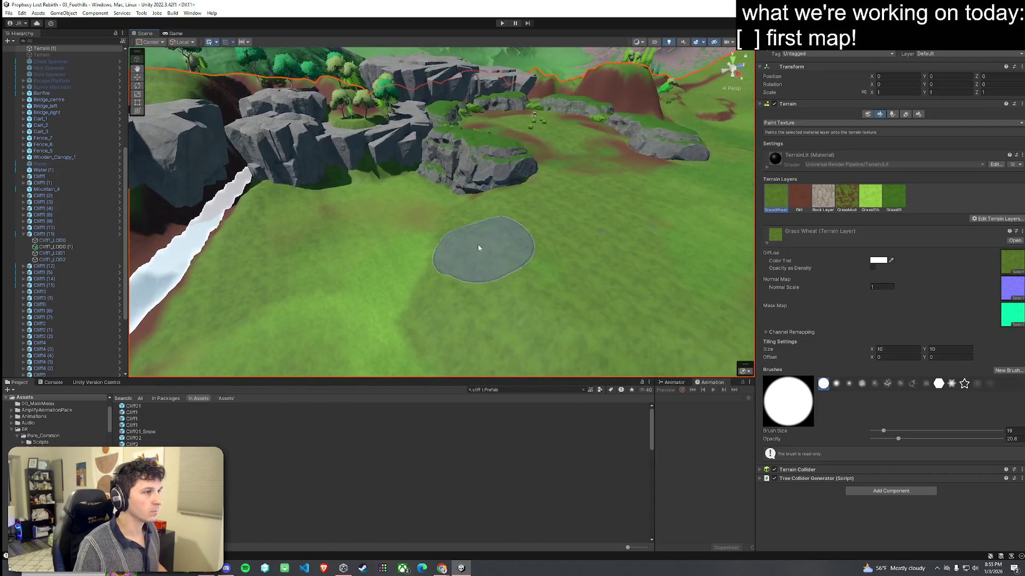
Step: Drag a Cliff2 rock into the meadow below the cliffs and rotate it
mouse_move(436, 443)
left_mouse_down()
mouse_move(472, 212)
mouse_move(489, 177)
mouse_move(433, 217)
mouse_move(485, 203)
mouse_move(491, 220)
mouse_move(500, 208)
mouse_move(647, 235)
mouse_move(614, 237)
left_mouse_up()
key("e")
left_click(526, 221)
Step: Shift and rotate Cliff2 (6) into place beside the earlier rock, extending the low cliff row
left_click(510, 243)
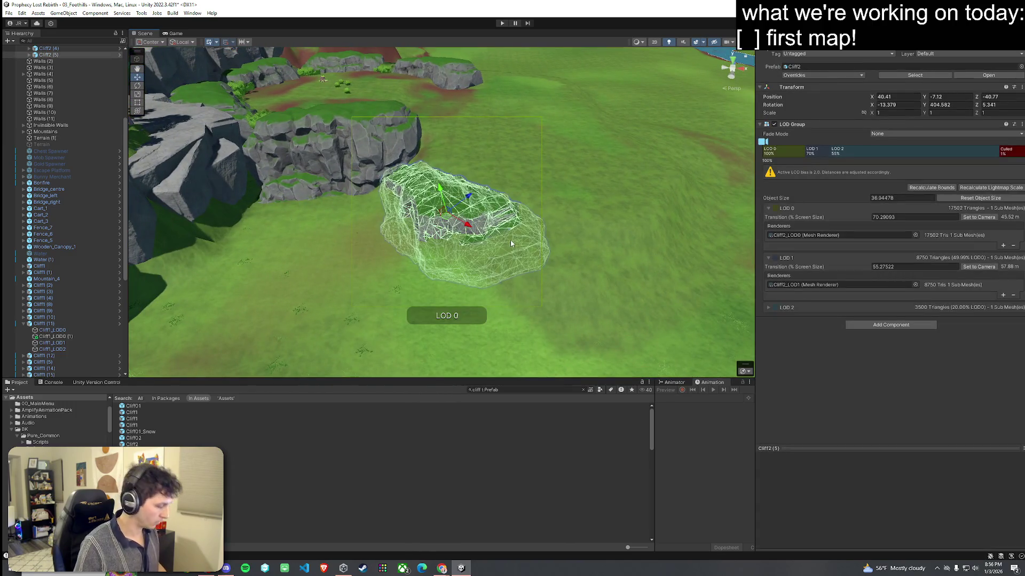
left_click_drag(448, 219, 602, 265)
key("e")
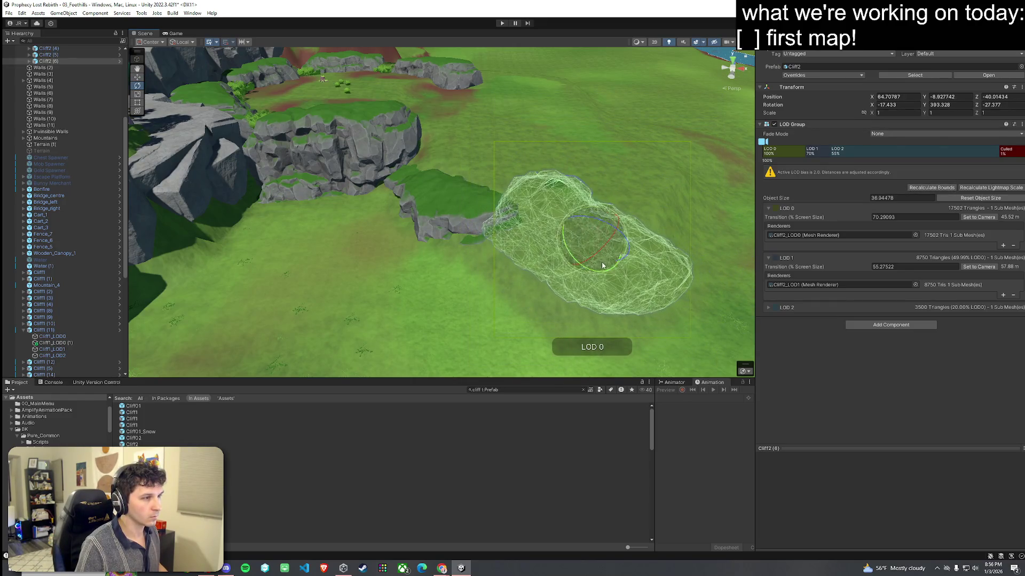
mouse_move(563, 236)
left_mouse_down()
mouse_move(592, 234)
mouse_move(582, 232)
mouse_move(618, 213)
left_mouse_up()
key("w")
key("f")
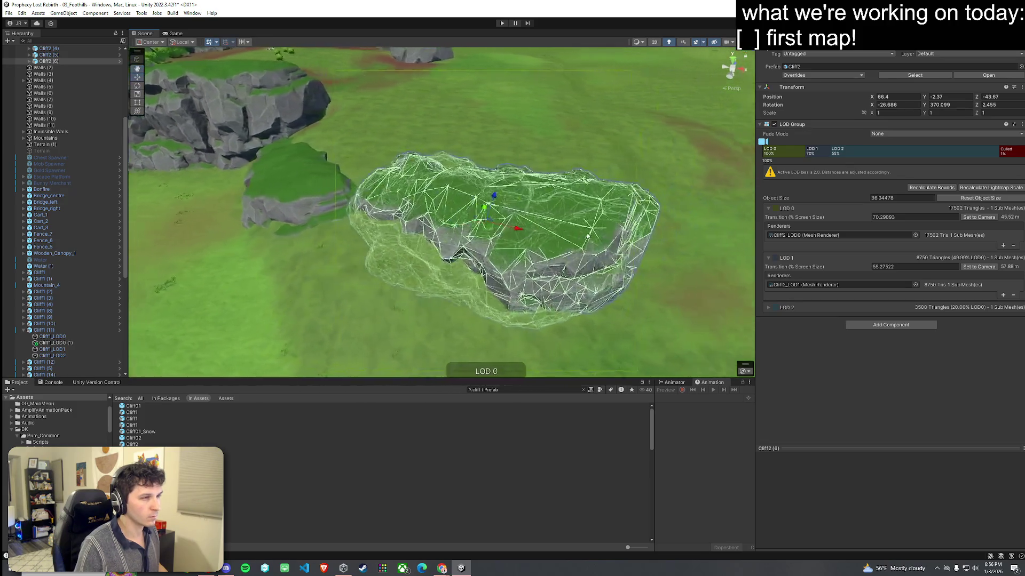
key("e")
left_click_drag(477, 234, 483, 230)
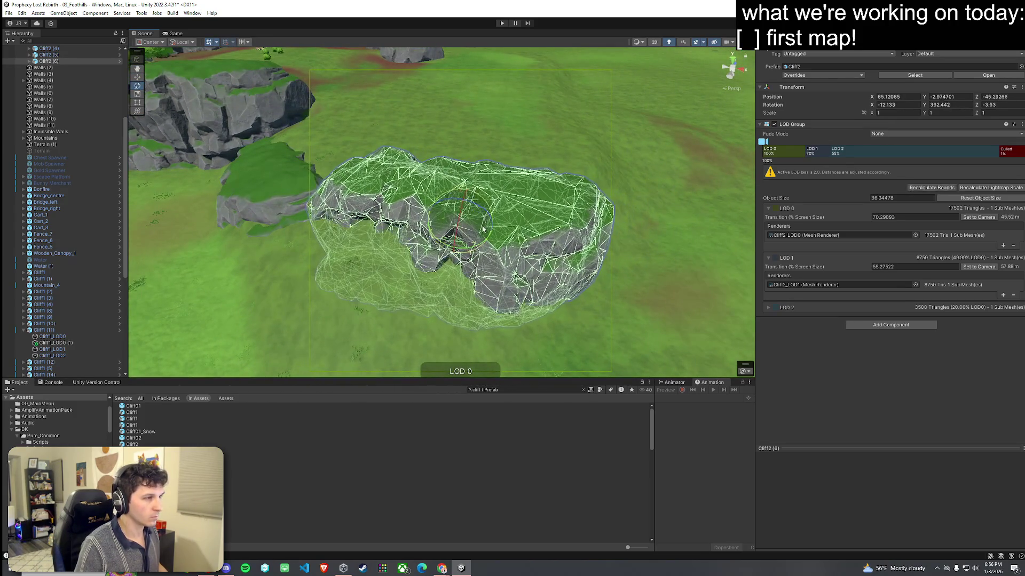
left_click(283, 230)
mouse_move(283, 229)
left_mouse_down()
mouse_move(505, 226)
mouse_move(401, 213)
mouse_move(289, 217)
mouse_move(295, 200)
mouse_move(300, 210)
mouse_move(453, 206)
mouse_move(513, 220)
left_mouse_up()
left_click(523, 242)
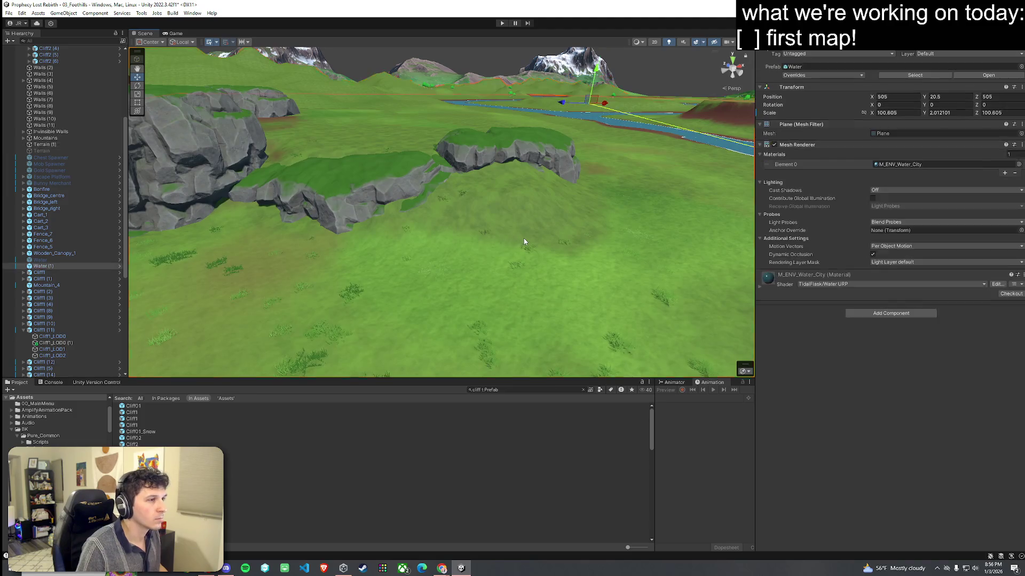
Step: Switch the terrain tool to Set Height at target 21.3514 and orbit over the cliffs and river
mouse_move(636, 193)
left_mouse_down()
mouse_move(572, 194)
mouse_move(395, 231)
mouse_move(426, 231)
left_mouse_up()
left_click(437, 231)
left_click(879, 114)
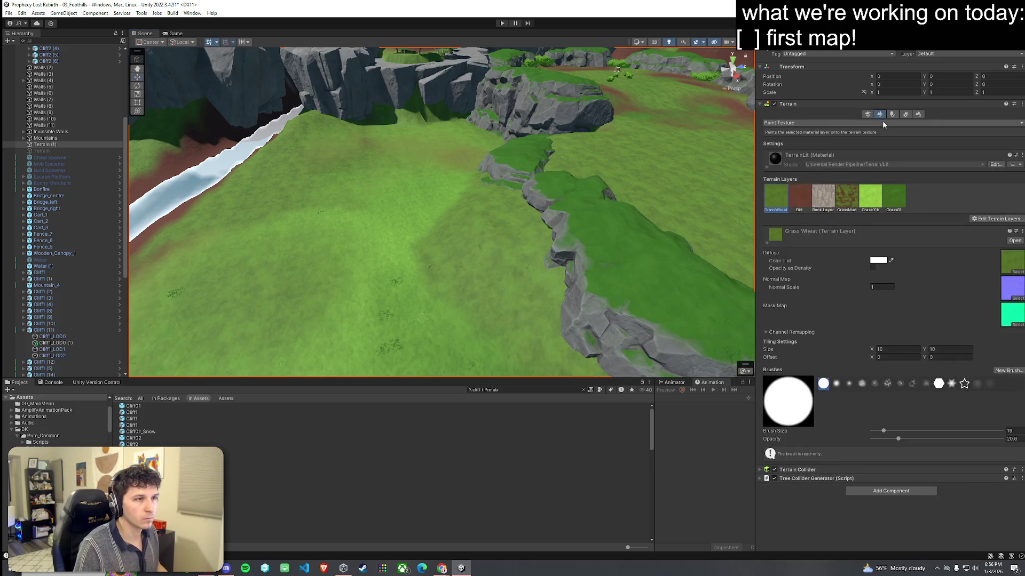
left_click(825, 149)
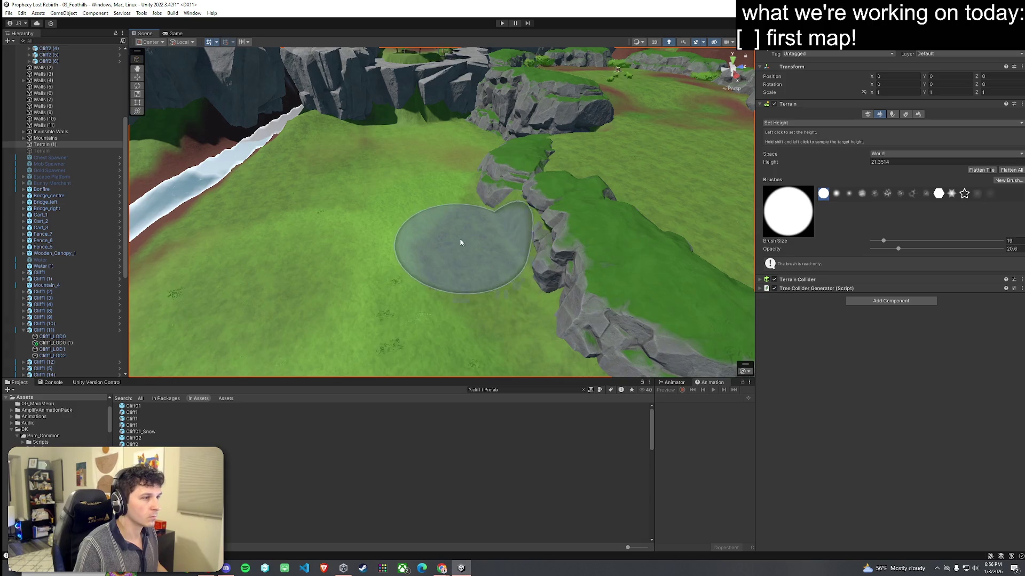
mouse_move(478, 290)
left_mouse_down()
mouse_move(588, 293)
mouse_move(579, 277)
mouse_move(678, 260)
mouse_move(433, 238)
left_mouse_up()
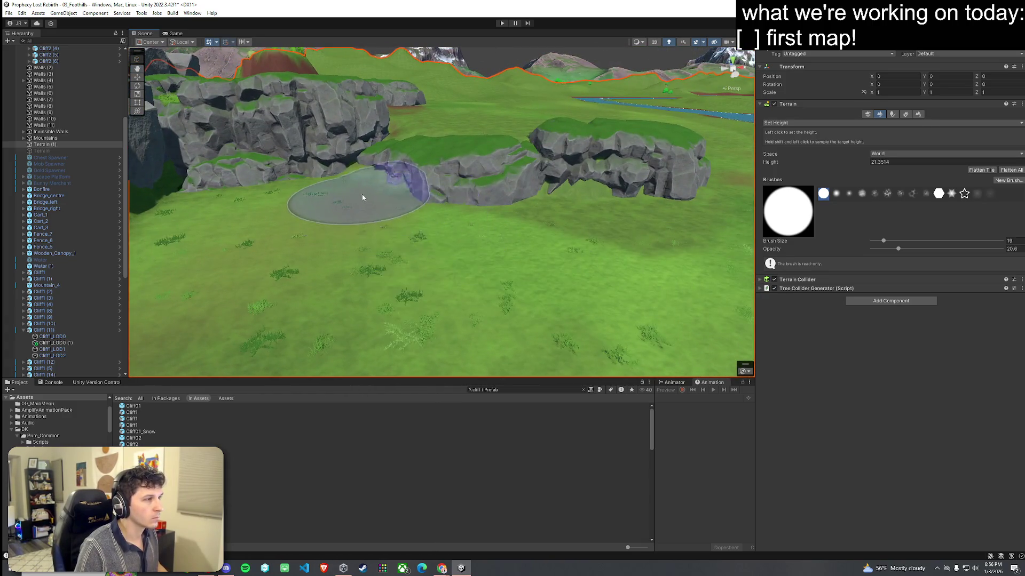
mouse_move(324, 201)
left_mouse_down()
mouse_move(435, 258)
mouse_move(450, 229)
mouse_move(348, 235)
mouse_move(378, 262)
mouse_move(474, 284)
mouse_move(373, 279)
mouse_move(401, 269)
mouse_move(347, 278)
left_mouse_up()
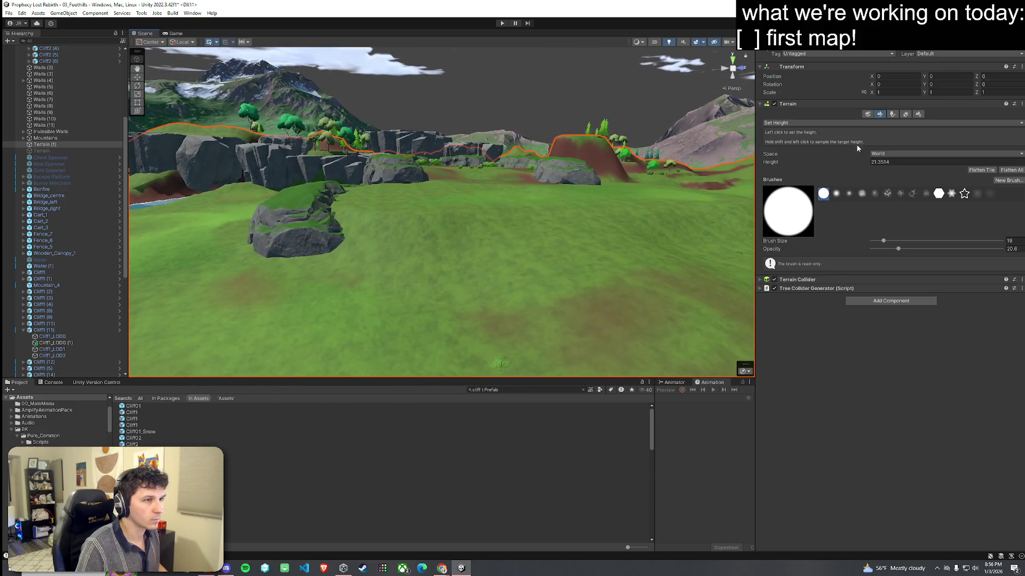
mouse_move(548, 211)
left_mouse_down()
mouse_move(491, 277)
mouse_move(528, 300)
mouse_move(501, 302)
mouse_move(492, 281)
mouse_move(369, 251)
mouse_move(316, 183)
mouse_move(476, 293)
mouse_move(469, 299)
left_mouse_up()
left_click(412, 427)
Step: Duplicate Cliff2 (6) into Cliff2 (7), place it beside the neighbouring cliff, and save the scene
left_click(411, 243)
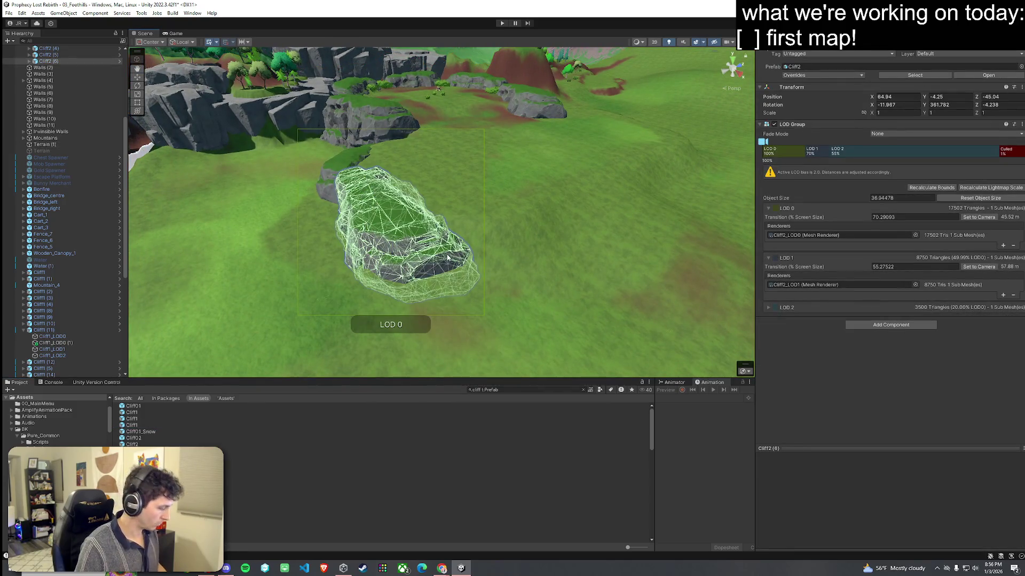
key("ctrl+d")
mouse_move(397, 231)
left_mouse_down()
mouse_move(515, 185)
mouse_move(513, 200)
left_mouse_up()
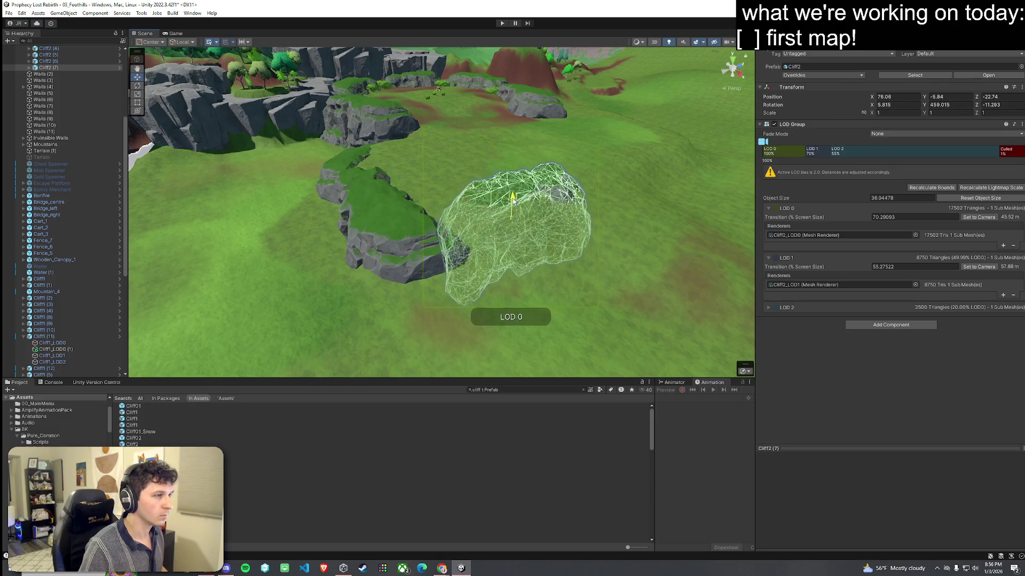
key("e")
left_click_drag(504, 238, 506, 225)
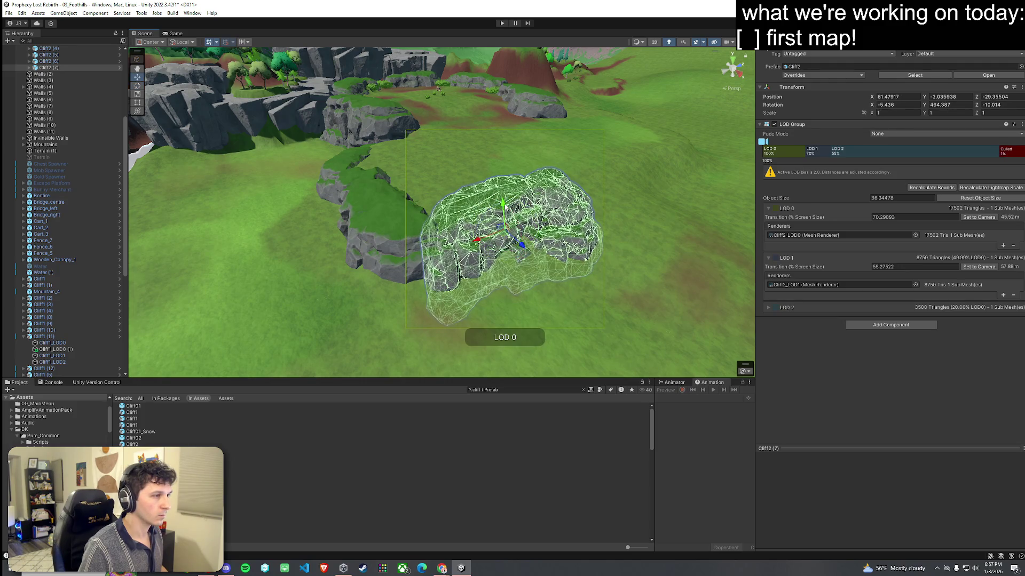
key("ctrl+z")
key("f")
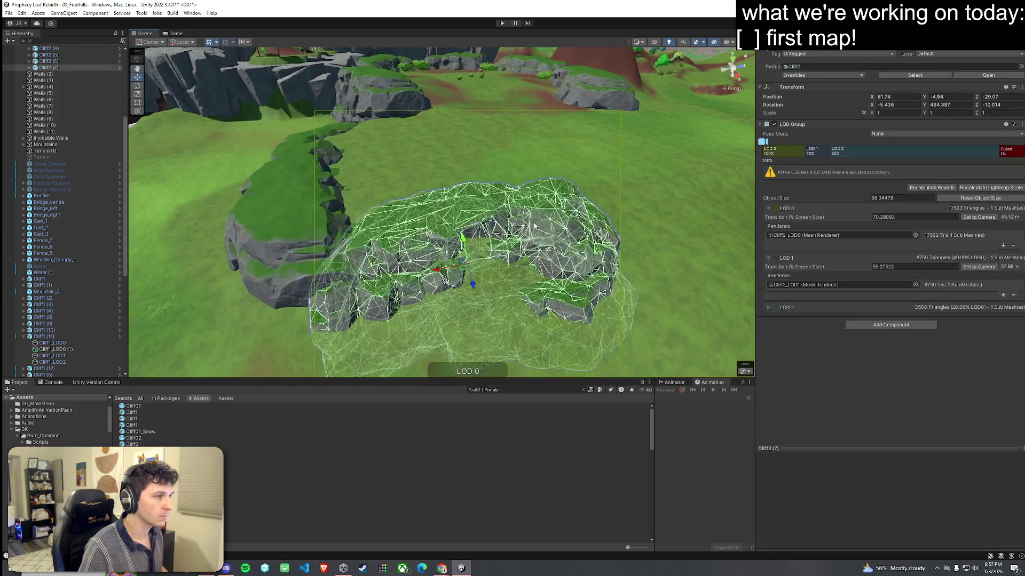
mouse_move(469, 268)
left_mouse_down()
mouse_move(423, 283)
mouse_move(448, 283)
mouse_move(437, 303)
left_mouse_up()
key("e")
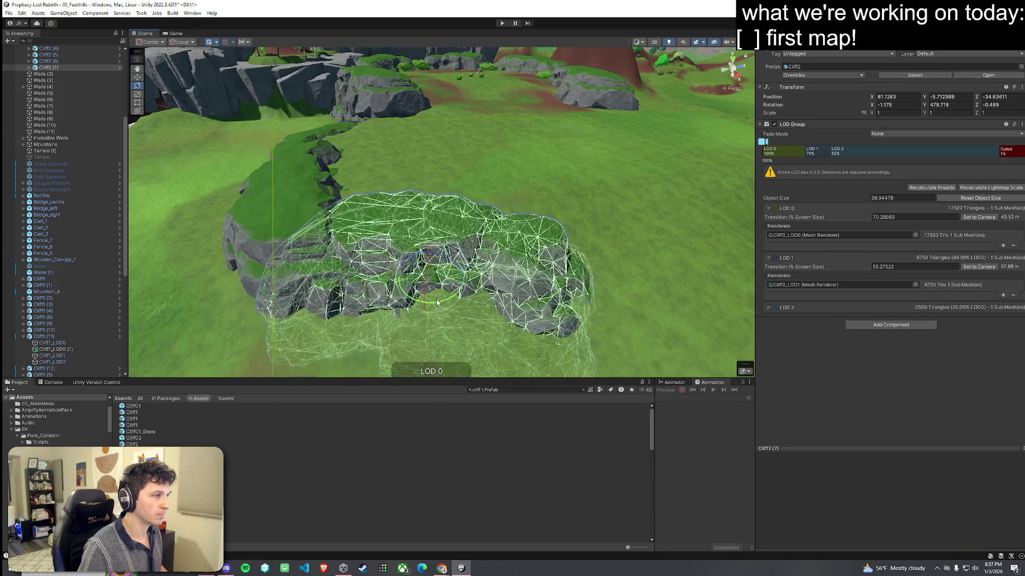
left_click(533, 235)
mouse_move(534, 234)
left_mouse_down()
mouse_move(549, 224)
mouse_move(487, 231)
mouse_move(576, 220)
mouse_move(563, 203)
mouse_move(434, 201)
mouse_move(423, 213)
mouse_move(461, 182)
mouse_move(519, 175)
mouse_move(550, 194)
mouse_move(549, 229)
mouse_move(487, 234)
mouse_move(480, 248)
left_mouse_up()
left_click(9, 13)
left_click(21, 51)
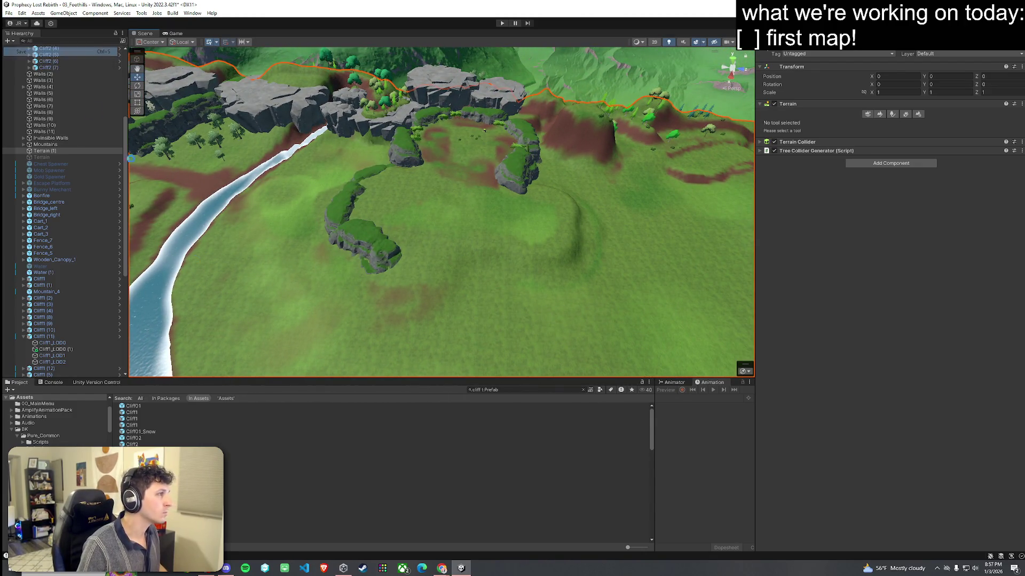
Step: Duplicate three Cliff2 pieces and move and rotate the copies into a curved ridge across the meadow
left_click(367, 178)
left_click(343, 210, "shift")
left_click_drag(342, 209, 397, 231)
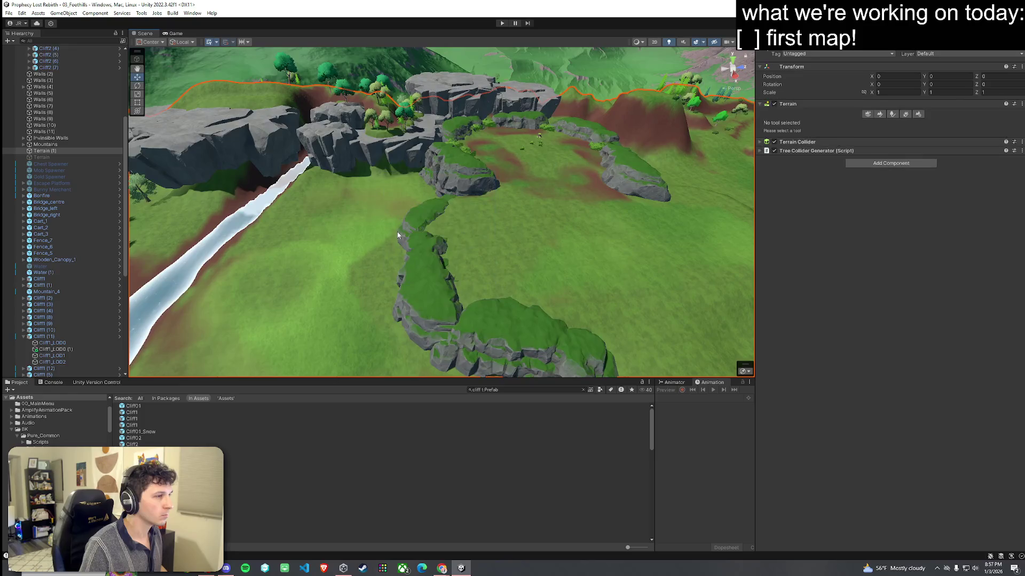
left_click(397, 232)
left_click(428, 271, "shift")
left_click(521, 338, "shift")
scroll(480, 336, "down", 6)
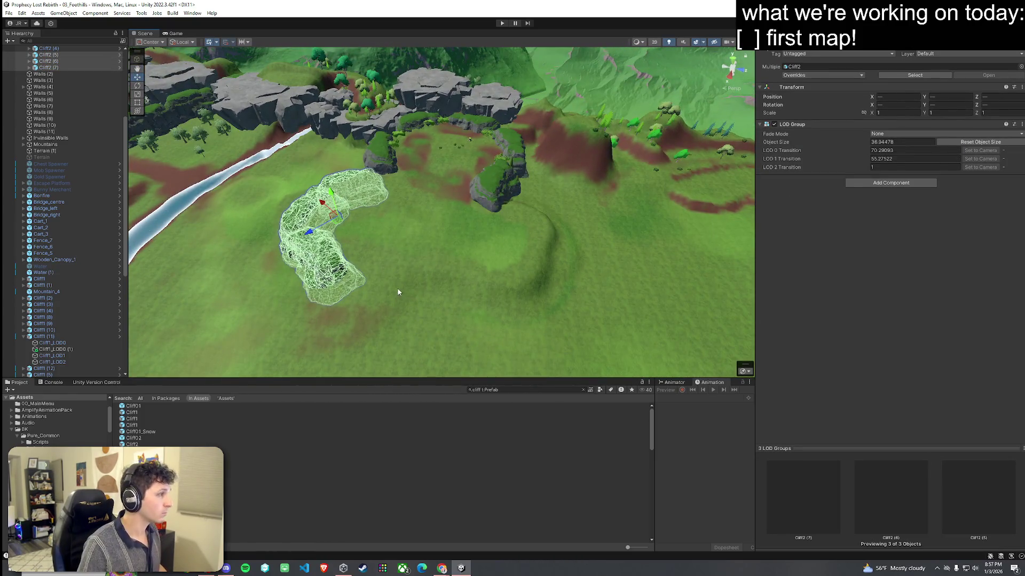
key("ctrl+d")
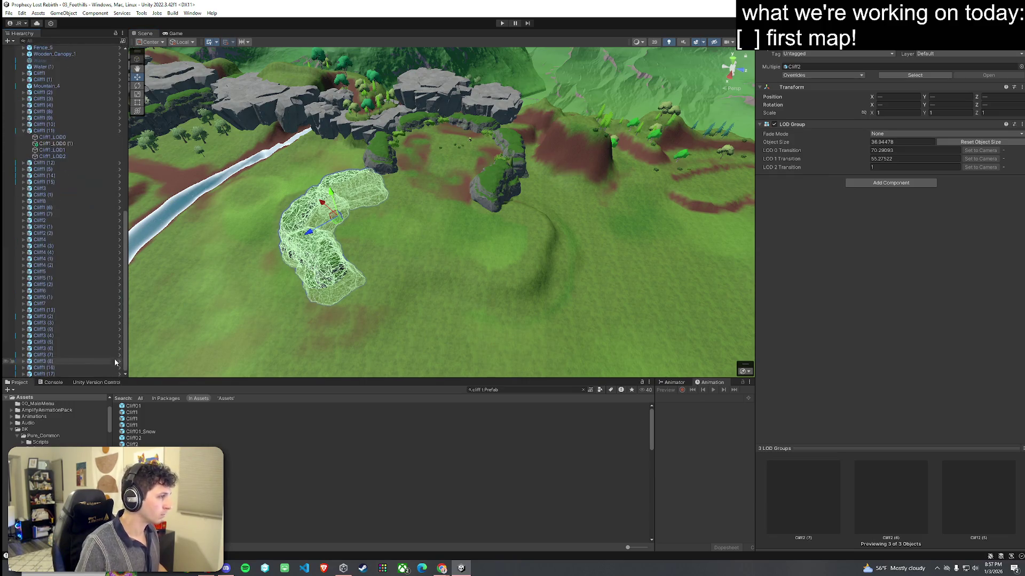
mouse_move(338, 223)
left_mouse_down()
mouse_move(397, 218)
mouse_move(736, 249)
left_mouse_up()
key("e")
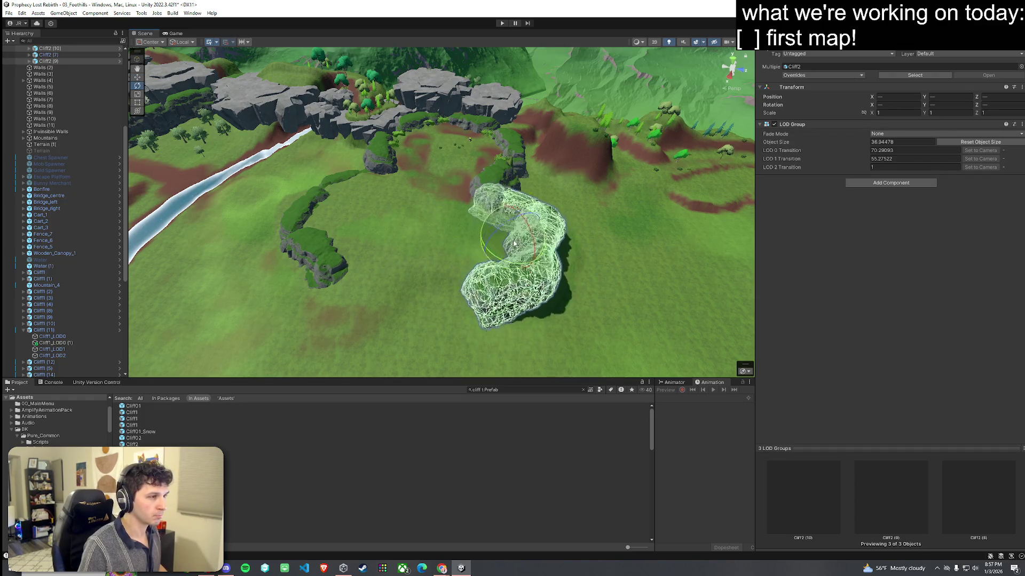
left_click_drag(513, 240, 527, 239)
mouse_move(581, 260)
left_mouse_down()
mouse_move(595, 300)
mouse_move(425, 255)
mouse_move(453, 237)
mouse_move(585, 231)
mouse_move(645, 240)
mouse_move(471, 234)
mouse_move(480, 213)
mouse_move(727, 201)
mouse_move(551, 217)
left_mouse_up()
left_click(645, 231)
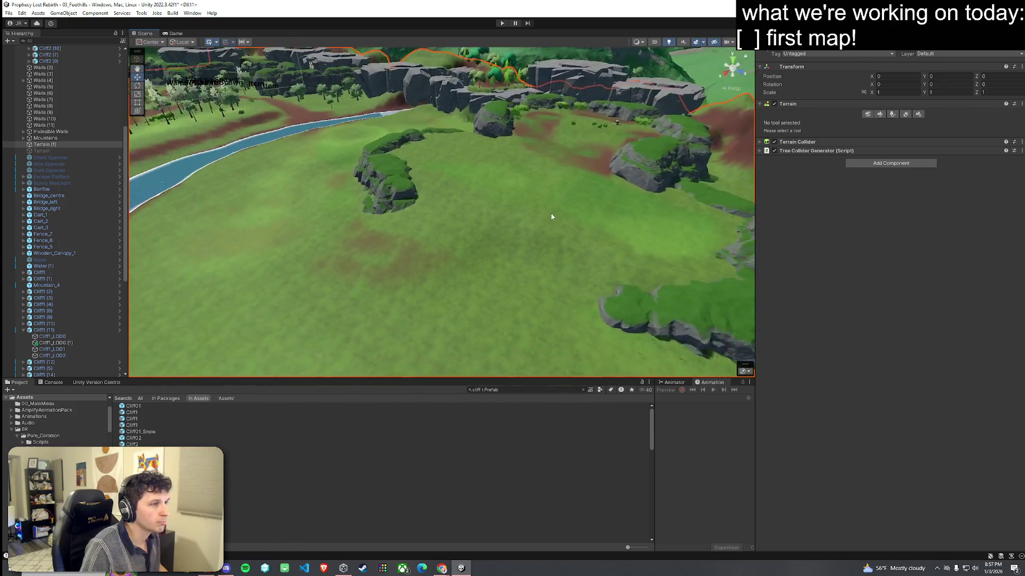
Step: Flatten a meadow patch to height 24.93 with Set Height, redoing the first attempt
left_click(229, 149)
left_click(491, 256)
mouse_move(491, 256)
left_mouse_down()
mouse_move(599, 284)
mouse_move(488, 286)
mouse_move(404, 257)
mouse_move(622, 207)
left_mouse_up()
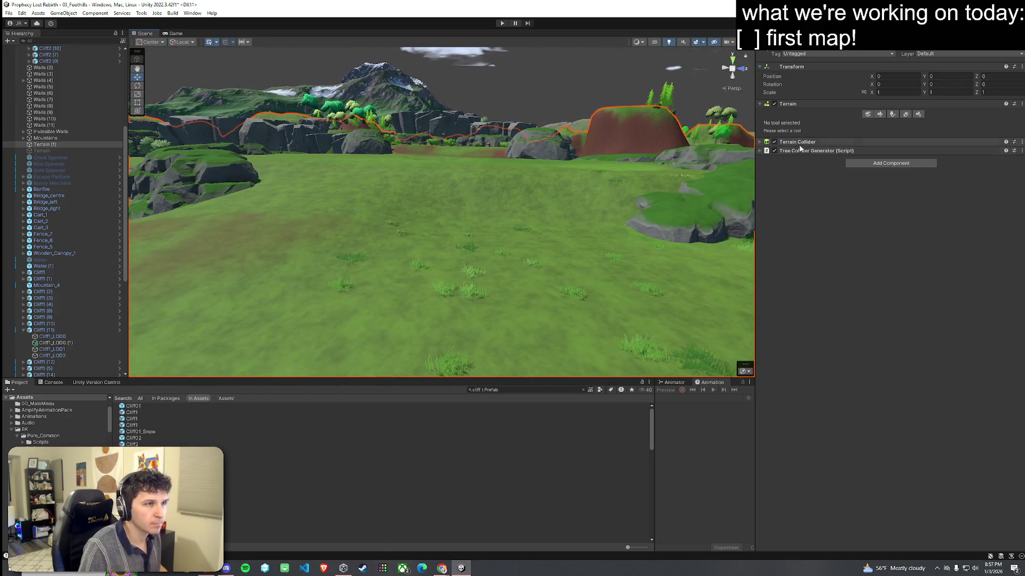
left_click(879, 115)
left_click(714, 174)
mouse_move(686, 193)
left_mouse_down()
mouse_move(545, 225)
mouse_move(556, 229)
left_mouse_up()
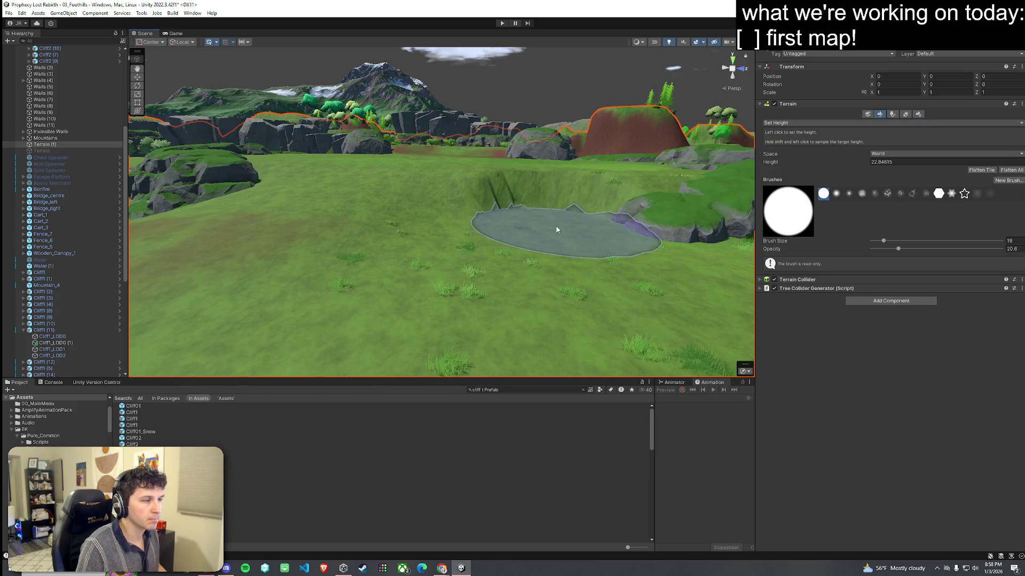
key("ctrl+z")
key("ctrl+z")
key("ctrl+z")
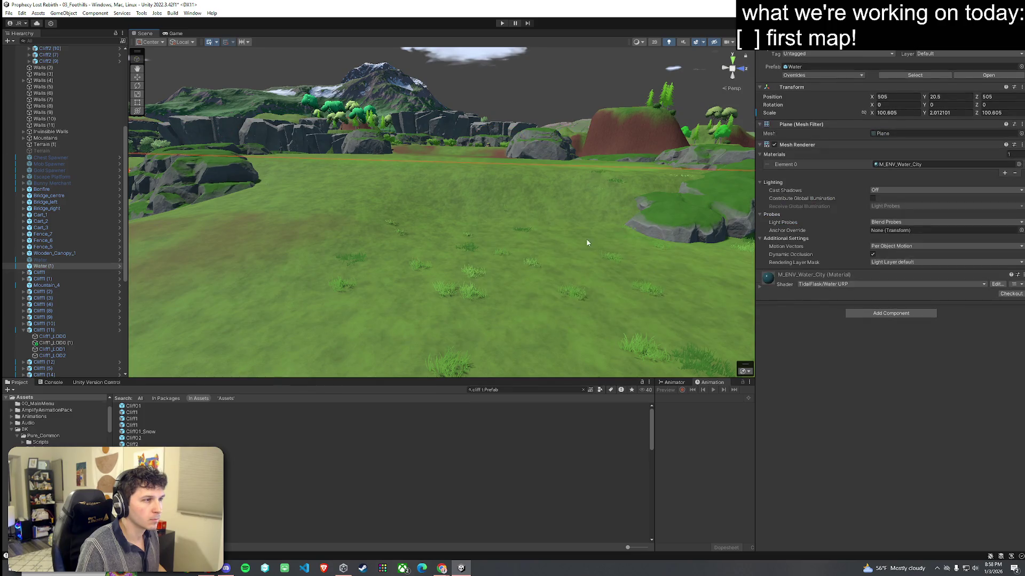
left_click(599, 231)
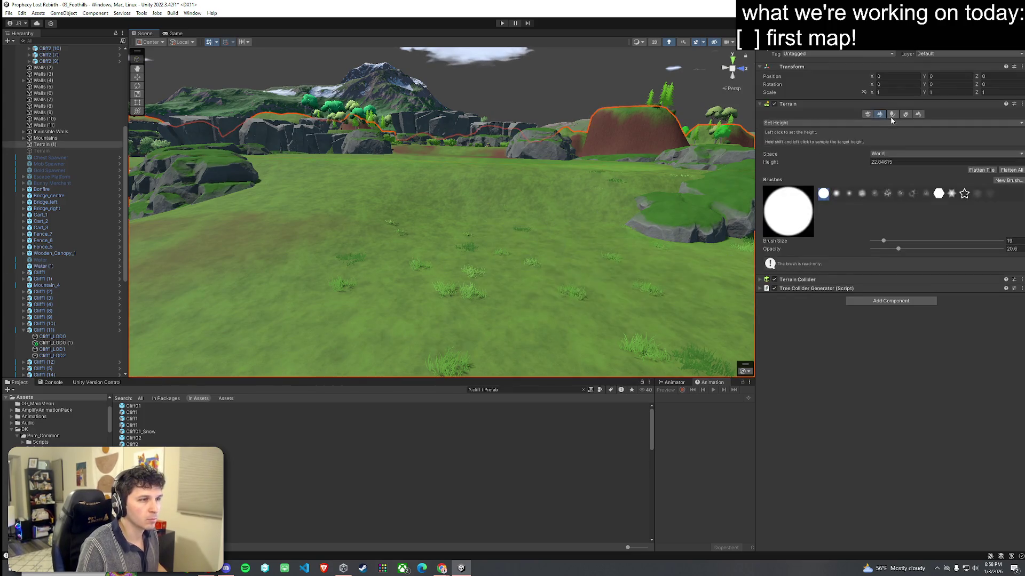
mouse_move(705, 203)
left_mouse_down()
mouse_move(534, 203)
mouse_move(530, 261)
mouse_move(599, 247)
mouse_move(532, 283)
mouse_move(468, 225)
left_mouse_up()
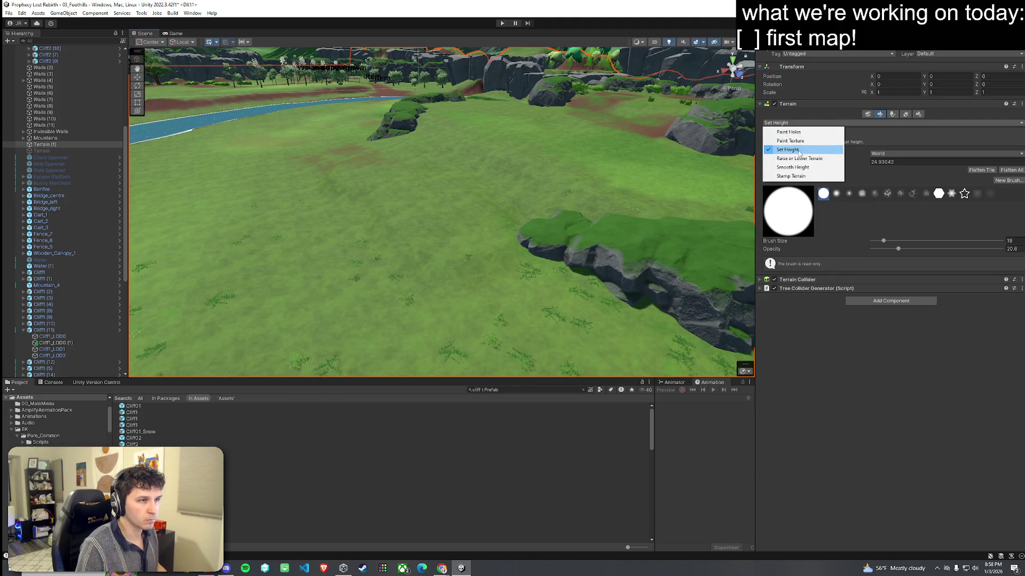
Step: Smooth the ground beside the new cliffs with a higher-opacity Smooth Height brush
left_click(803, 167)
left_click_drag(960, 225, 972, 225)
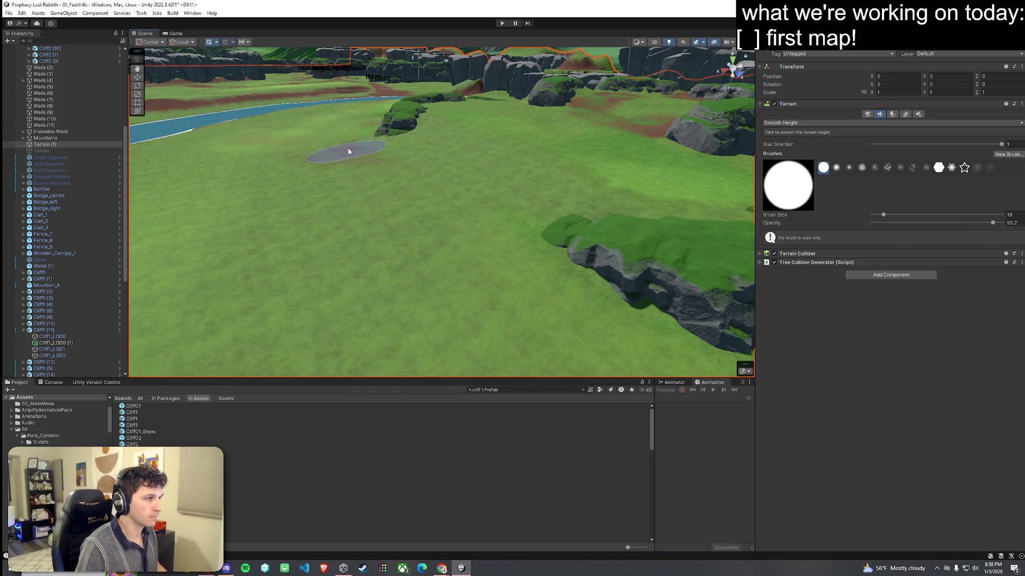
scroll(509, 275, "up", 10)
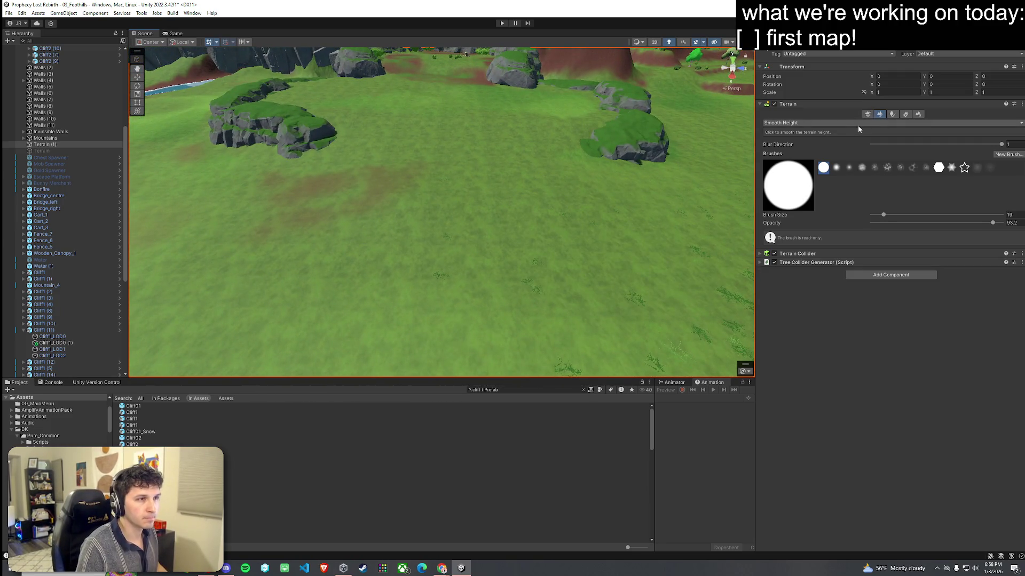
left_click(832, 140)
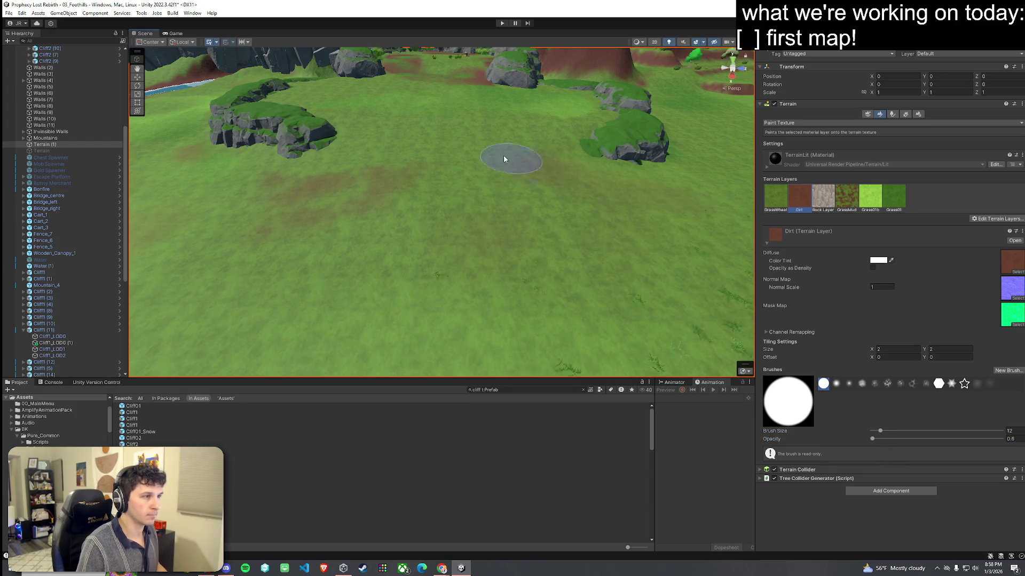
Step: Zoom around the meadow to inspect the Dirt patches near the curved cliff ridge
scroll(544, 213, "up", 5)
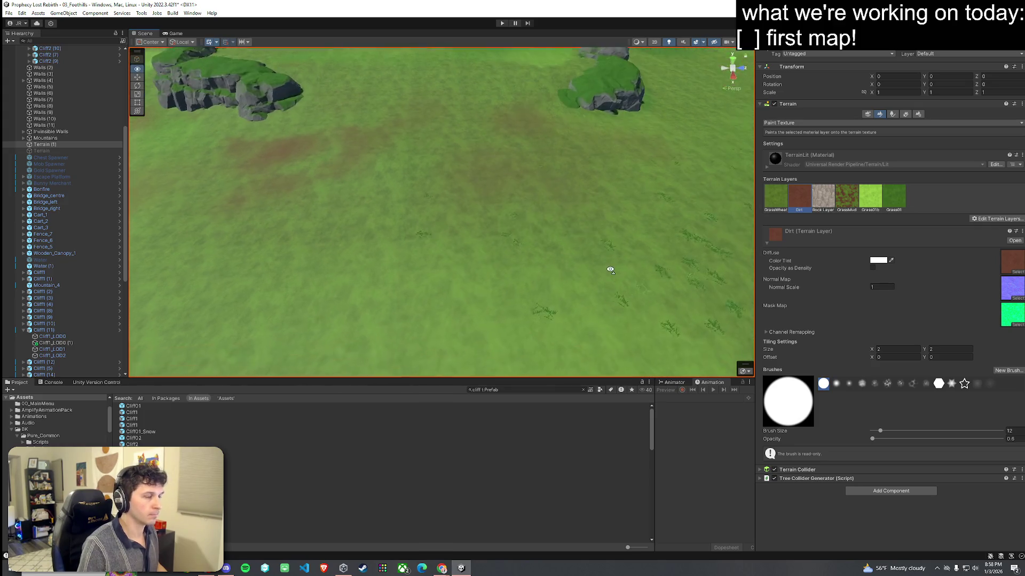
scroll(544, 213, "down", 5)
scroll(512, 224, "up", 8)
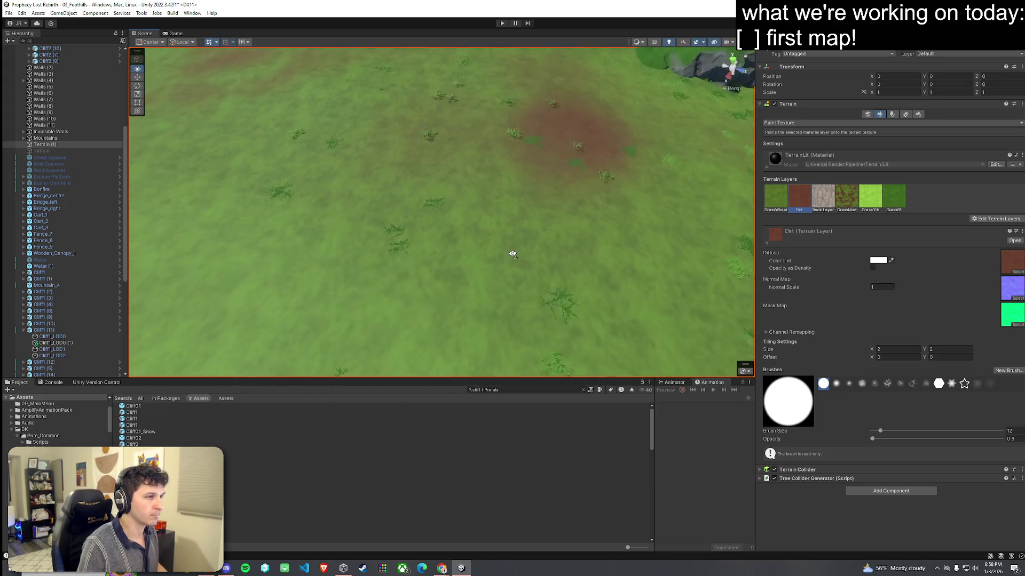
scroll(512, 255, "down", 5)
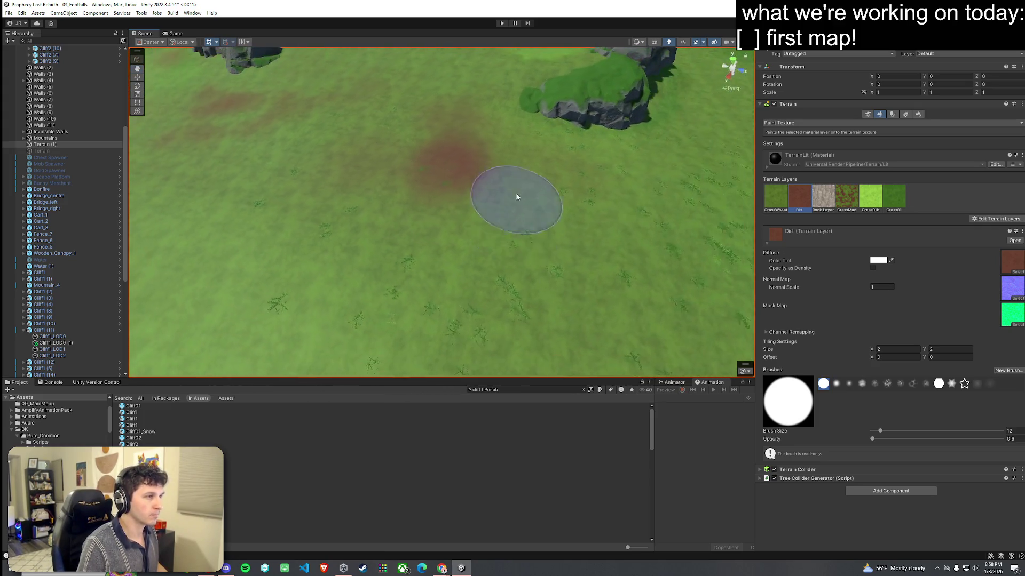
scroll(390, 145, "down", 5)
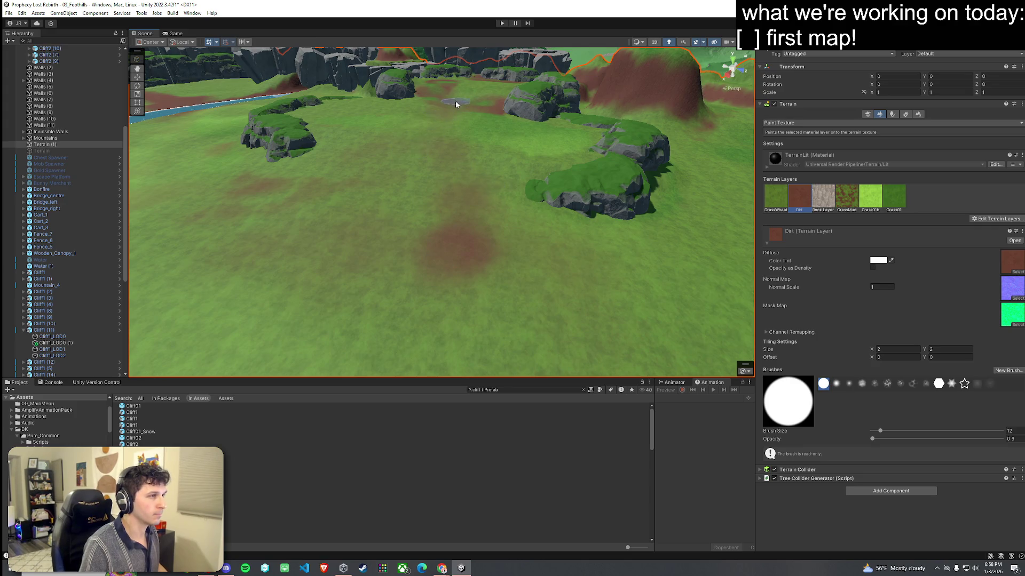
scroll(456, 104, "down", 5)
scroll(464, 190, "up", 5)
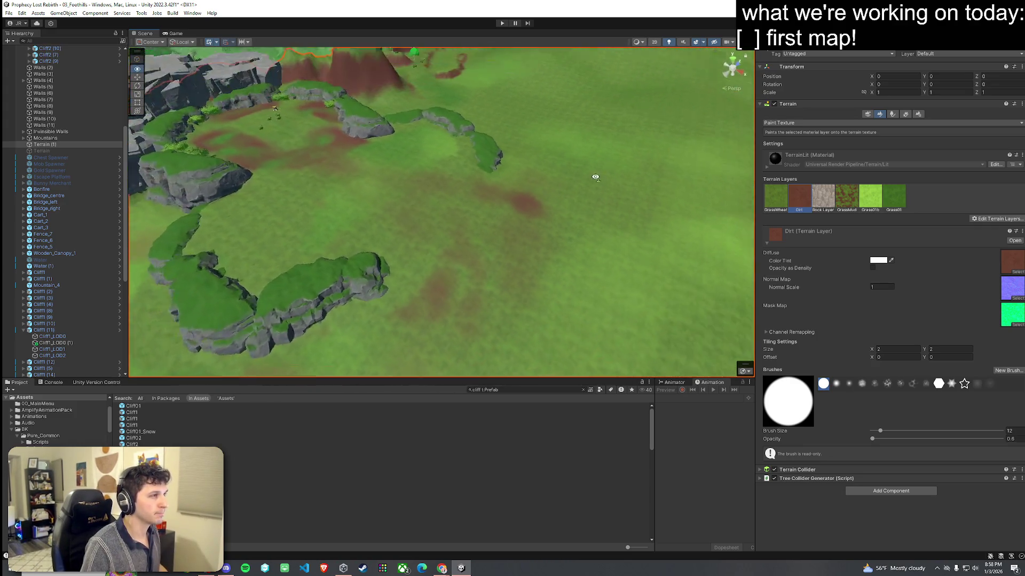